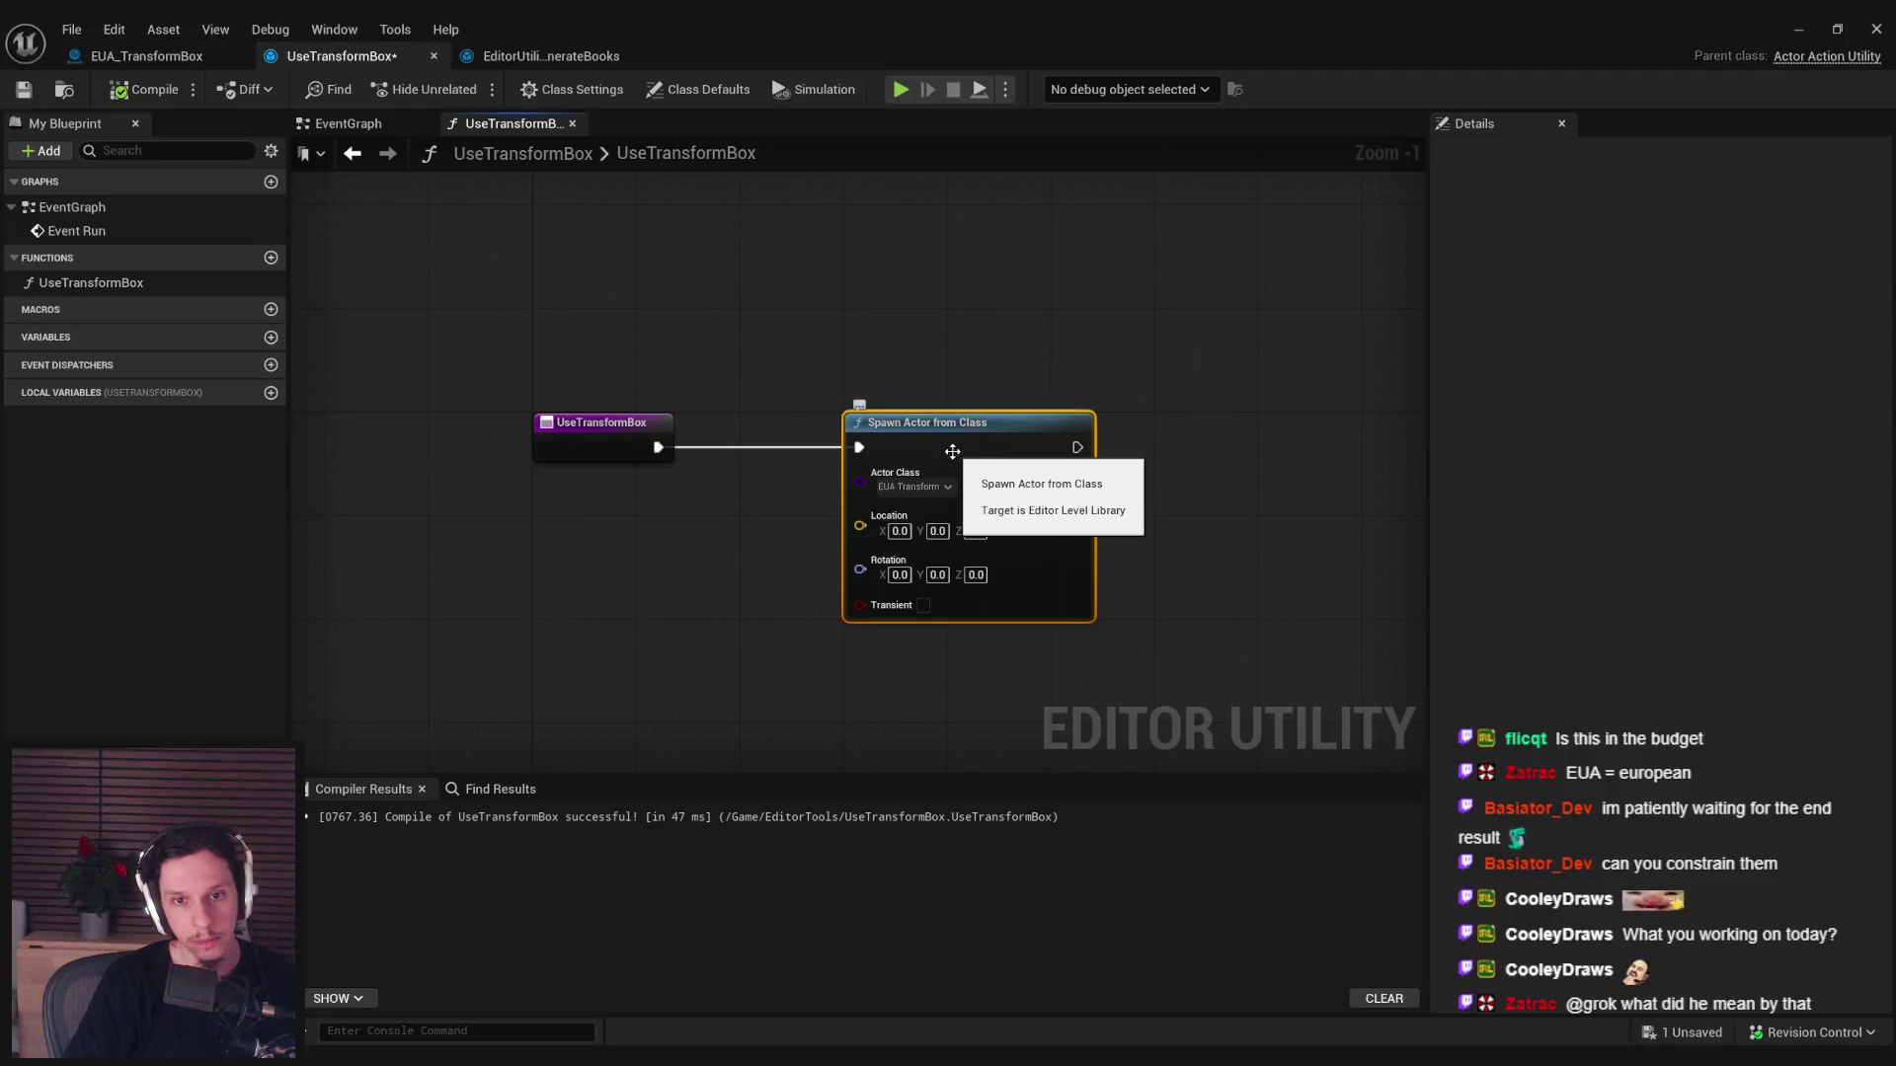
Move the Spawn Actor from Class node closer to the function entry.
drag(956, 395, 889, 388)
drag(626, 471, 899, 547)
click(630, 470)
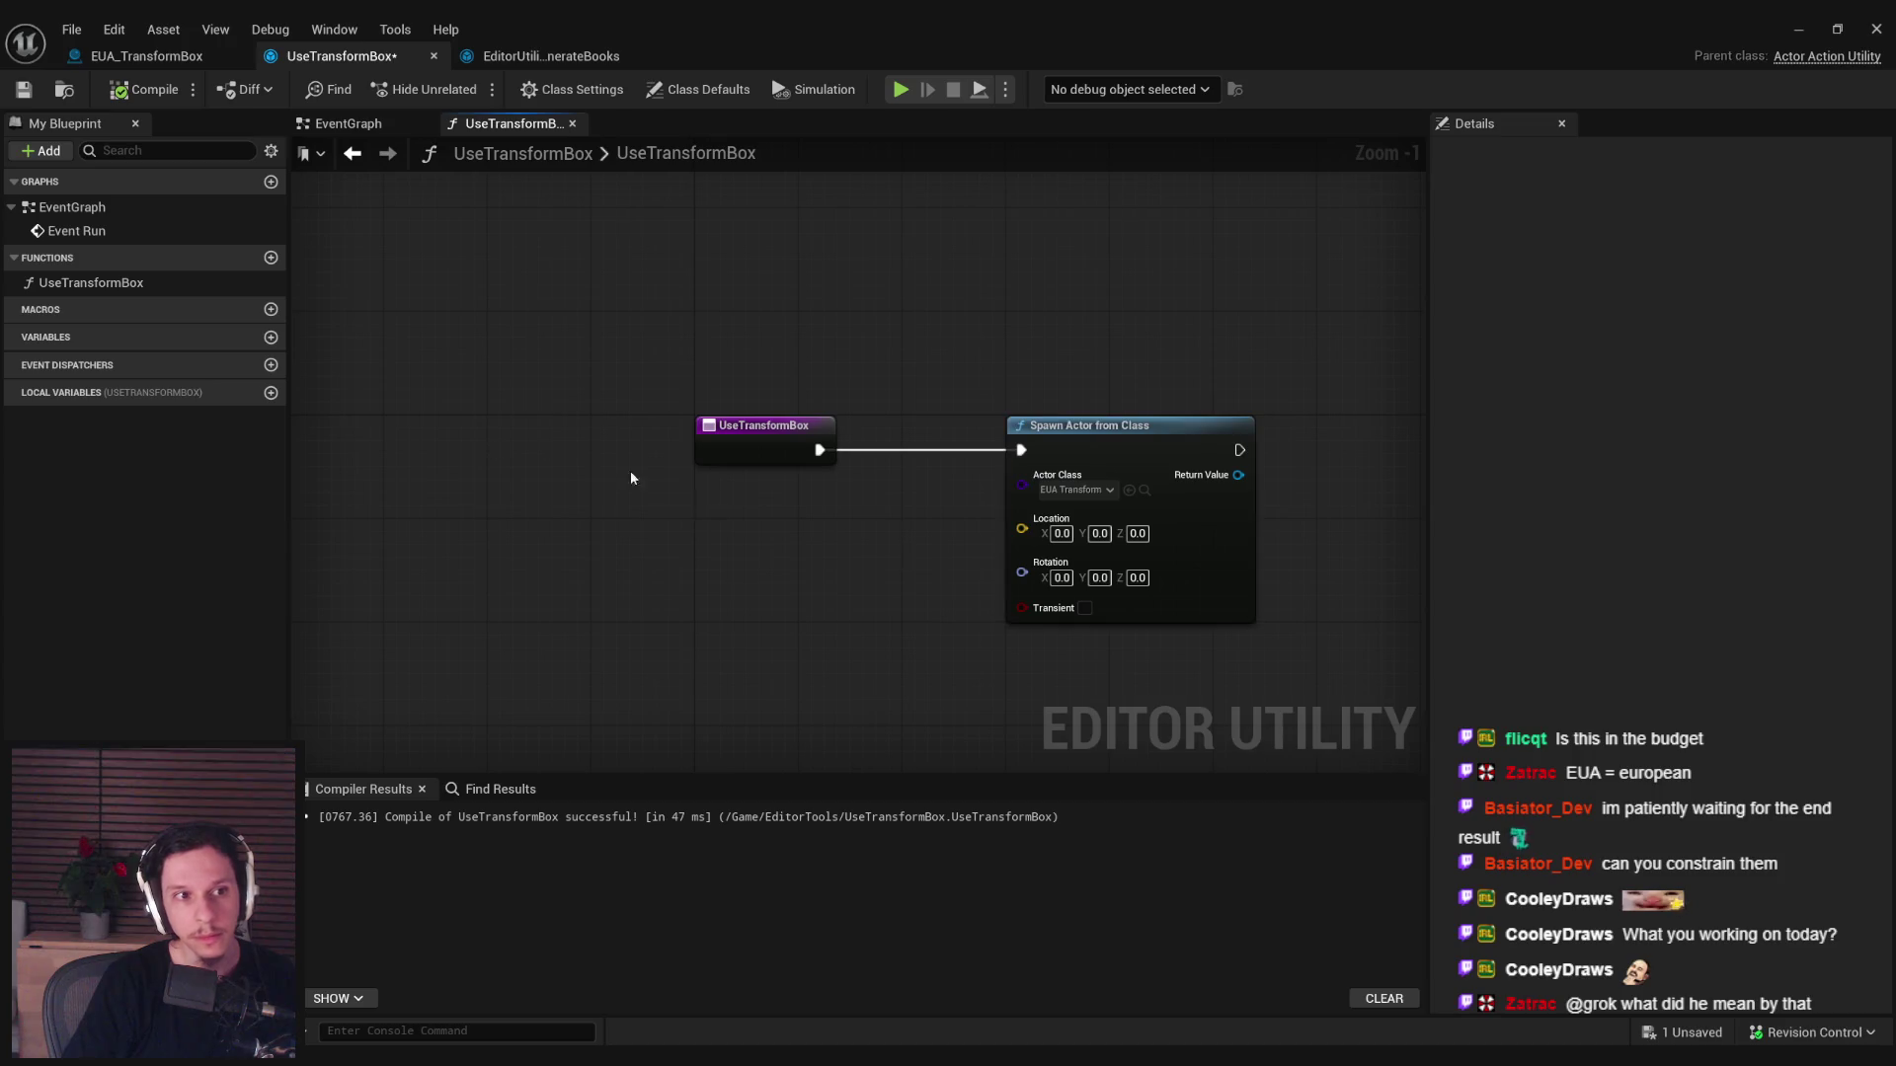
right_click(679, 506)
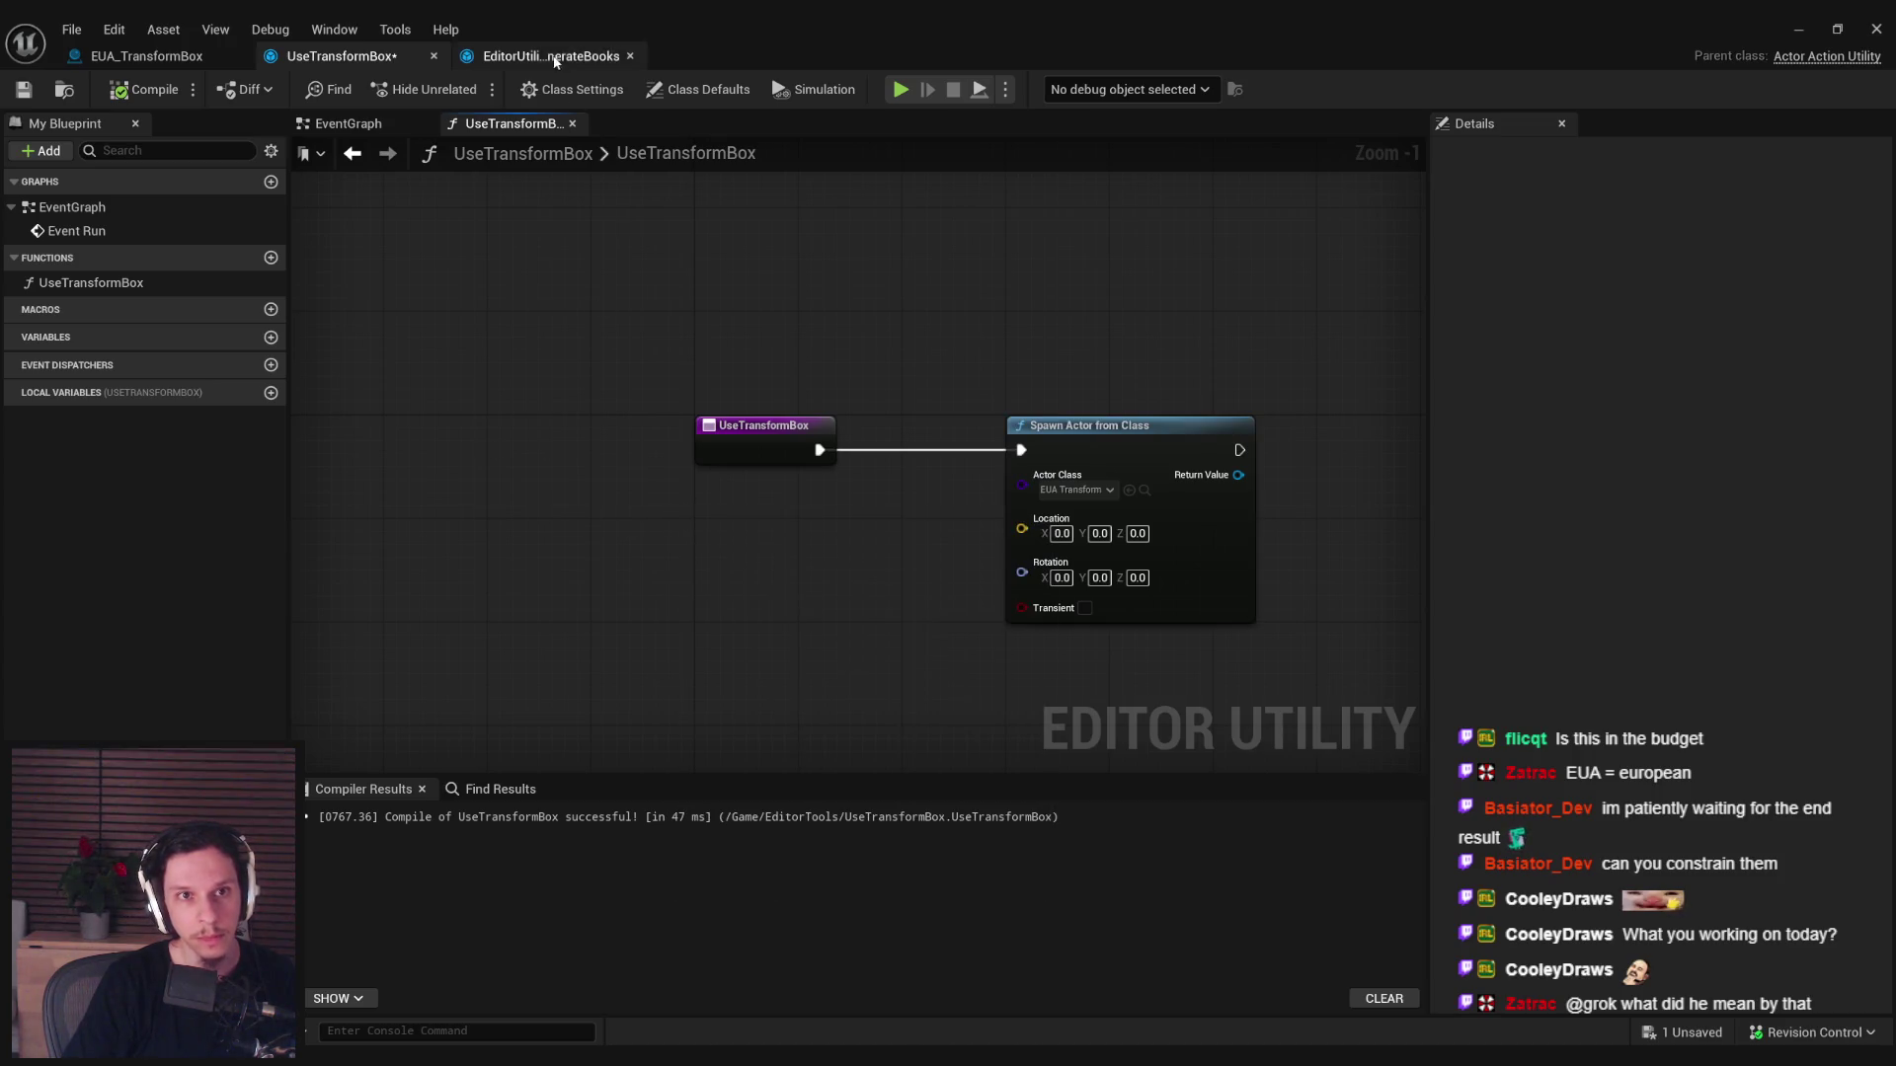
In GenerateBooks, select the subsystem, Get Selected Level Actors, For Each Loop and Cast To StaticMeshActor nodes.
click(541, 56)
mouse_move(1057, 624)
mouse_down()
mouse_move(778, 644)
mouse_move(478, 605)
mouse_move(682, 559)
mouse_move(1190, 563)
mouse_move(679, 559)
mouse_up()
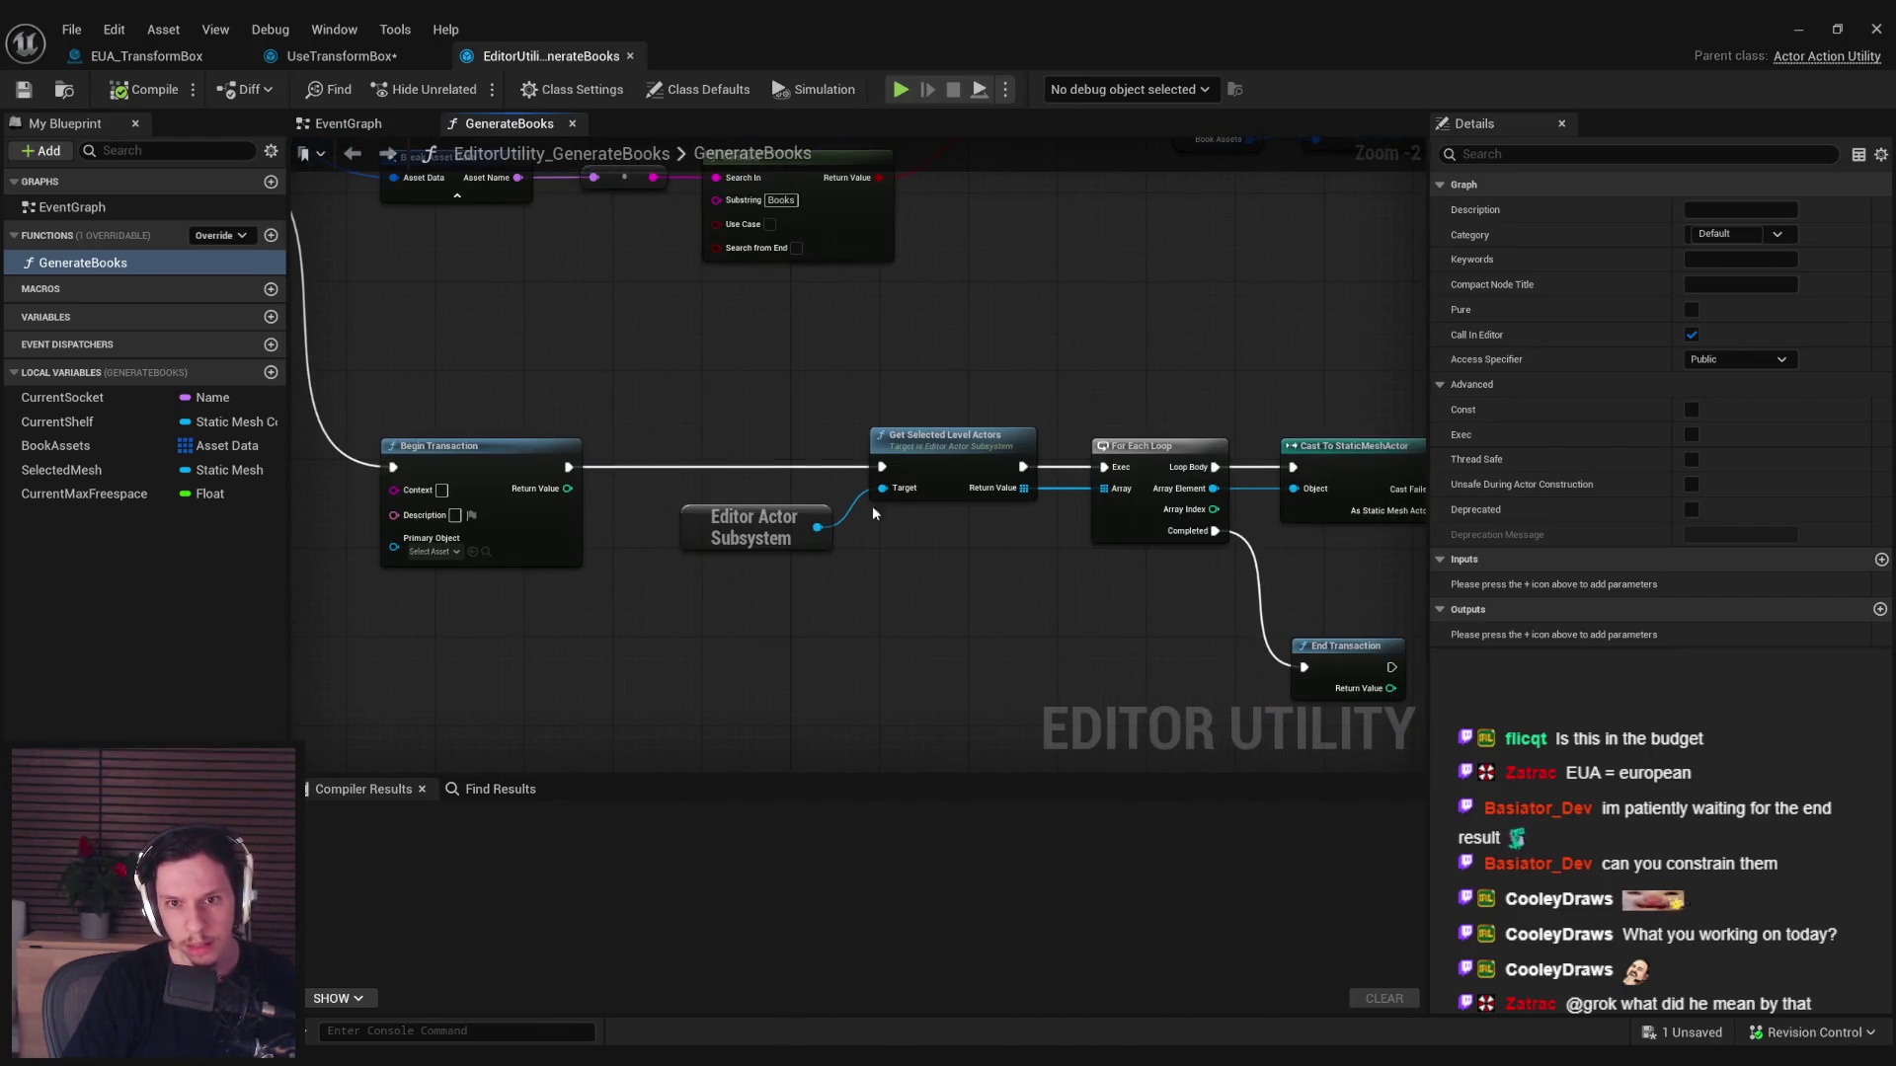
drag(898, 536, 810, 494)
drag(1074, 444, 707, 396)
ctrl+click(1027, 464)
Paste the copied actor nodes into the UseTransformBox function.
click(326, 55)
key(ctrl+v)
drag(1247, 239, 729, 288)
scroll(691, 301, down, 2)
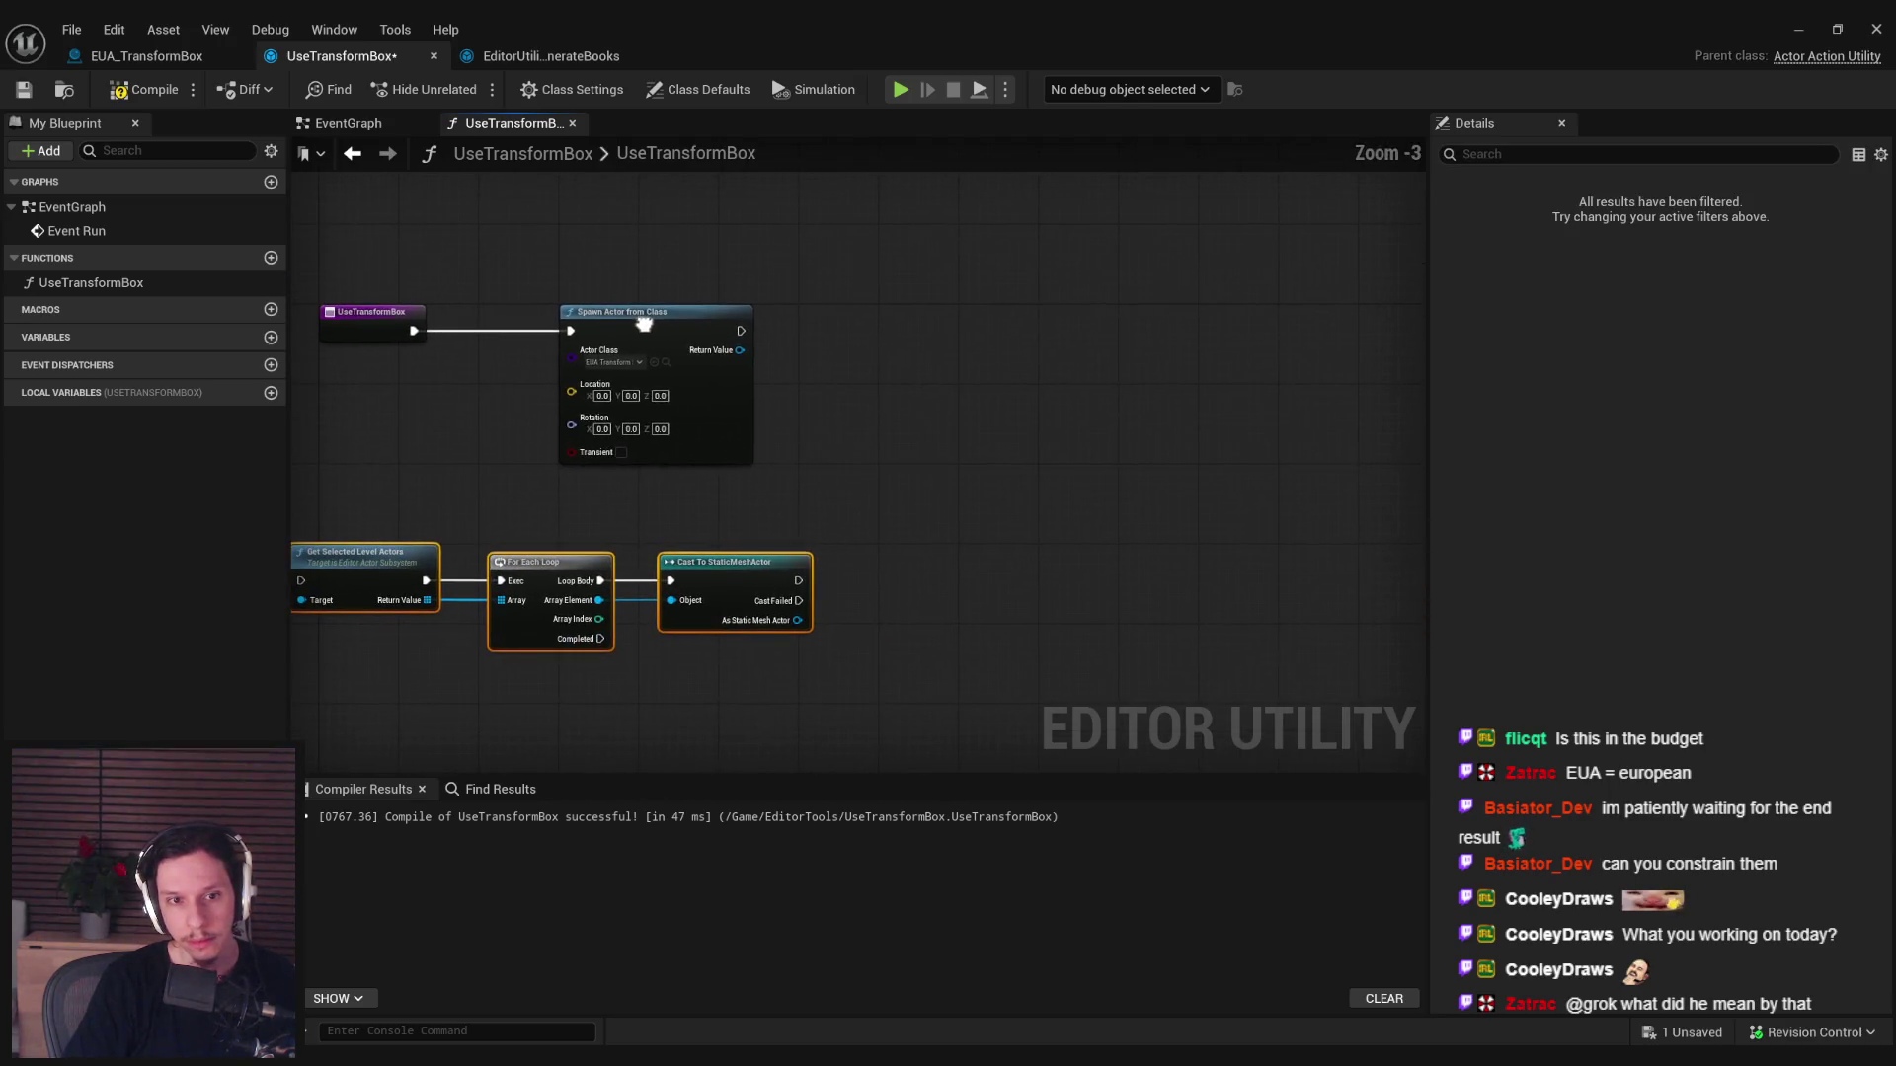
Delete the loop and cast nodes and promote Return Value to a local variable SelectedActors.
click(738, 559)
mouse_move(765, 705)
mouse_down()
mouse_move(1102, 696)
mouse_move(804, 534)
mouse_move(825, 592)
mouse_up()
key(Delete)
click(869, 667)
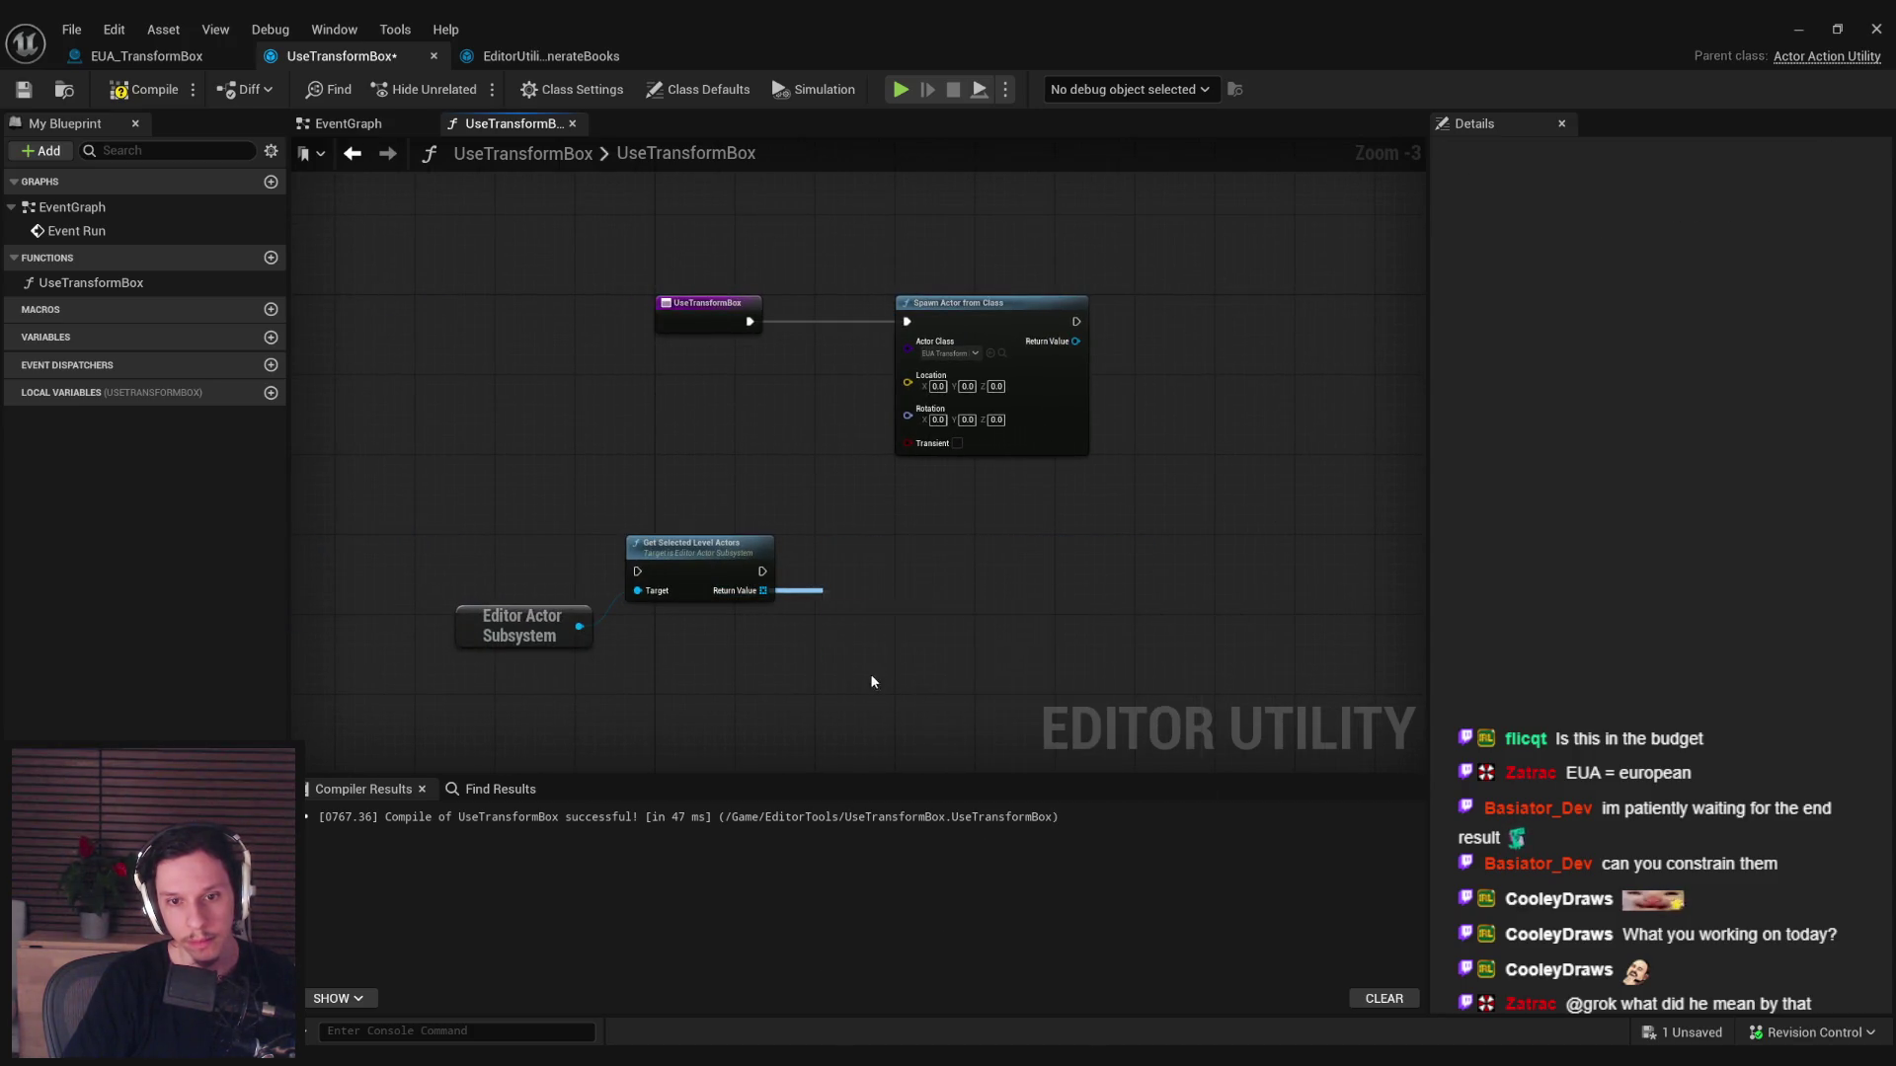
text(SelectedActors)
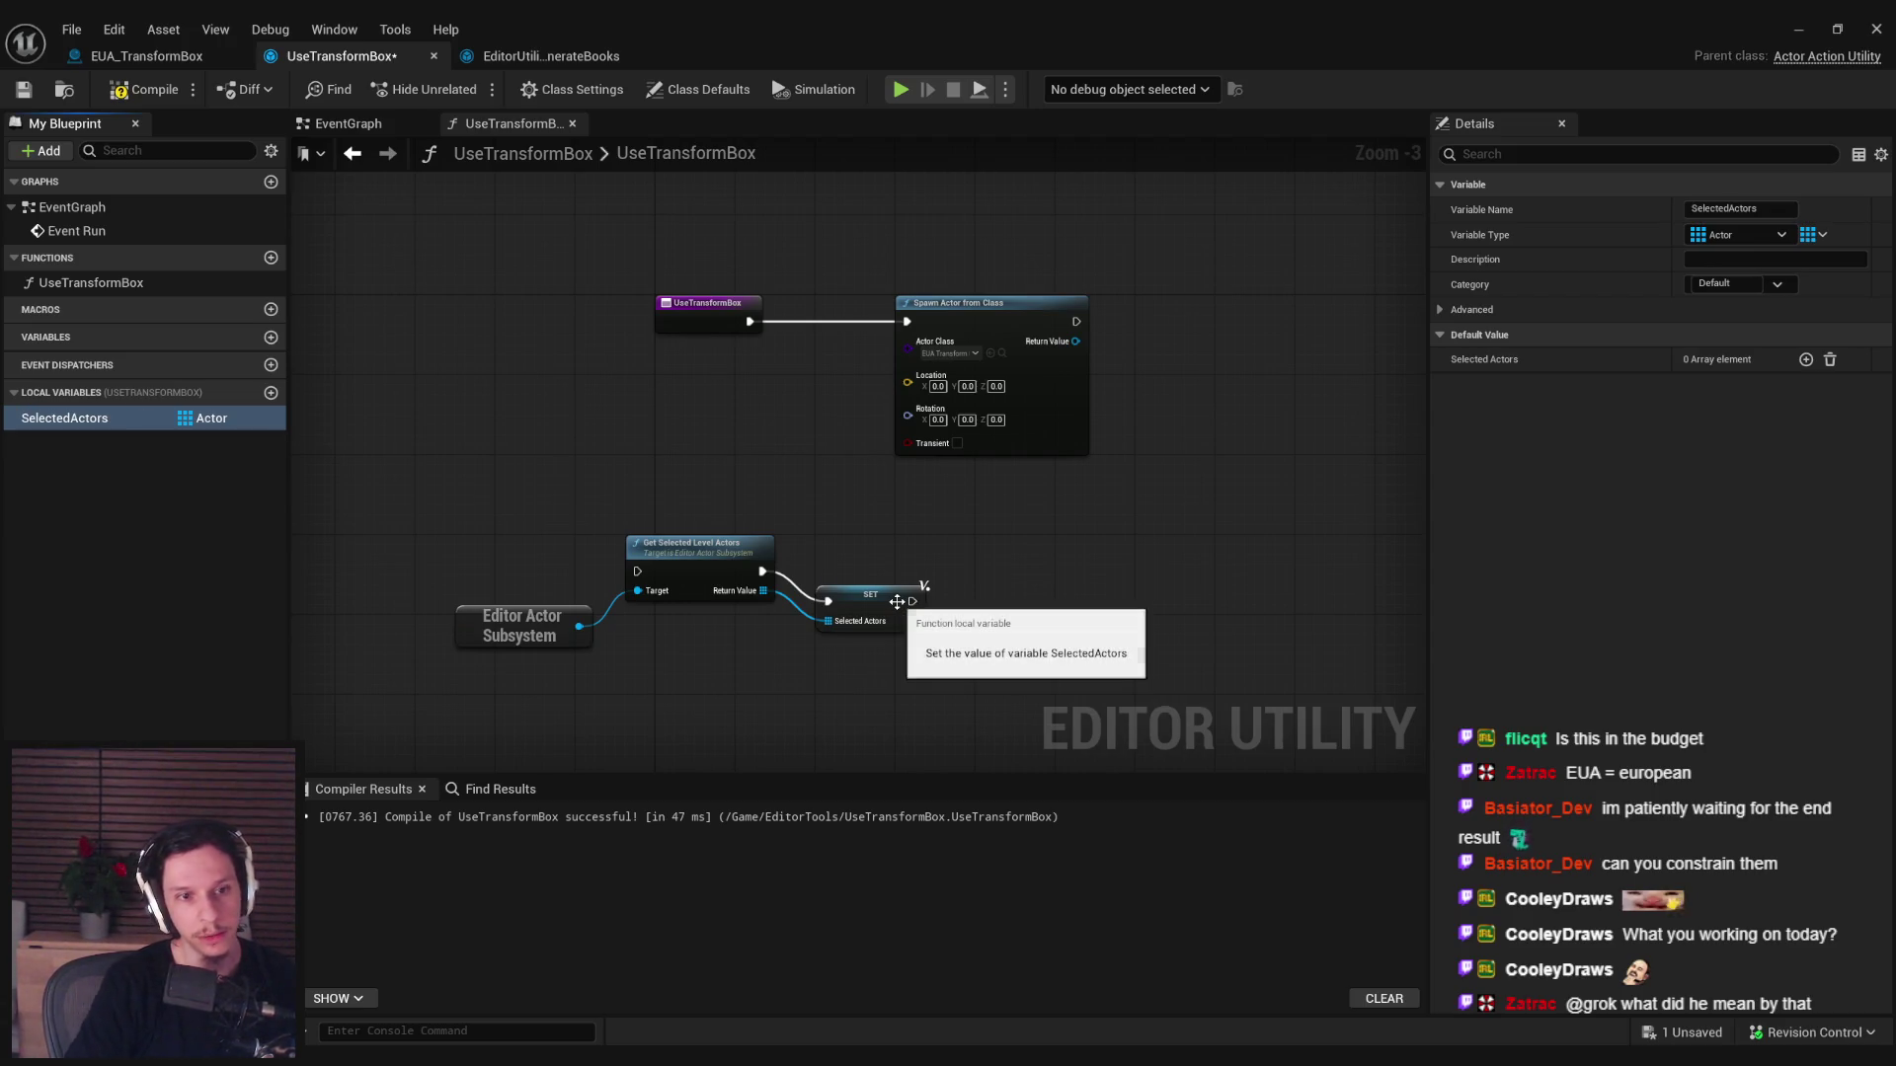
key(Return)
Place the SelectedActors setter between entry and Spawn Actor, chain its exec, and add a SelectedActors getter.
drag(943, 637, 483, 538)
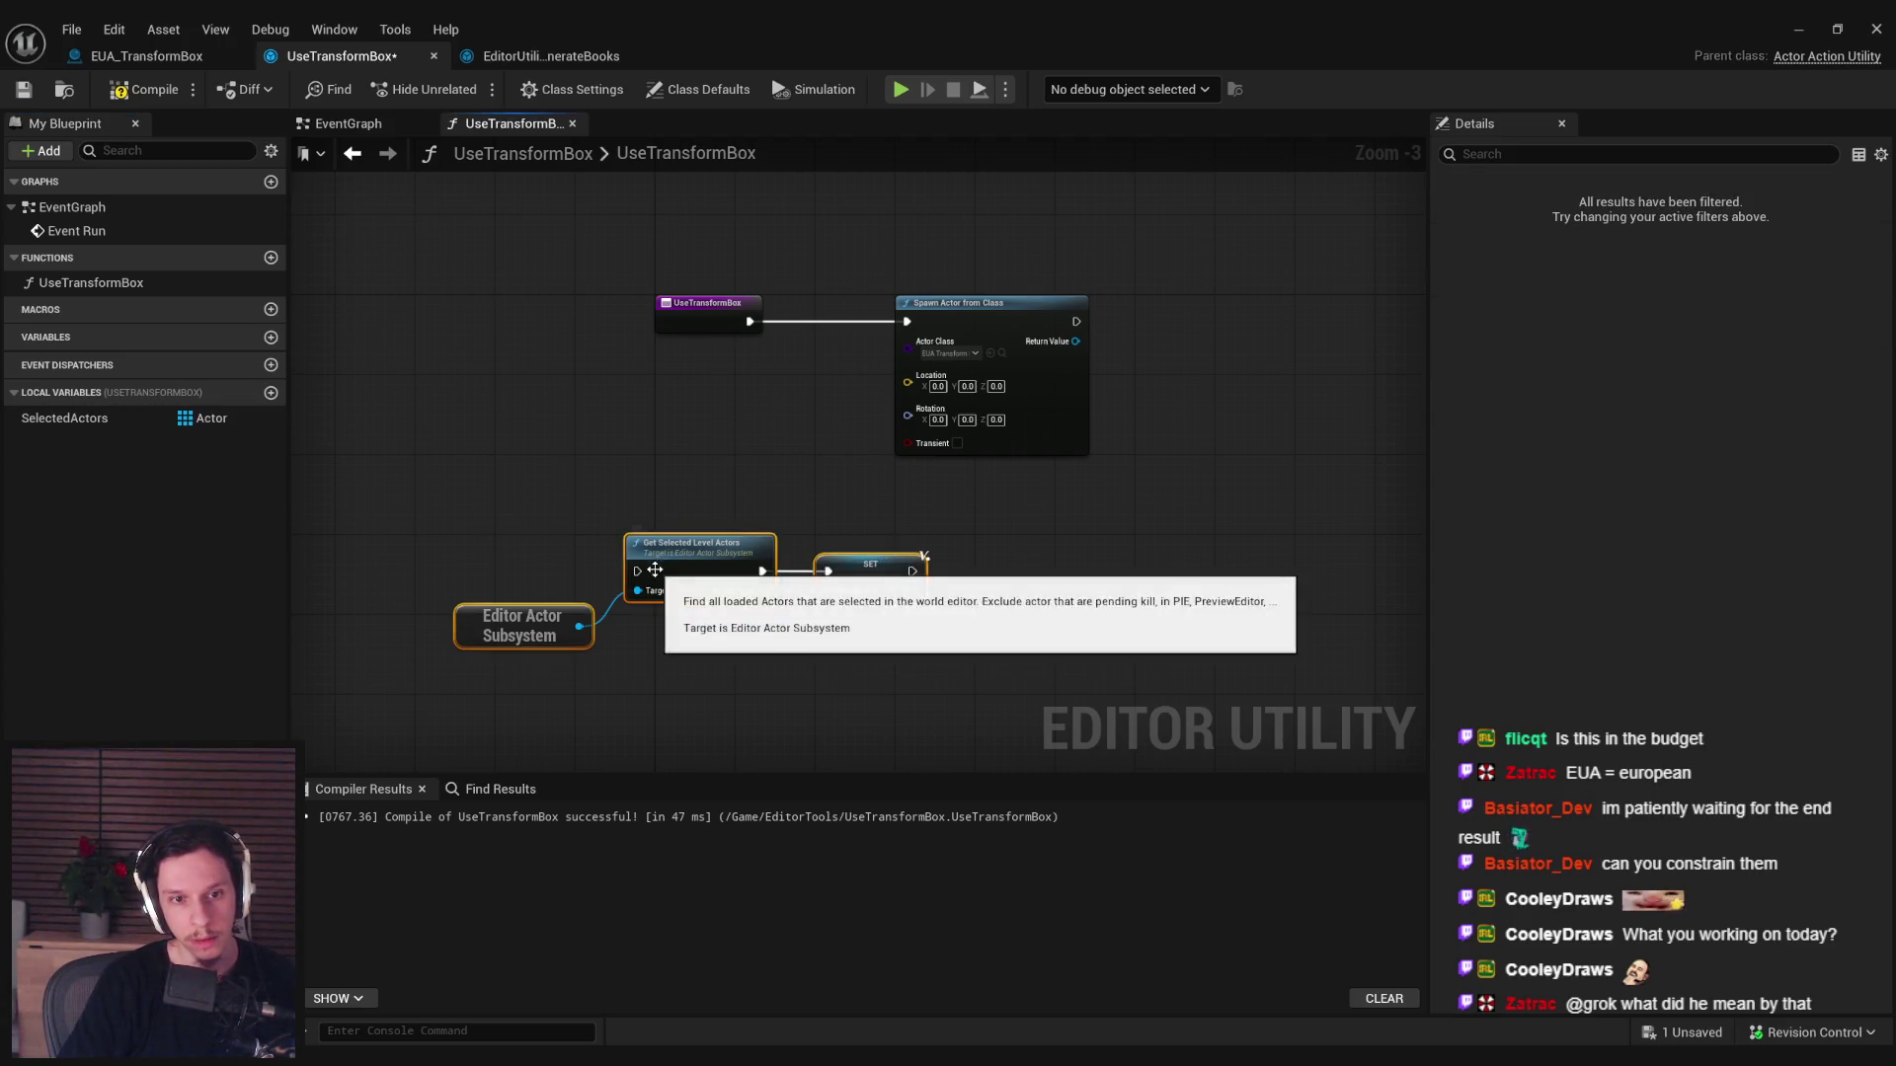
drag(858, 353, 1147, 353)
drag(412, 561, 701, 657)
mouse_move(568, 571)
mouse_down()
mouse_move(737, 321)
mouse_move(707, 314)
mouse_up()
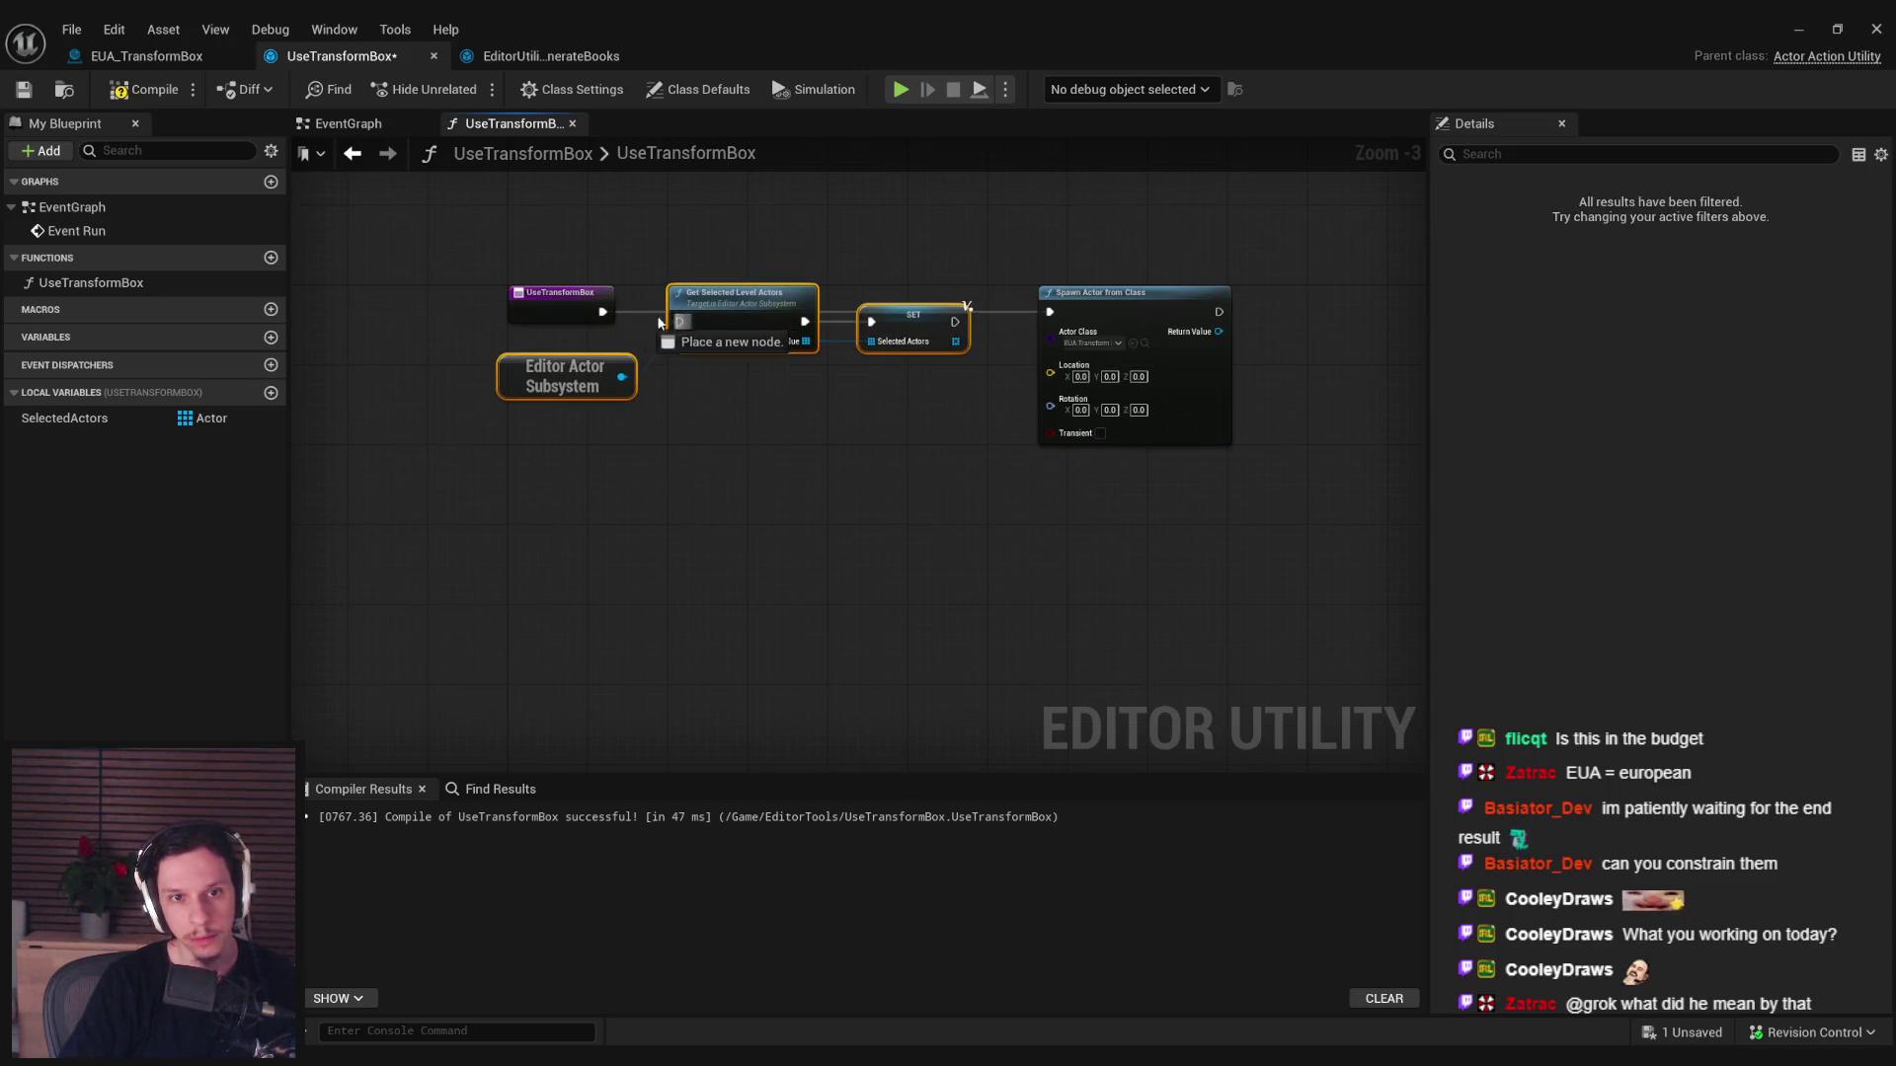
click(849, 257)
drag(965, 312, 1050, 312)
scroll(986, 400, up, 1)
mouse_move(141, 407)
mouse_down()
mouse_move(169, 441)
mouse_move(780, 582)
mouse_move(928, 591)
mouse_up()
Add a Get Actor Array Average Location node fed by the SelectedActors getter.
click(850, 620)
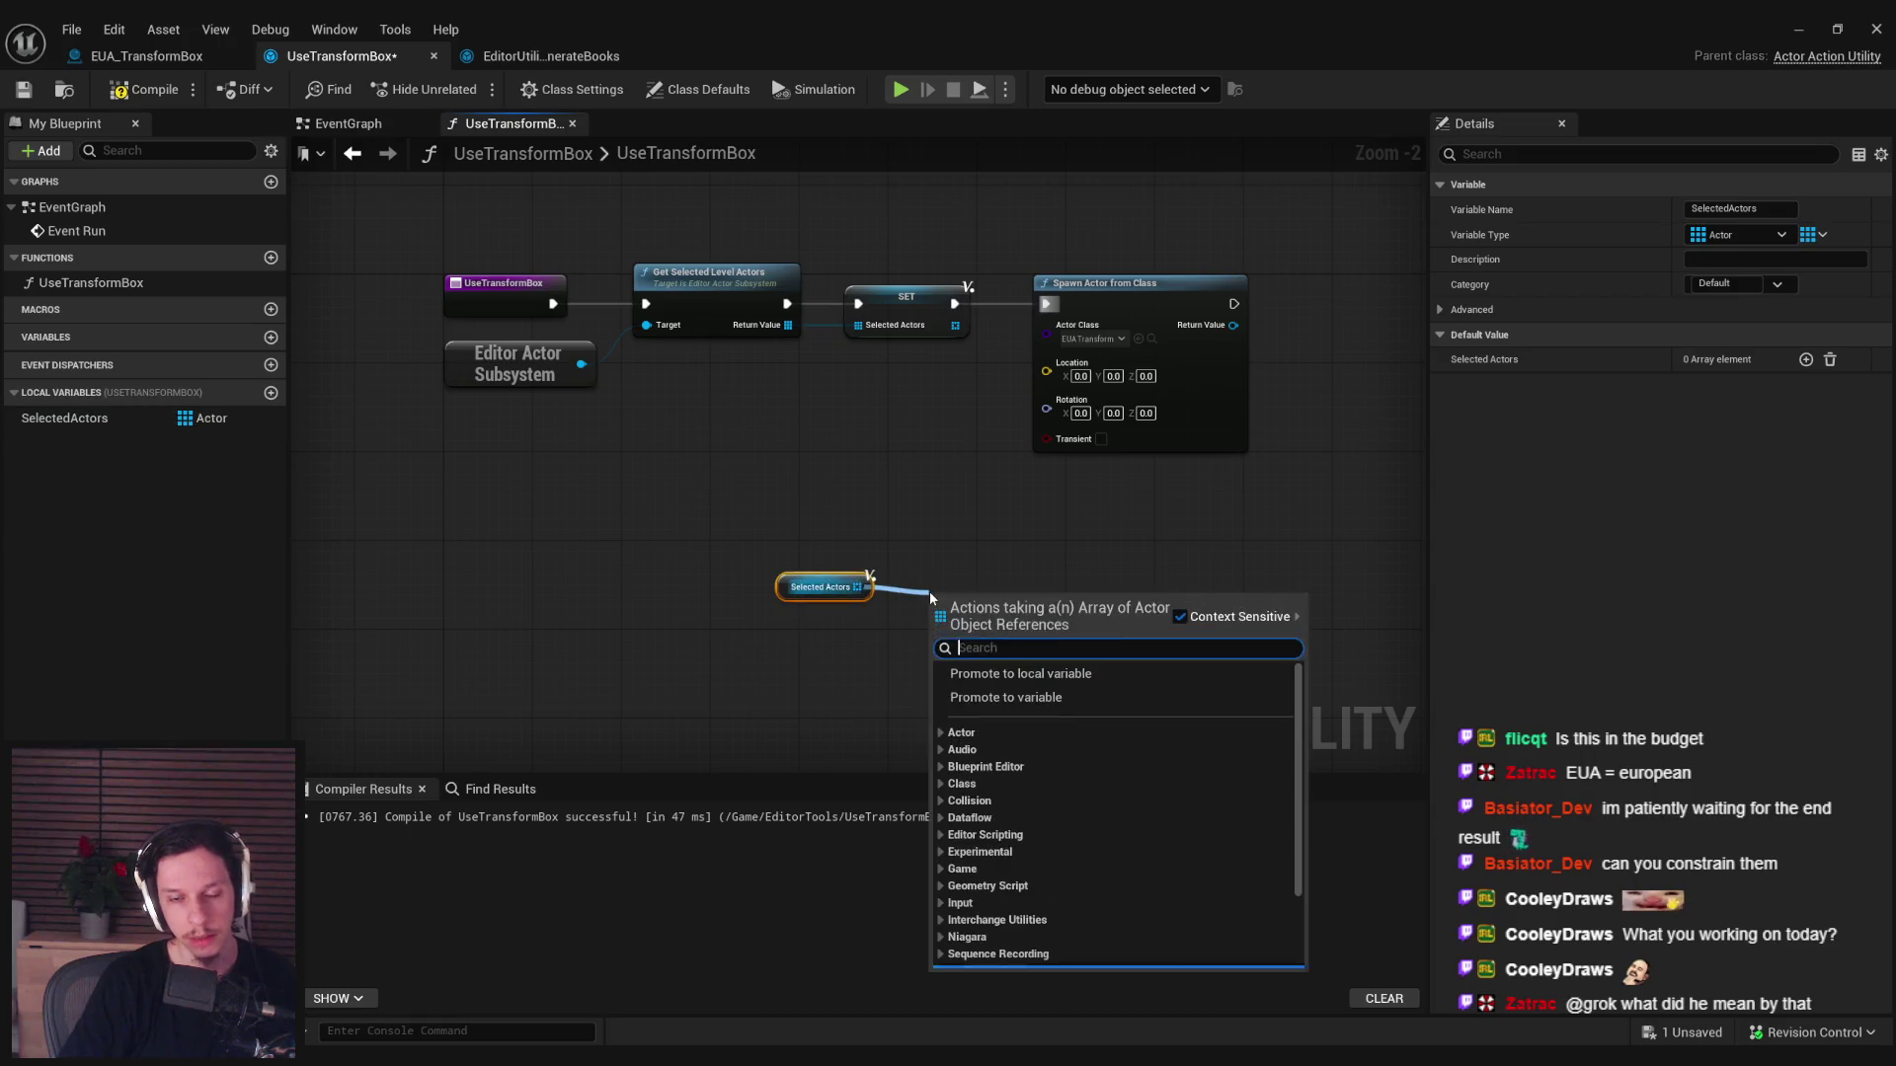
text(average)
click(1062, 689)
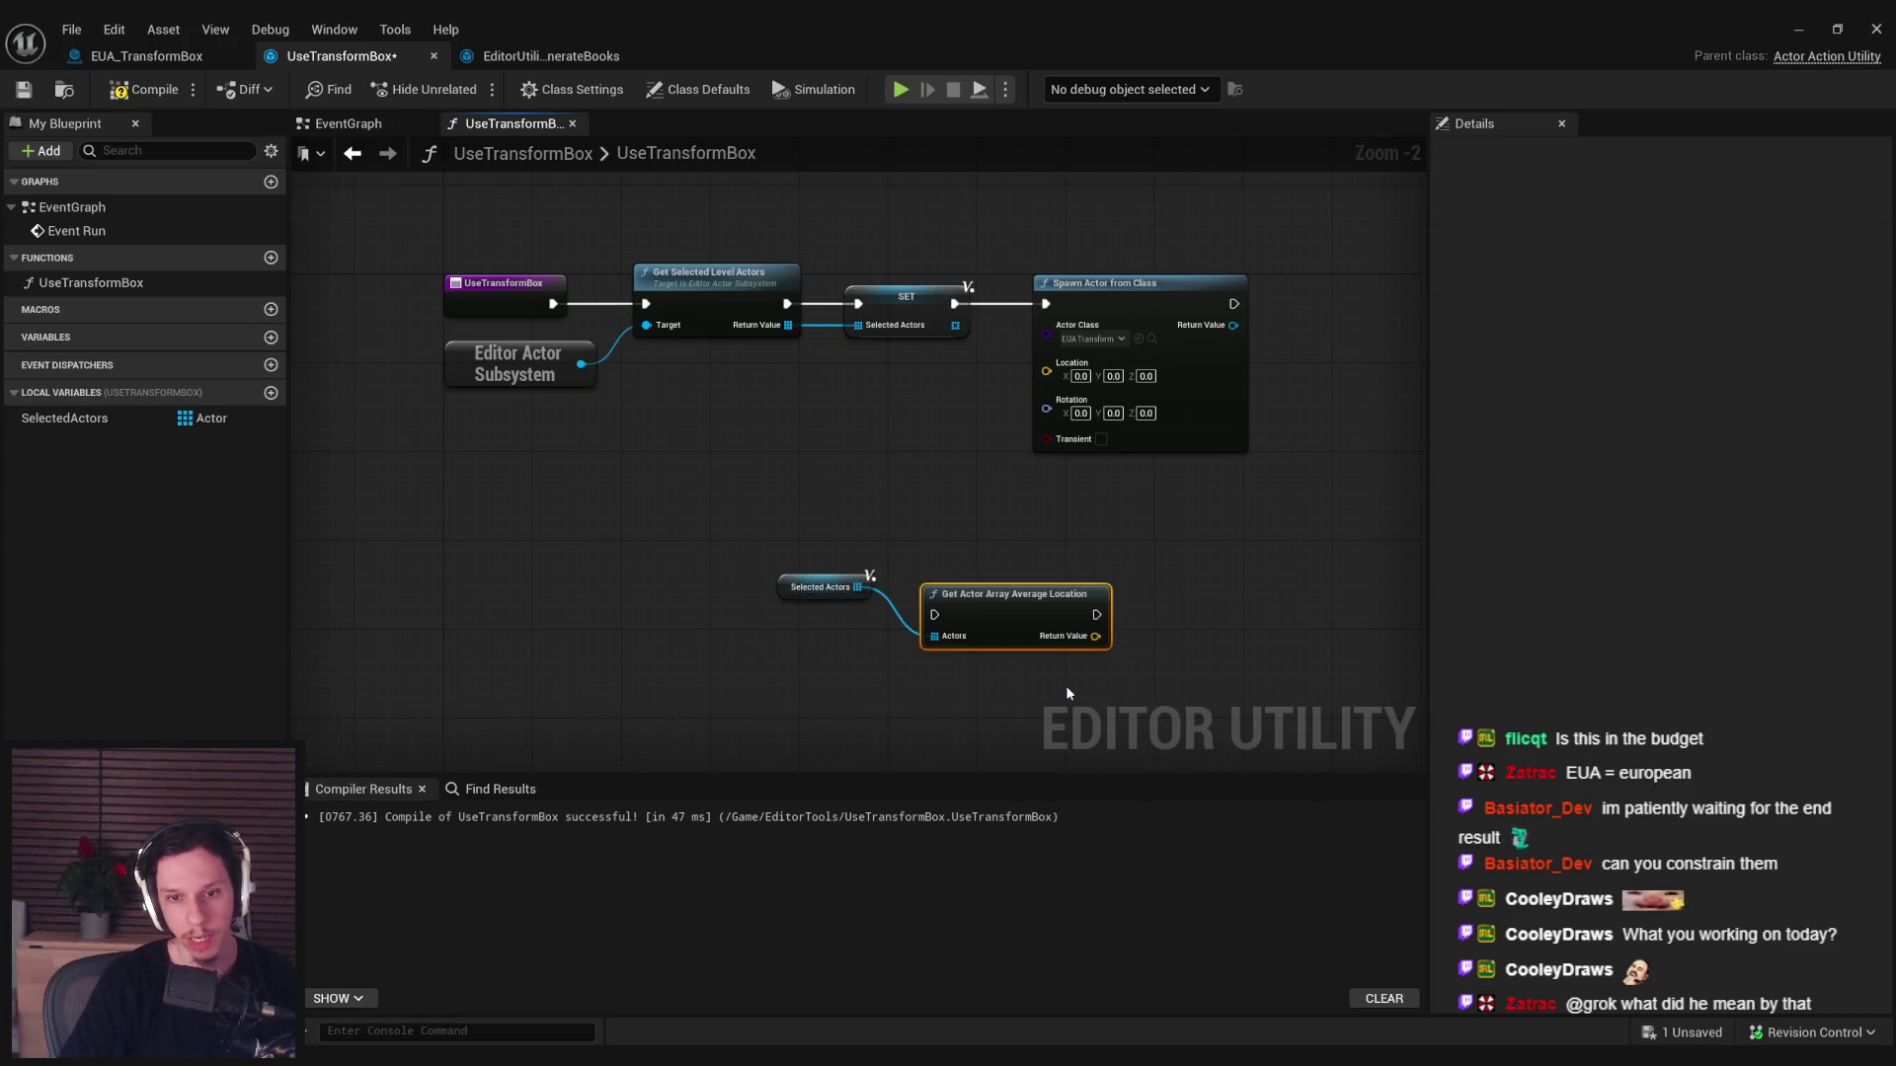
drag(1063, 689, 851, 736)
drag(819, 642, 831, 599)
Chain the average-location node between the setter and Spawn, feeding its result into spawn Location.
drag(993, 332, 1280, 334)
click(833, 434)
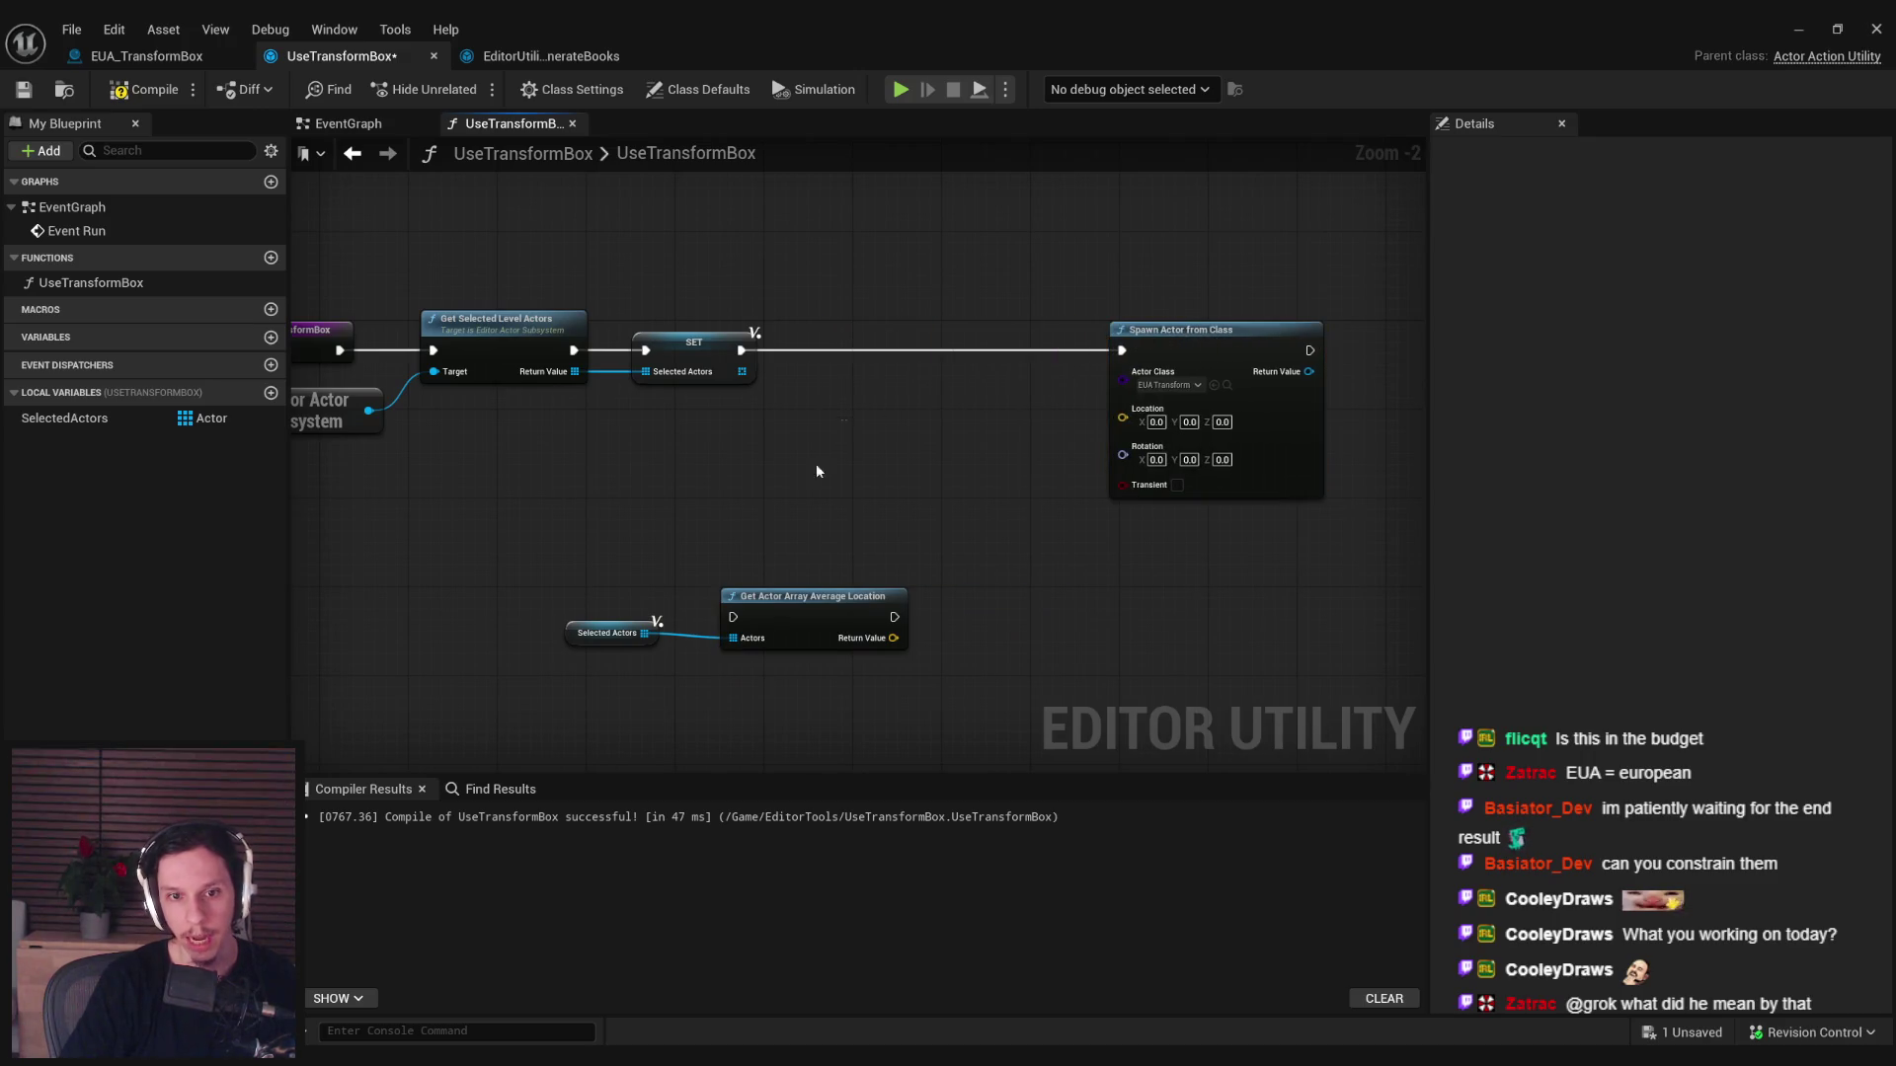
drag(890, 386, 889, 592)
drag(809, 596, 906, 330)
mouse_move(740, 349)
mouse_down()
mouse_move(761, 367)
mouse_move(833, 350)
mouse_up()
drag(625, 618, 666, 456)
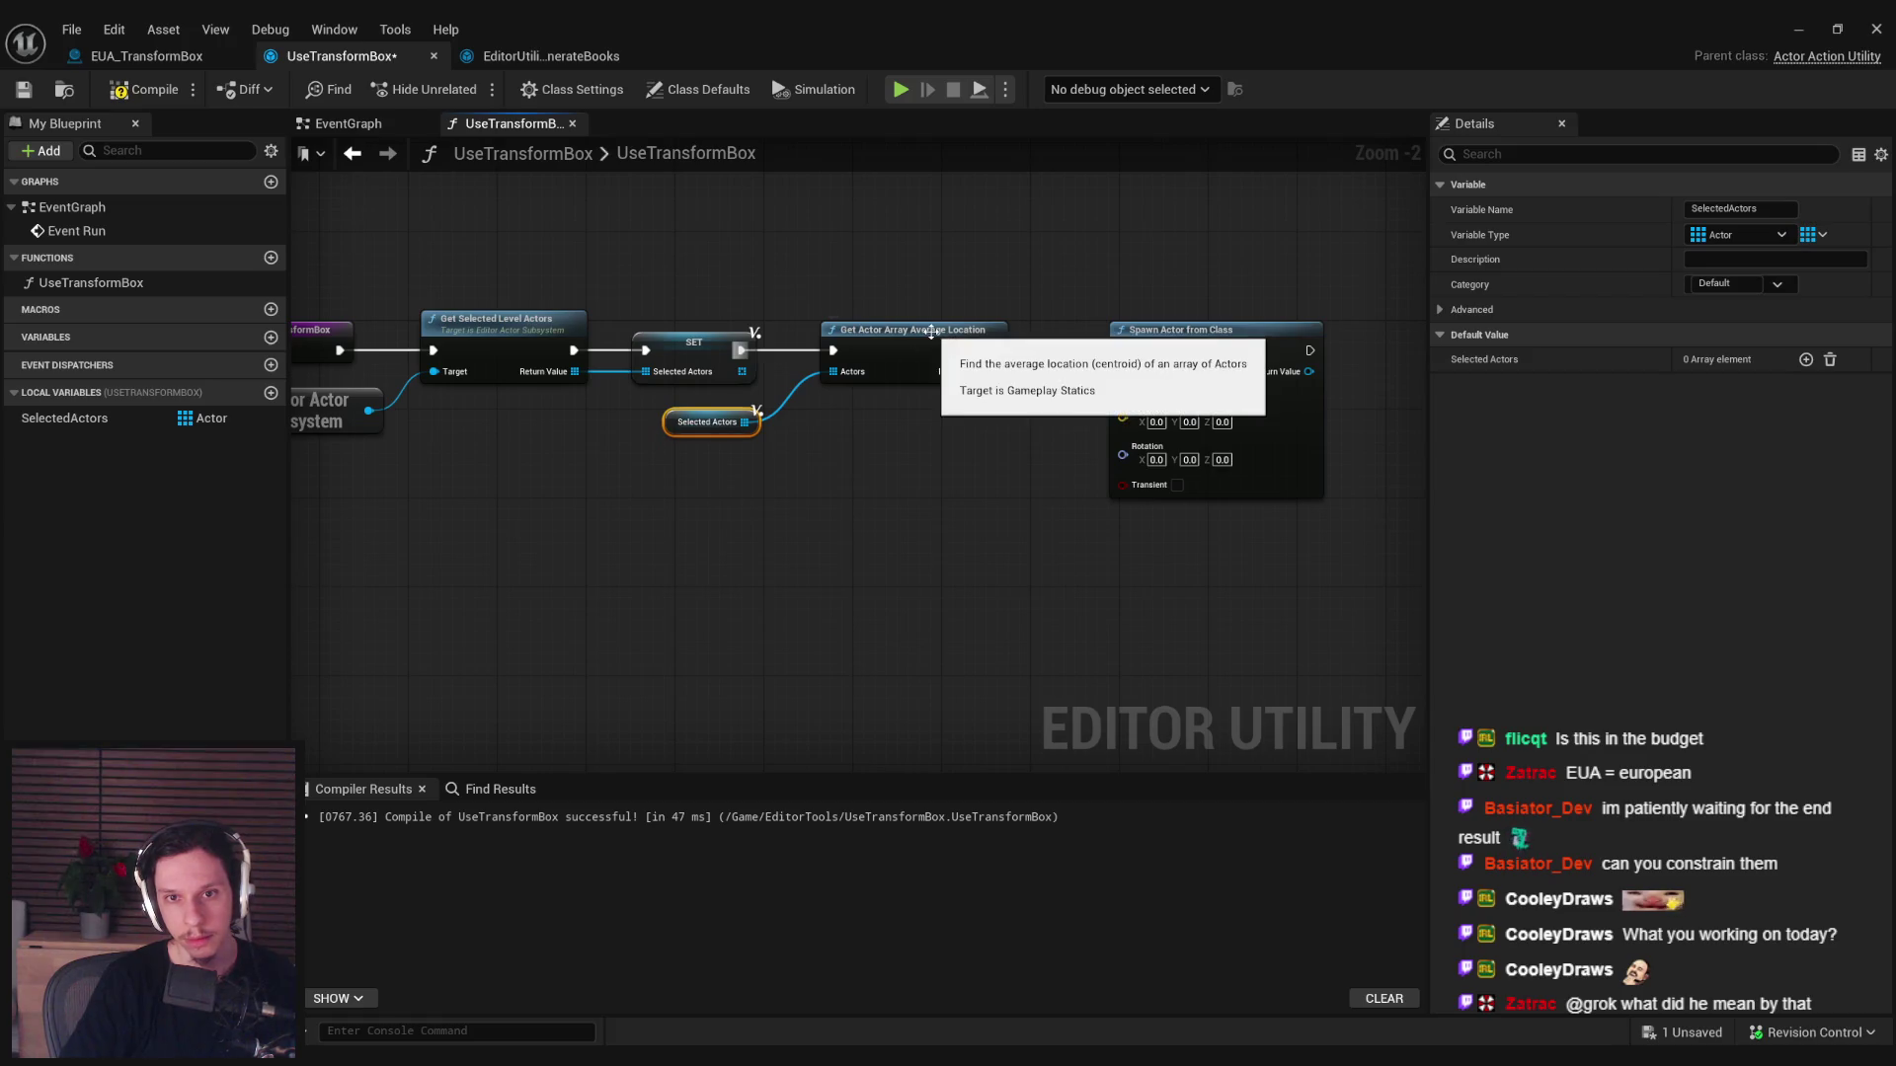
drag(994, 350, 1122, 351)
mouse_move(993, 371)
mouse_down()
mouse_move(1145, 431)
mouse_move(1123, 409)
mouse_up()
Compile and save the UseTransformBox blueprint.
click(950, 458)
key(F7)
key(ctrl+s)
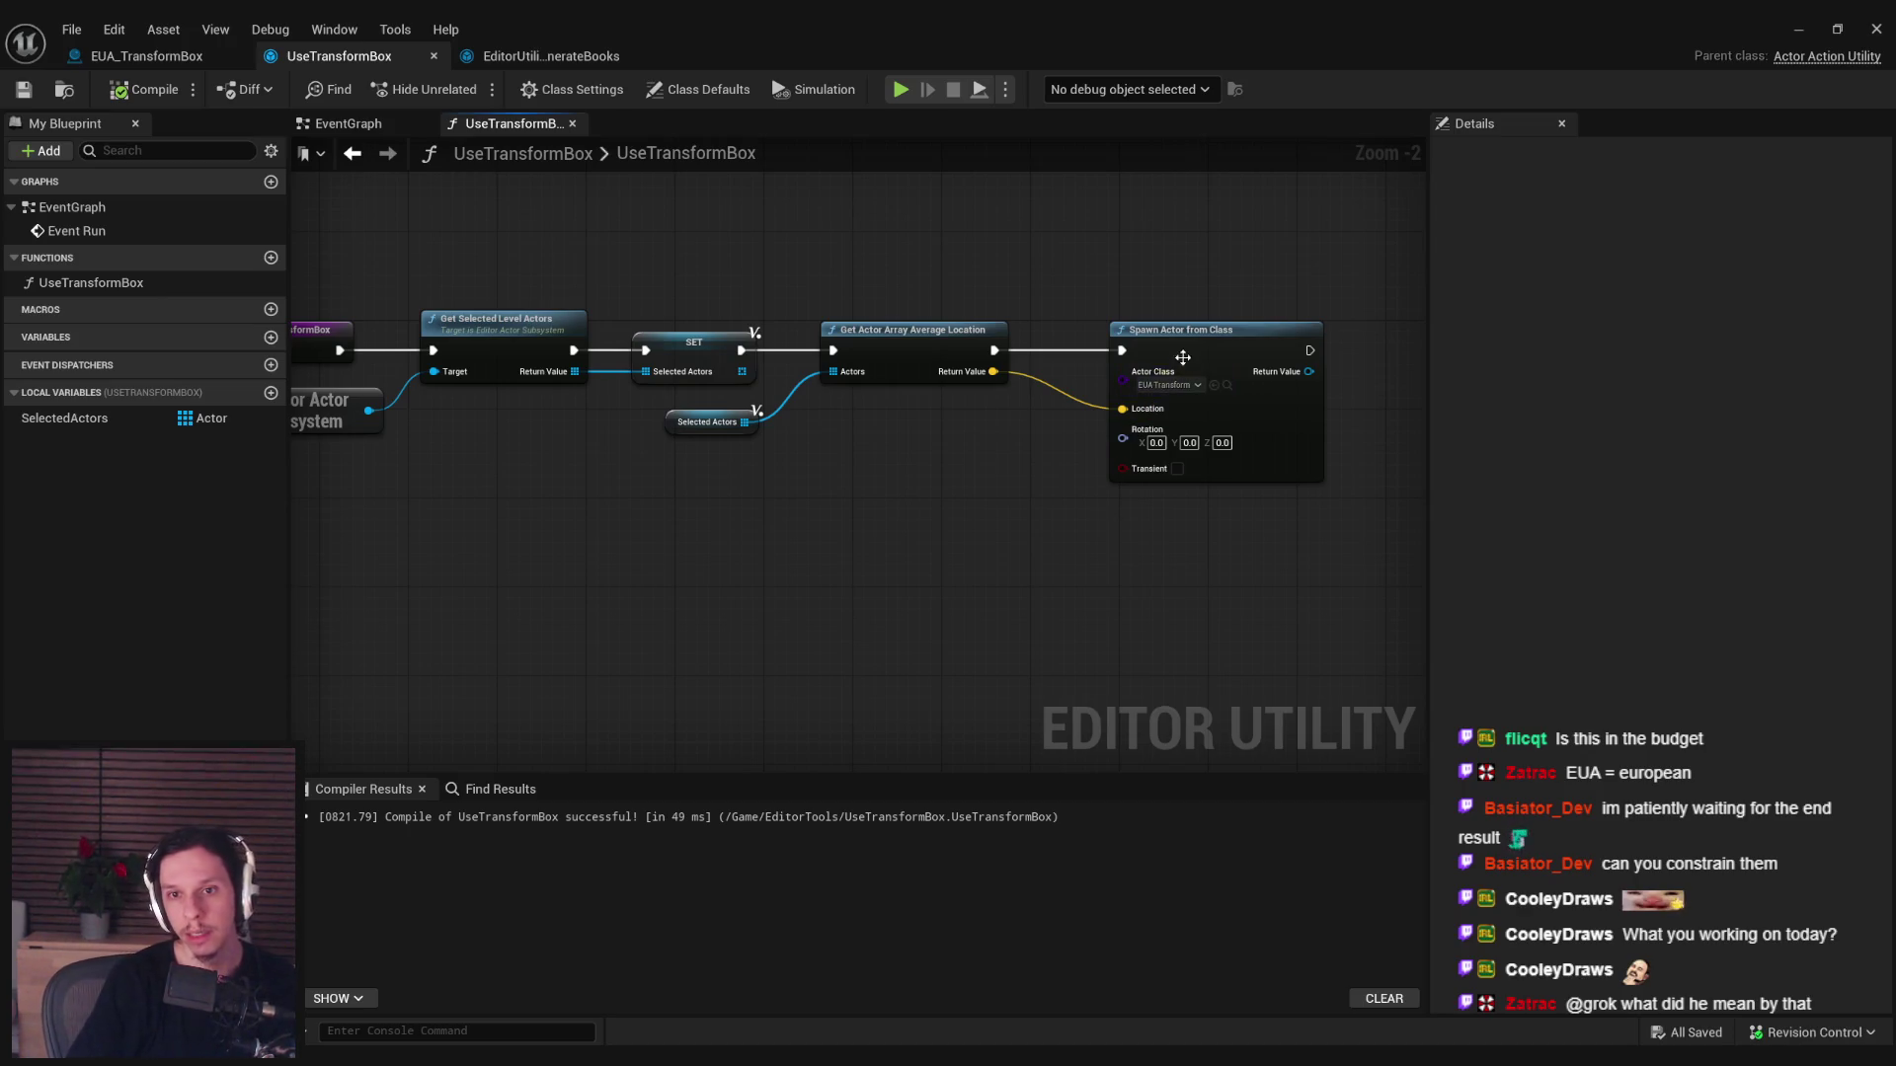
drag(1182, 359, 1123, 359)
Add a Set Modifying Actors node on Spawn's Return Value, chained after the spawn.
click(146, 56)
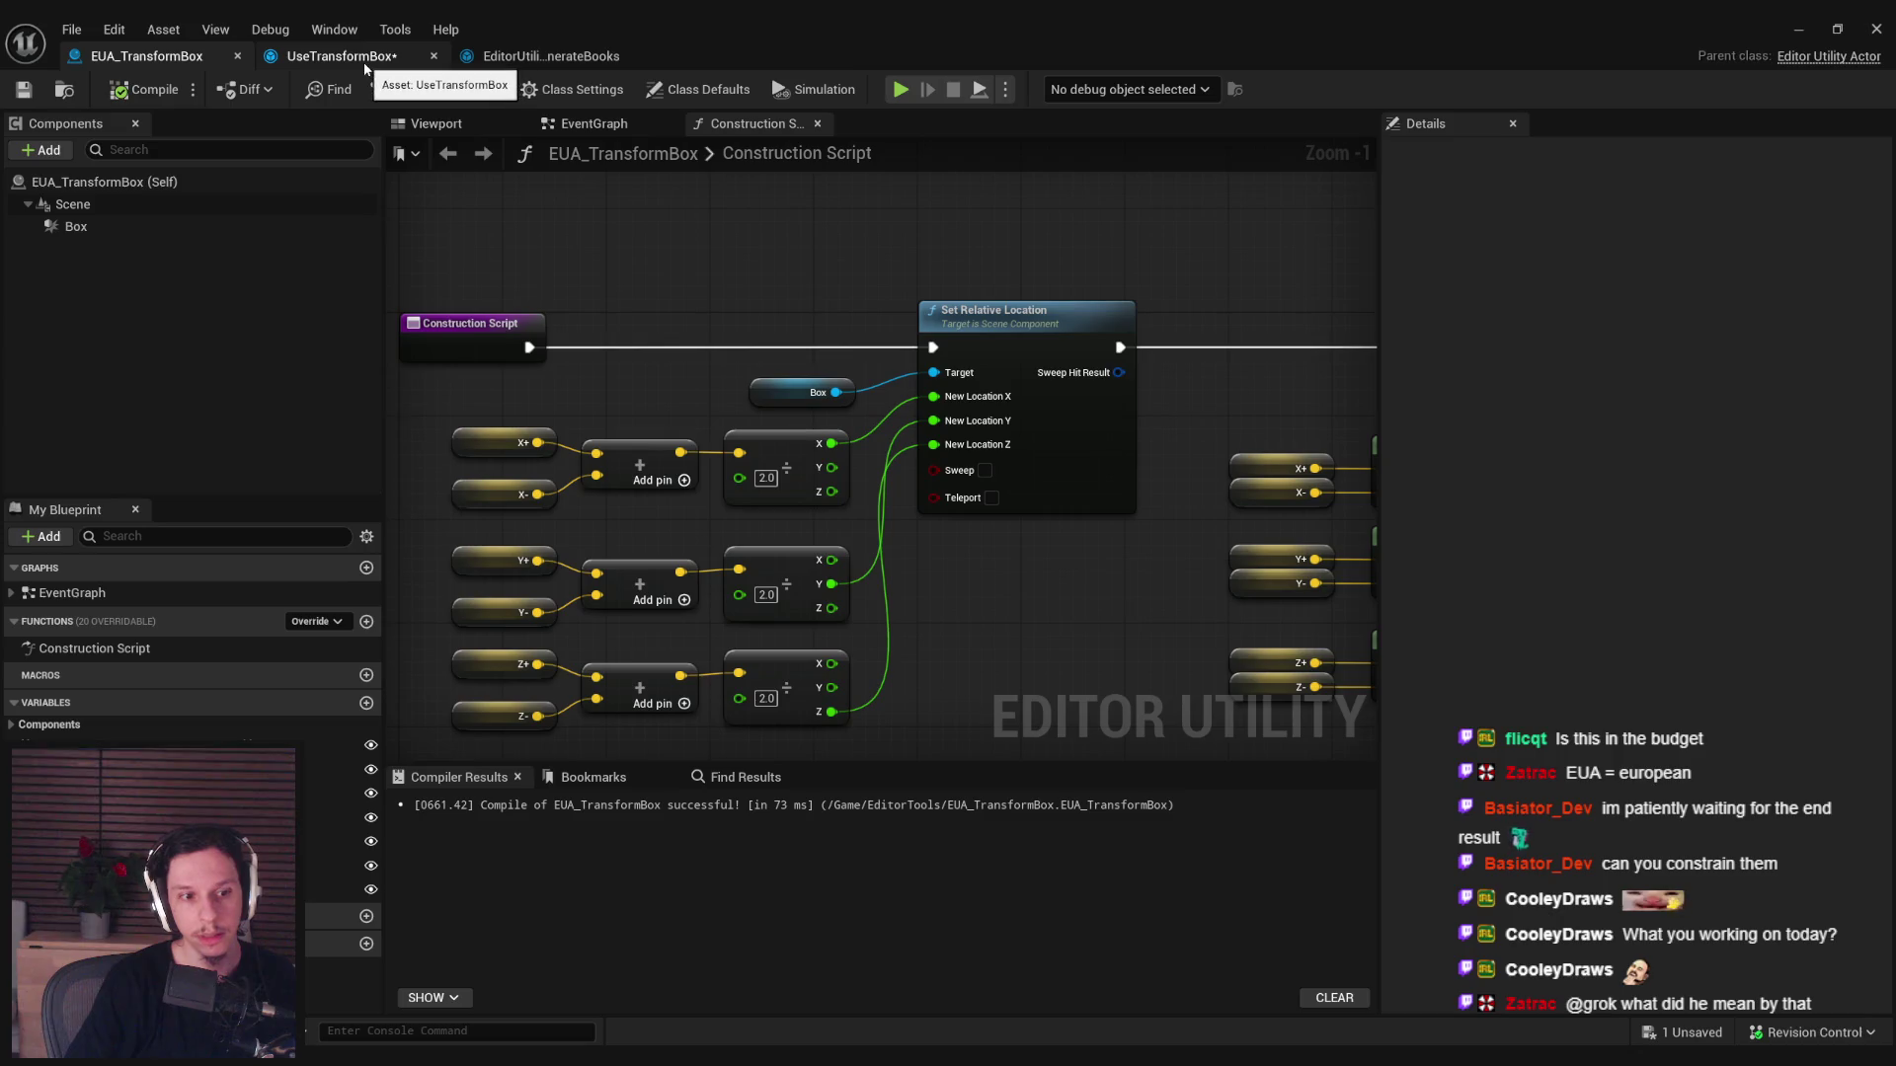
click(342, 55)
drag(839, 439, 990, 461)
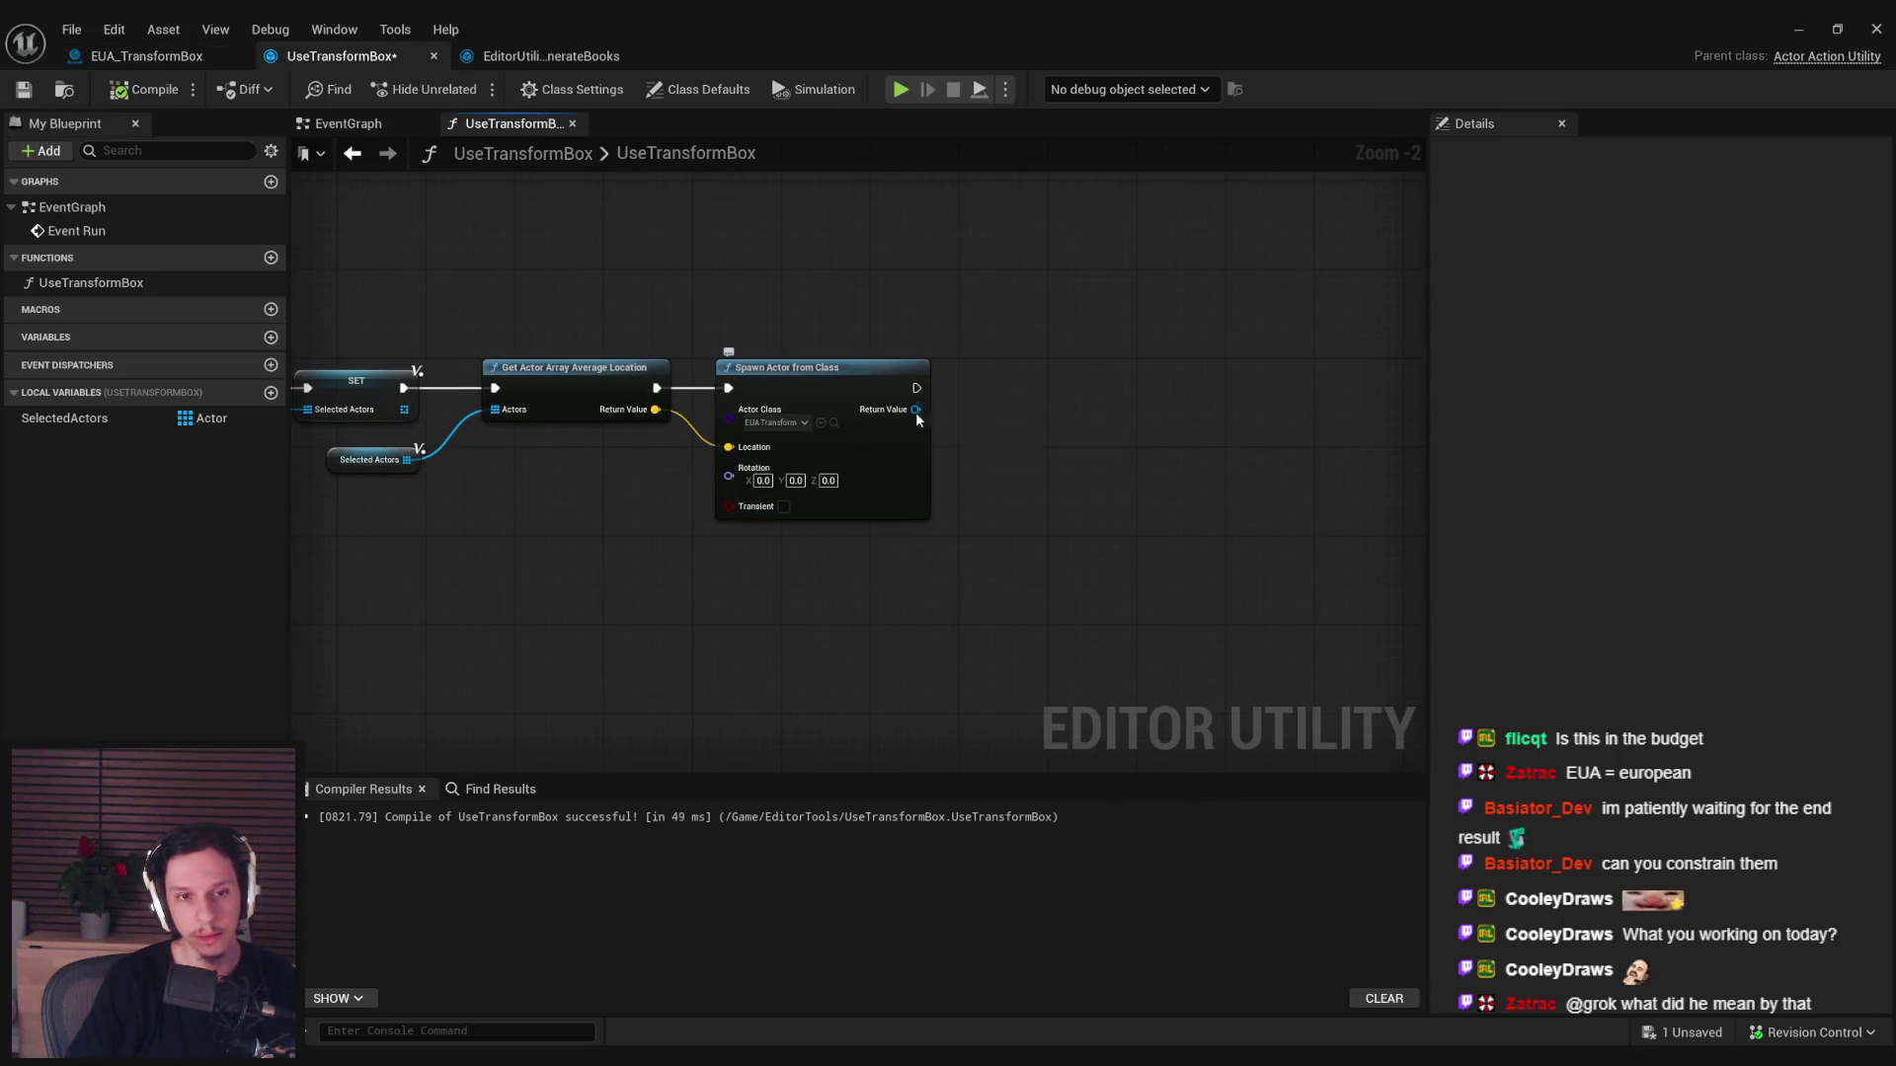
drag(915, 408, 1023, 412)
text(modifying)
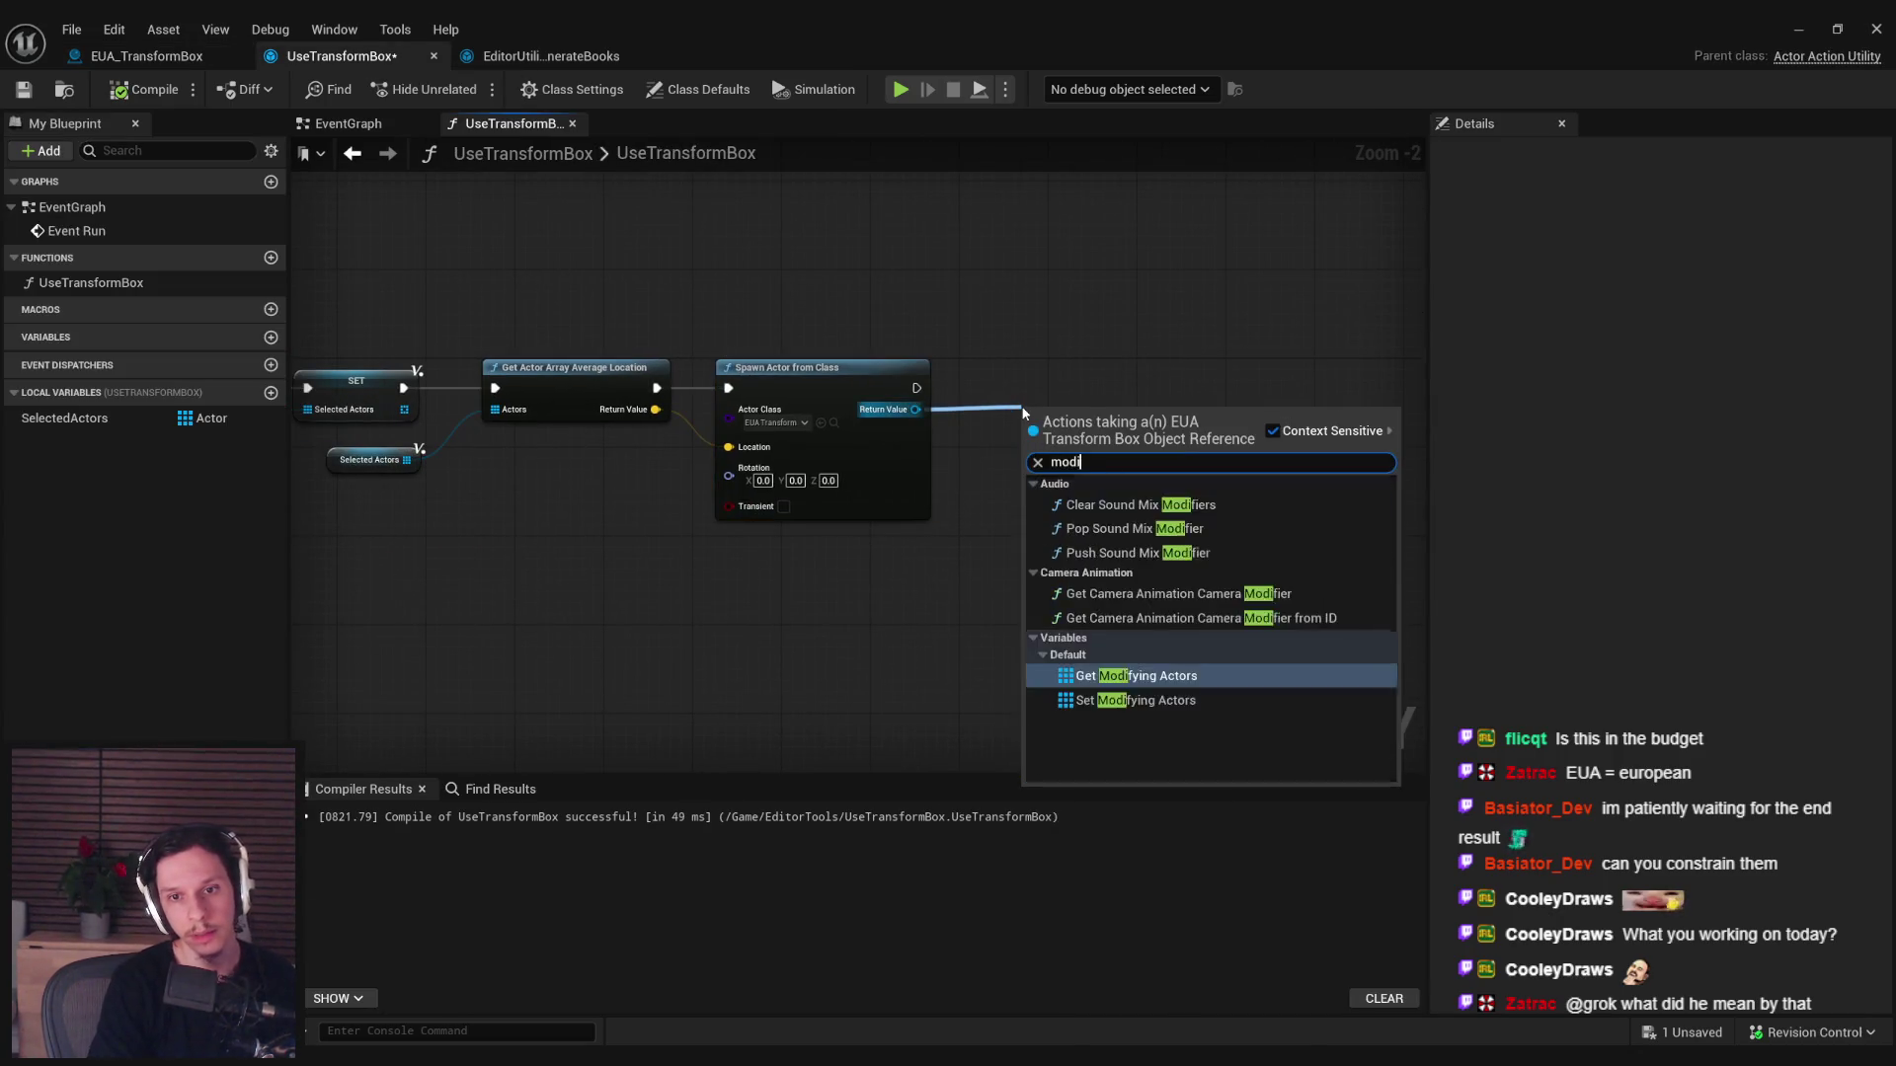
key(Down)
key(Return)
mouse_move(916, 388)
mouse_down()
mouse_move(1007, 414)
mouse_move(1062, 388)
mouse_up()
Plug a SelectedActors getter into the Modifying Actors input.
click(1129, 450)
mouse_move(64, 418)
mouse_down()
mouse_move(1023, 477)
mouse_move(976, 489)
mouse_move(1065, 409)
mouse_move(1116, 383)
mouse_move(1161, 393)
mouse_move(1135, 383)
mouse_up()
click(1061, 521)
click(1149, 527)
Compile and save the blueprint, then return to the level editor.
key(F7)
key(ctrl+s)
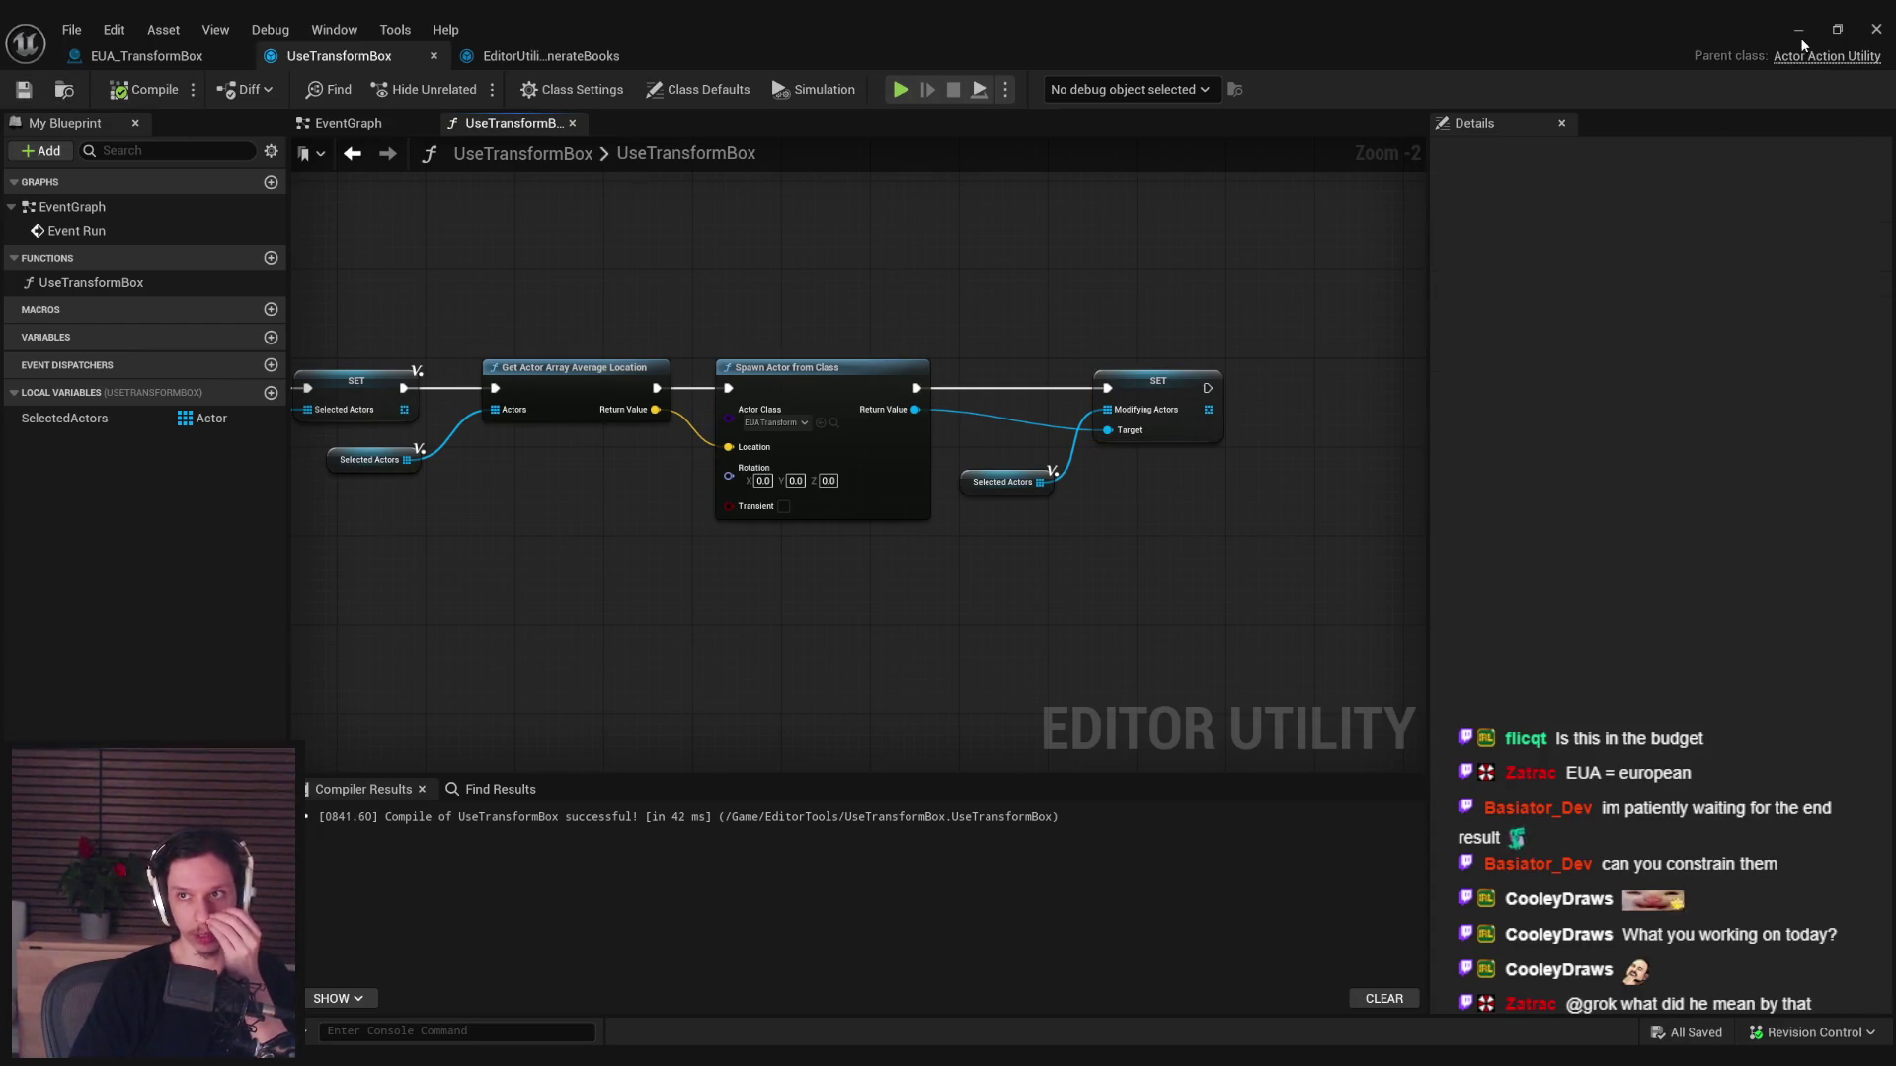
click(1798, 29)
key(alt+Tab)
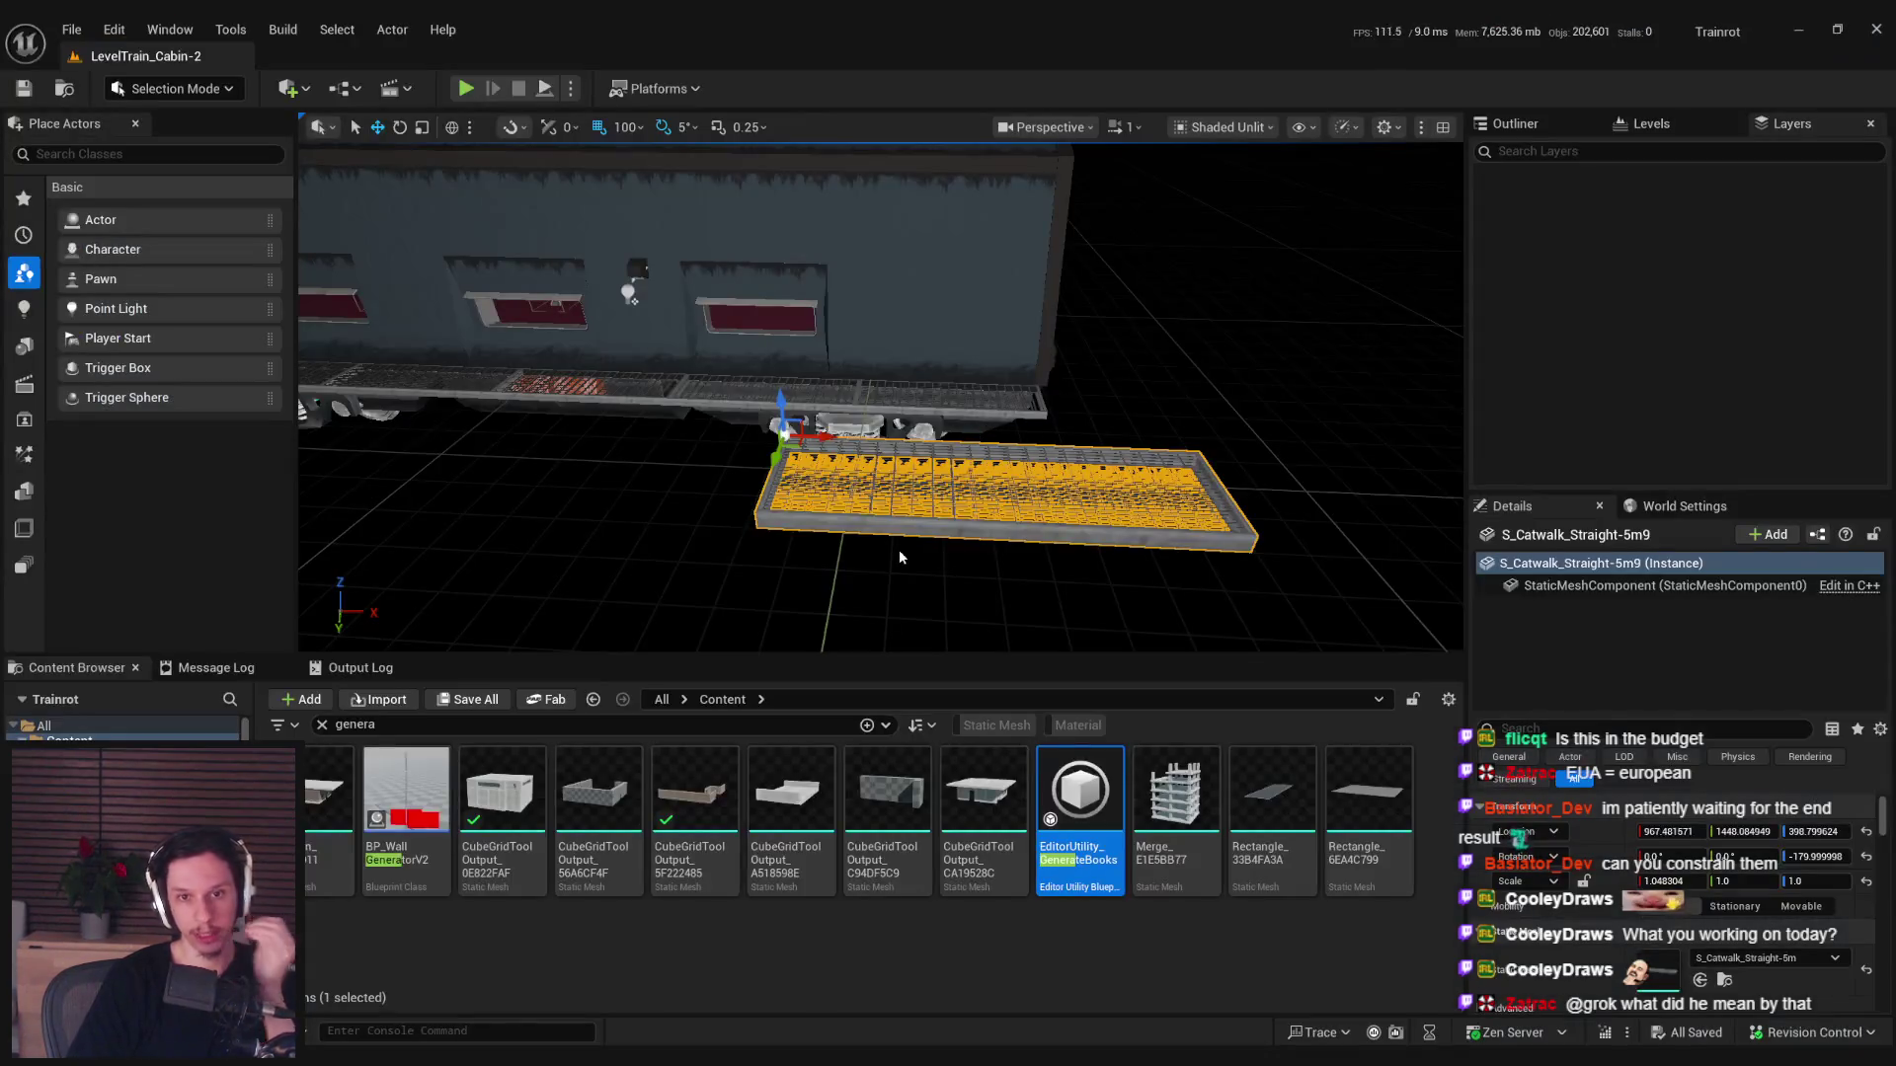
Run Scripted Actor Actions > Use Transform Box on the catwalk and inspect the spawned box.
right_click(935, 373)
mouse_move(1264, 905)
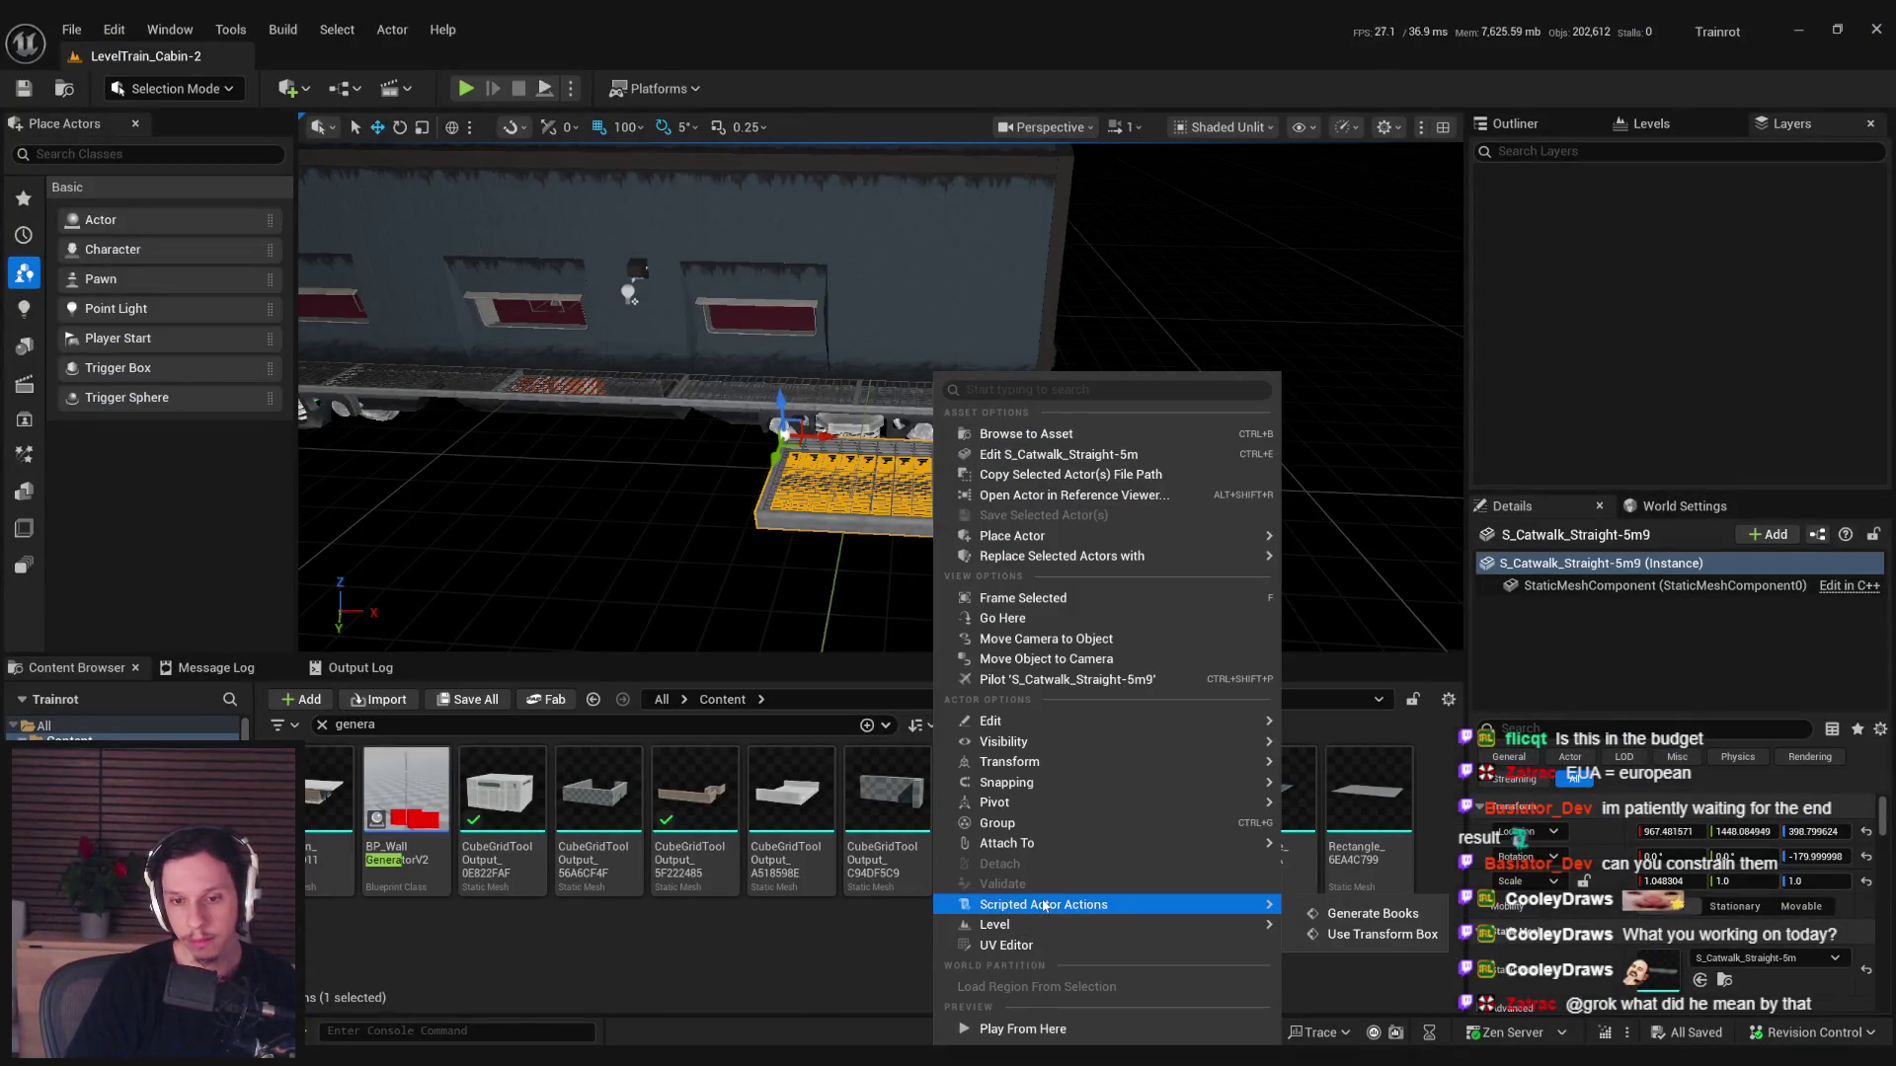
click(1394, 934)
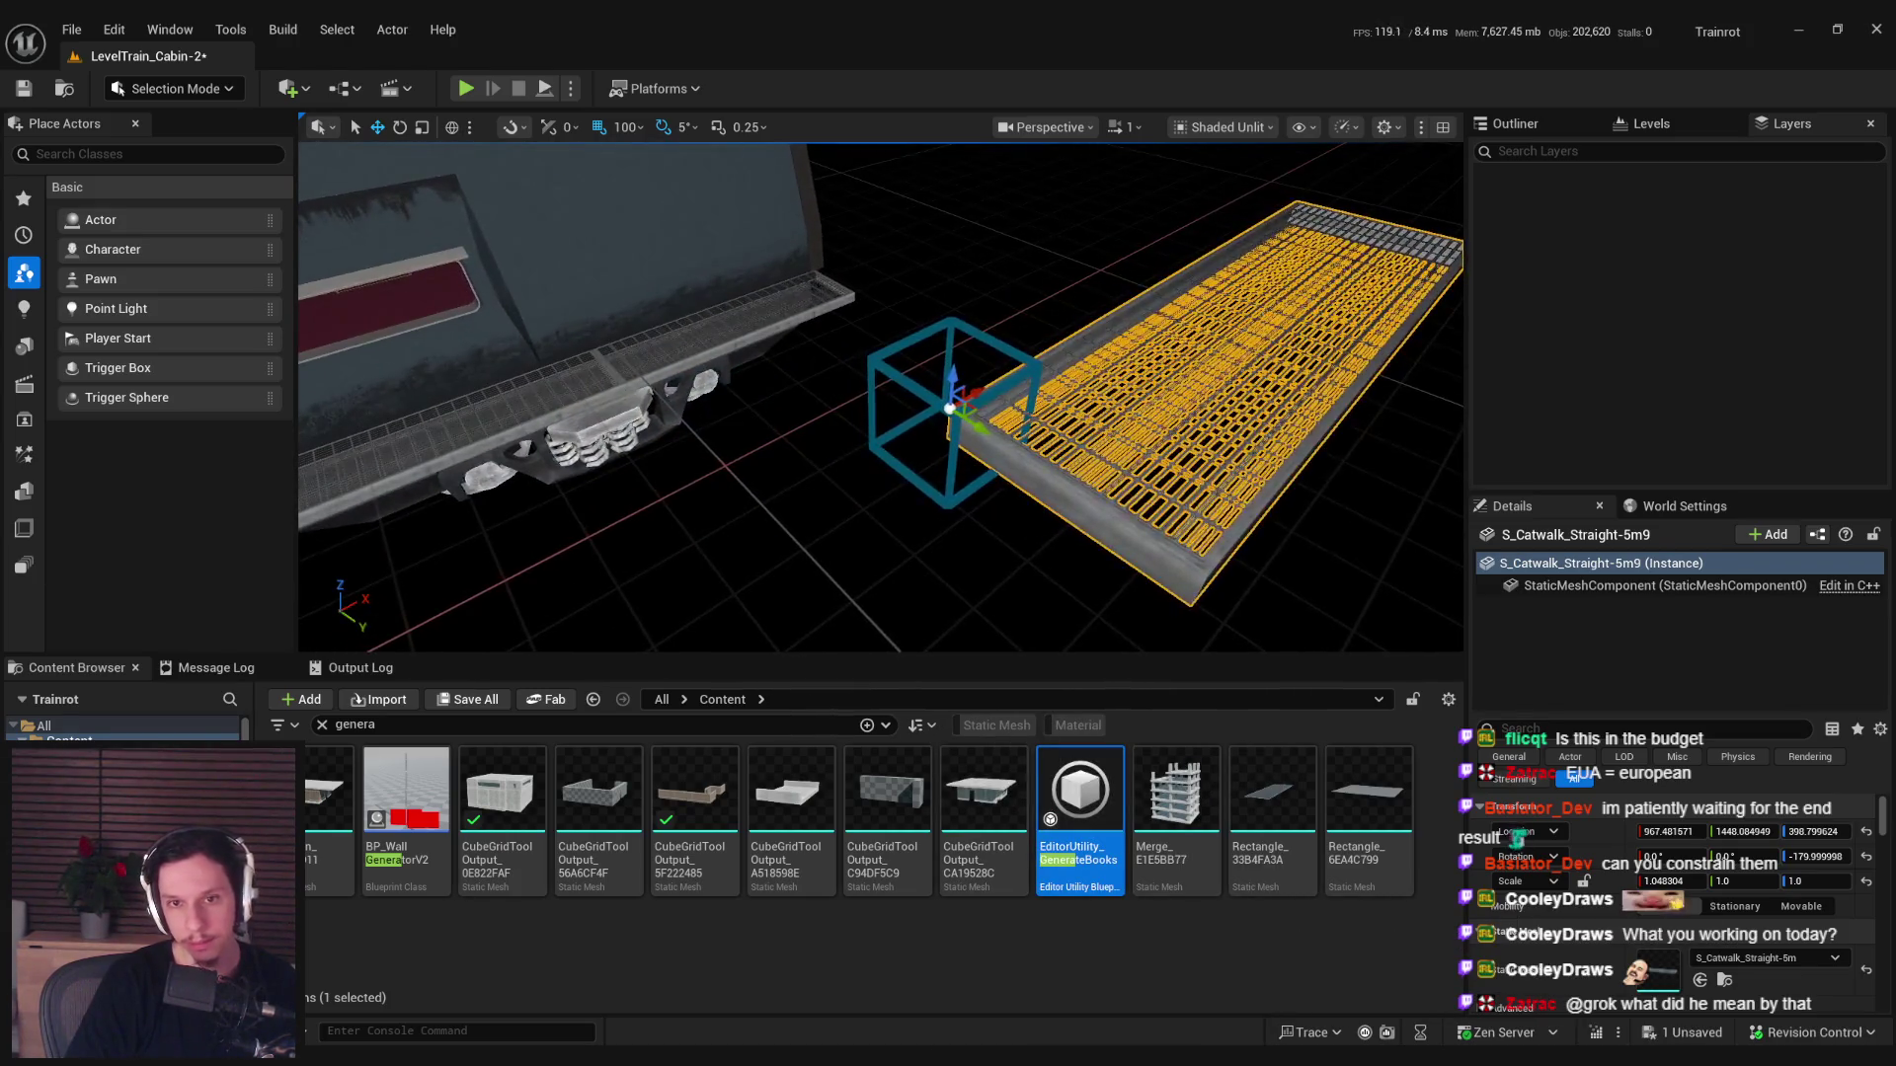
drag(787, 537, 792, 536)
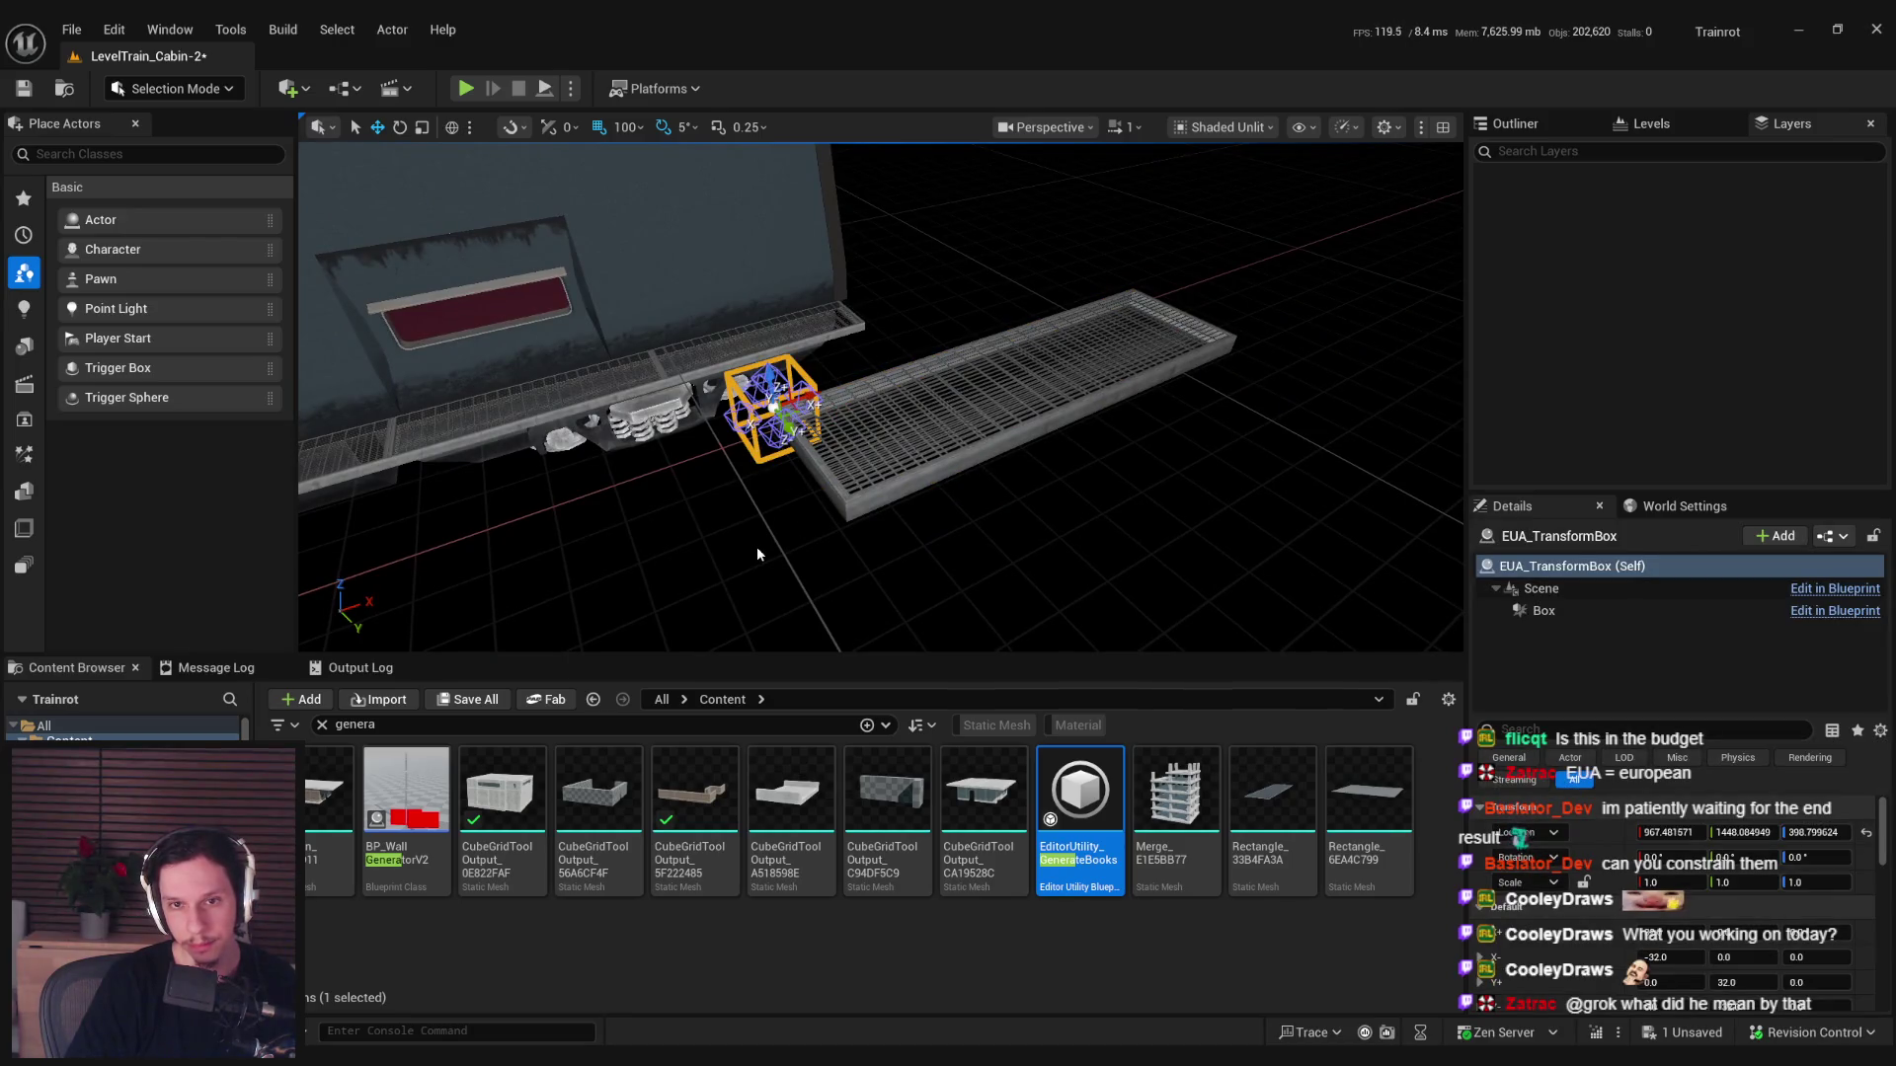
Remove the spawned transform box, reselect the catwalk, and reopen the UseTransformBox blueprint.
click(758, 550)
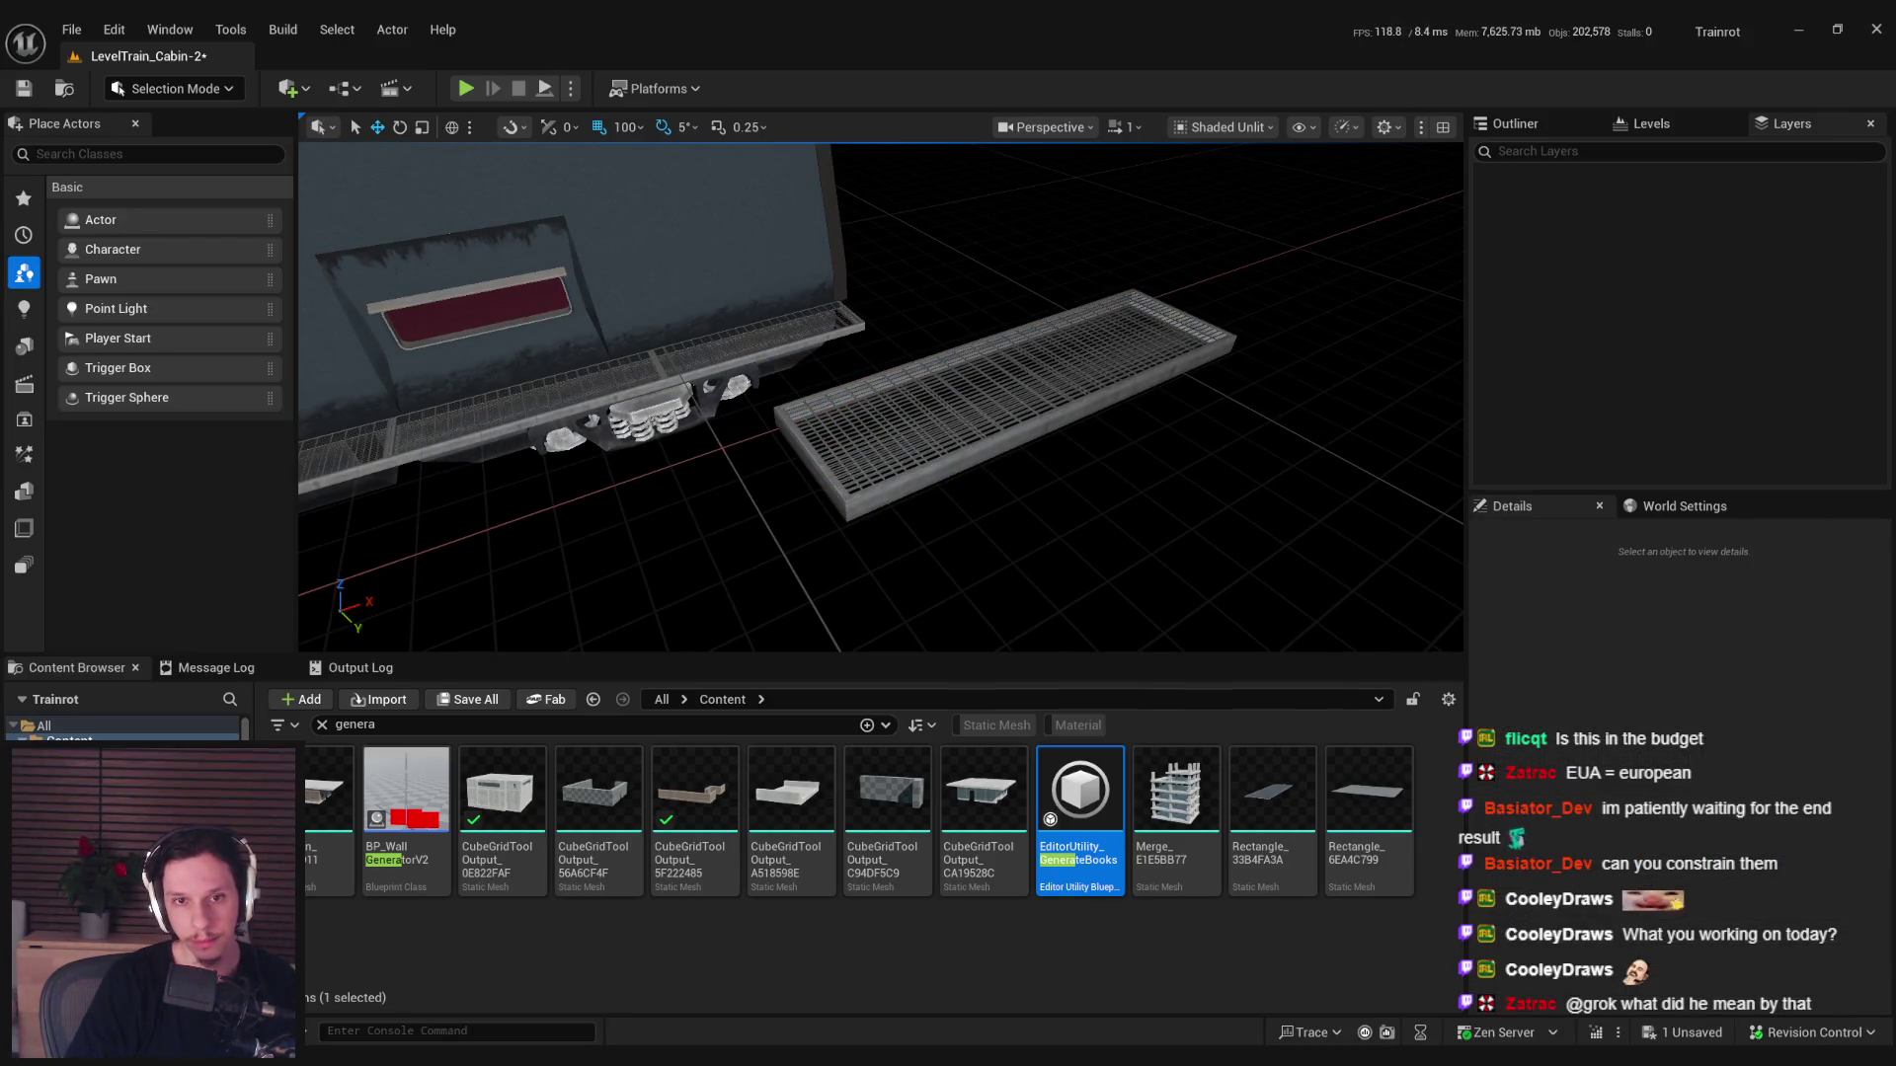
click(878, 456)
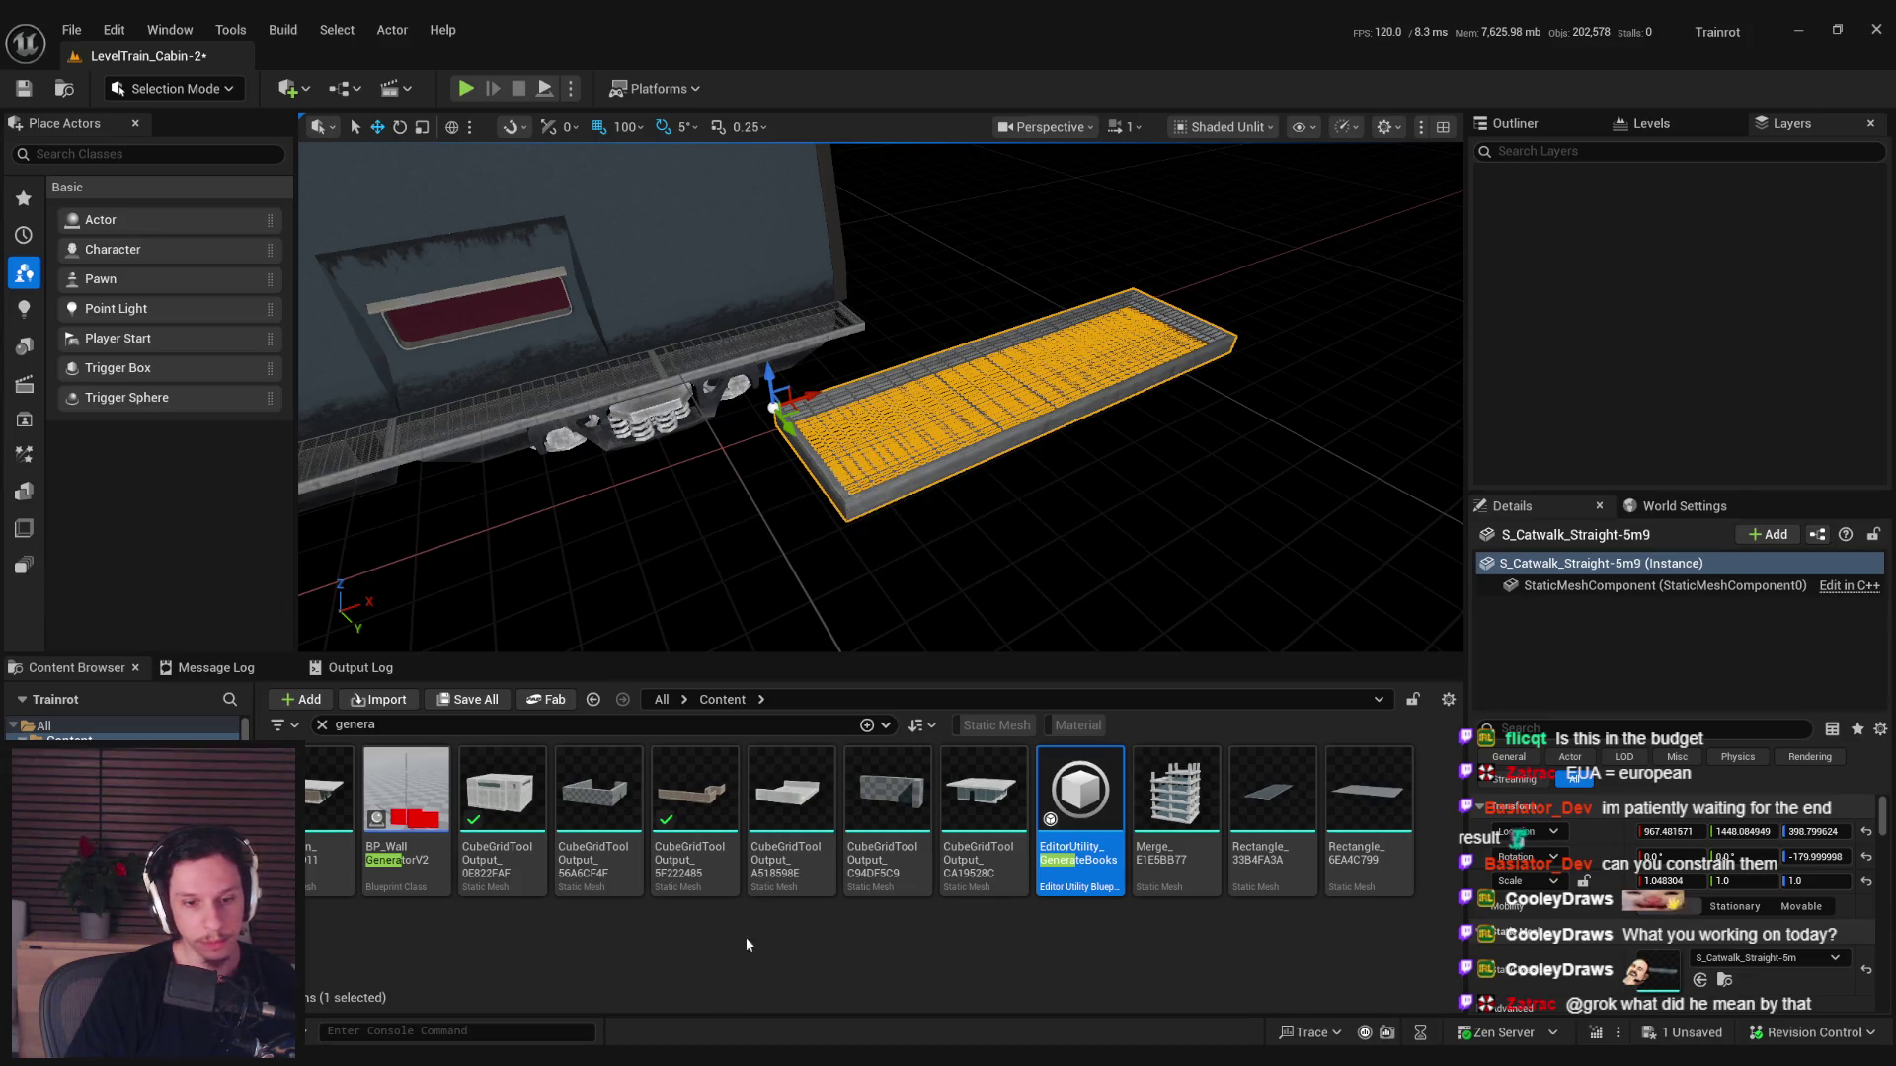
click(750, 968)
scroll(750, 434, up, 2)
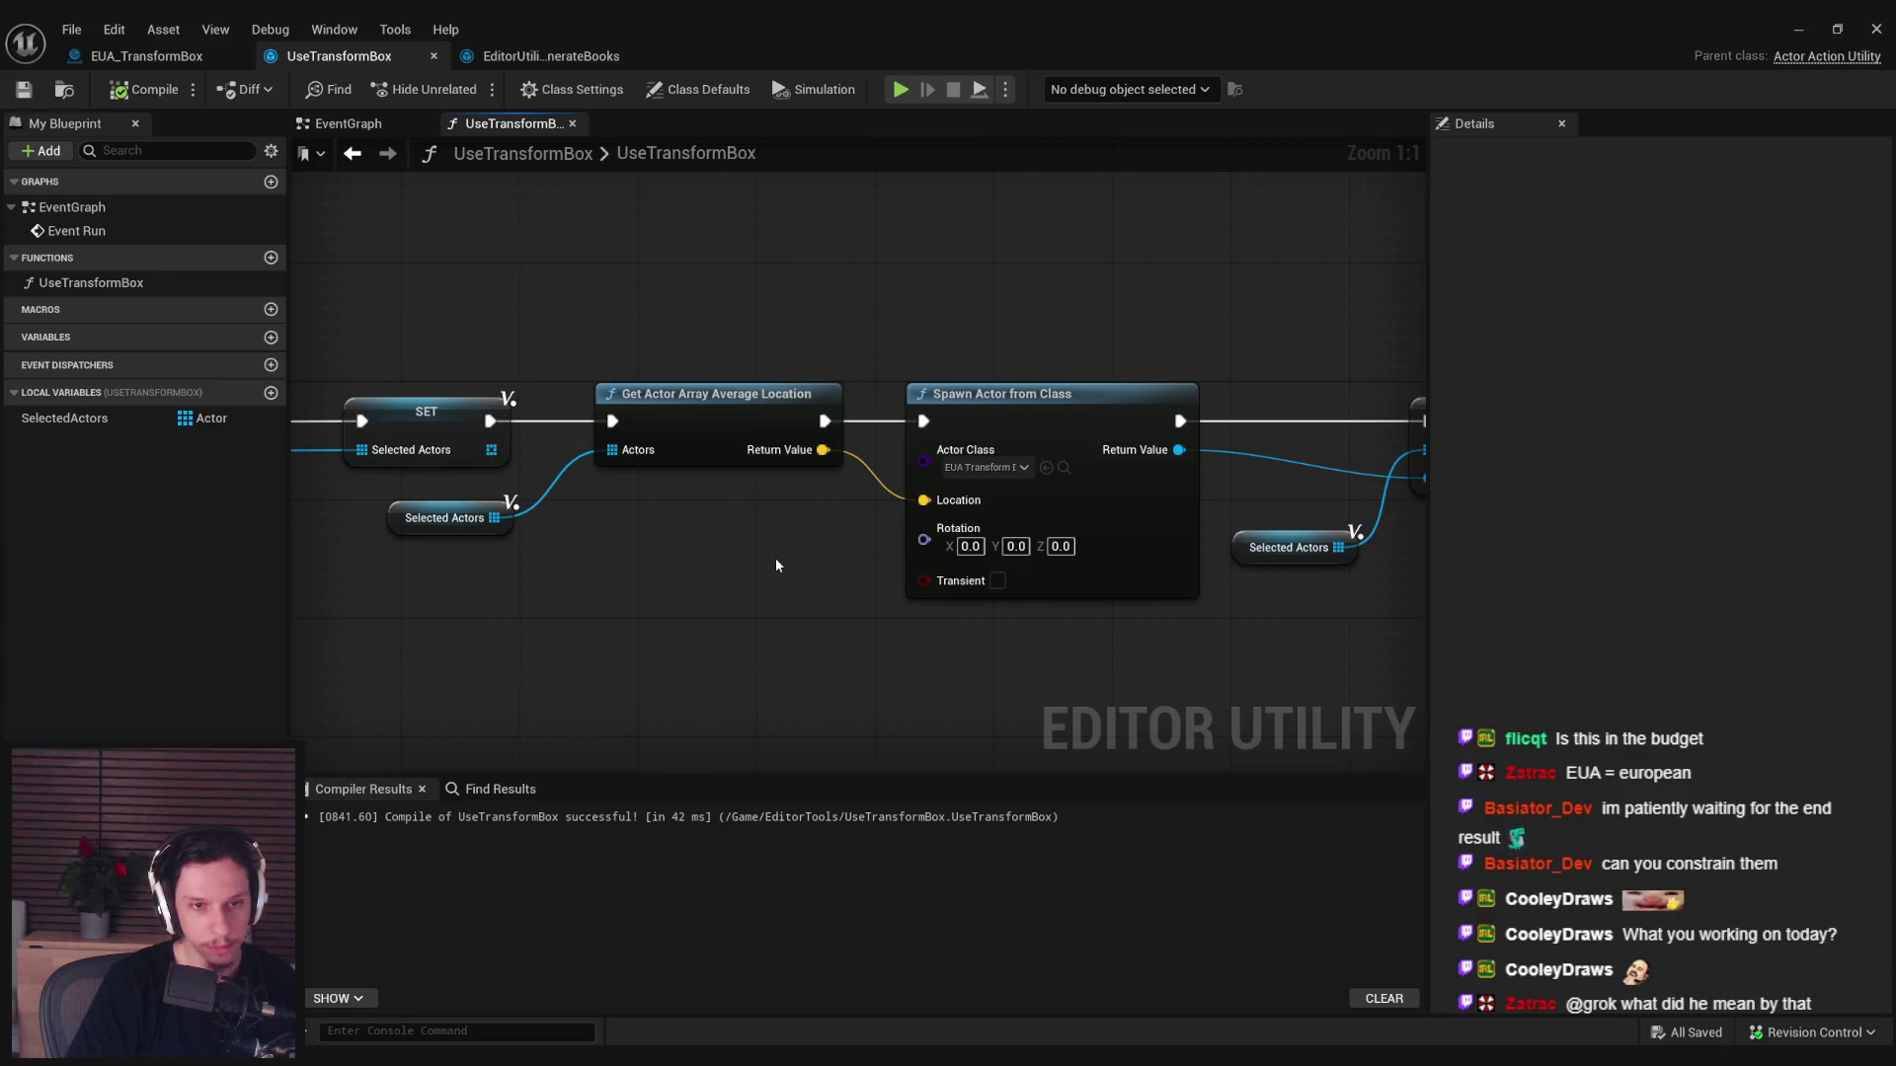
Replace the average-location node with Get Actor Array Bounds fed by Selected Actors.
click(721, 425)
key(Delete)
drag(494, 518, 585, 541)
text(get bounds)
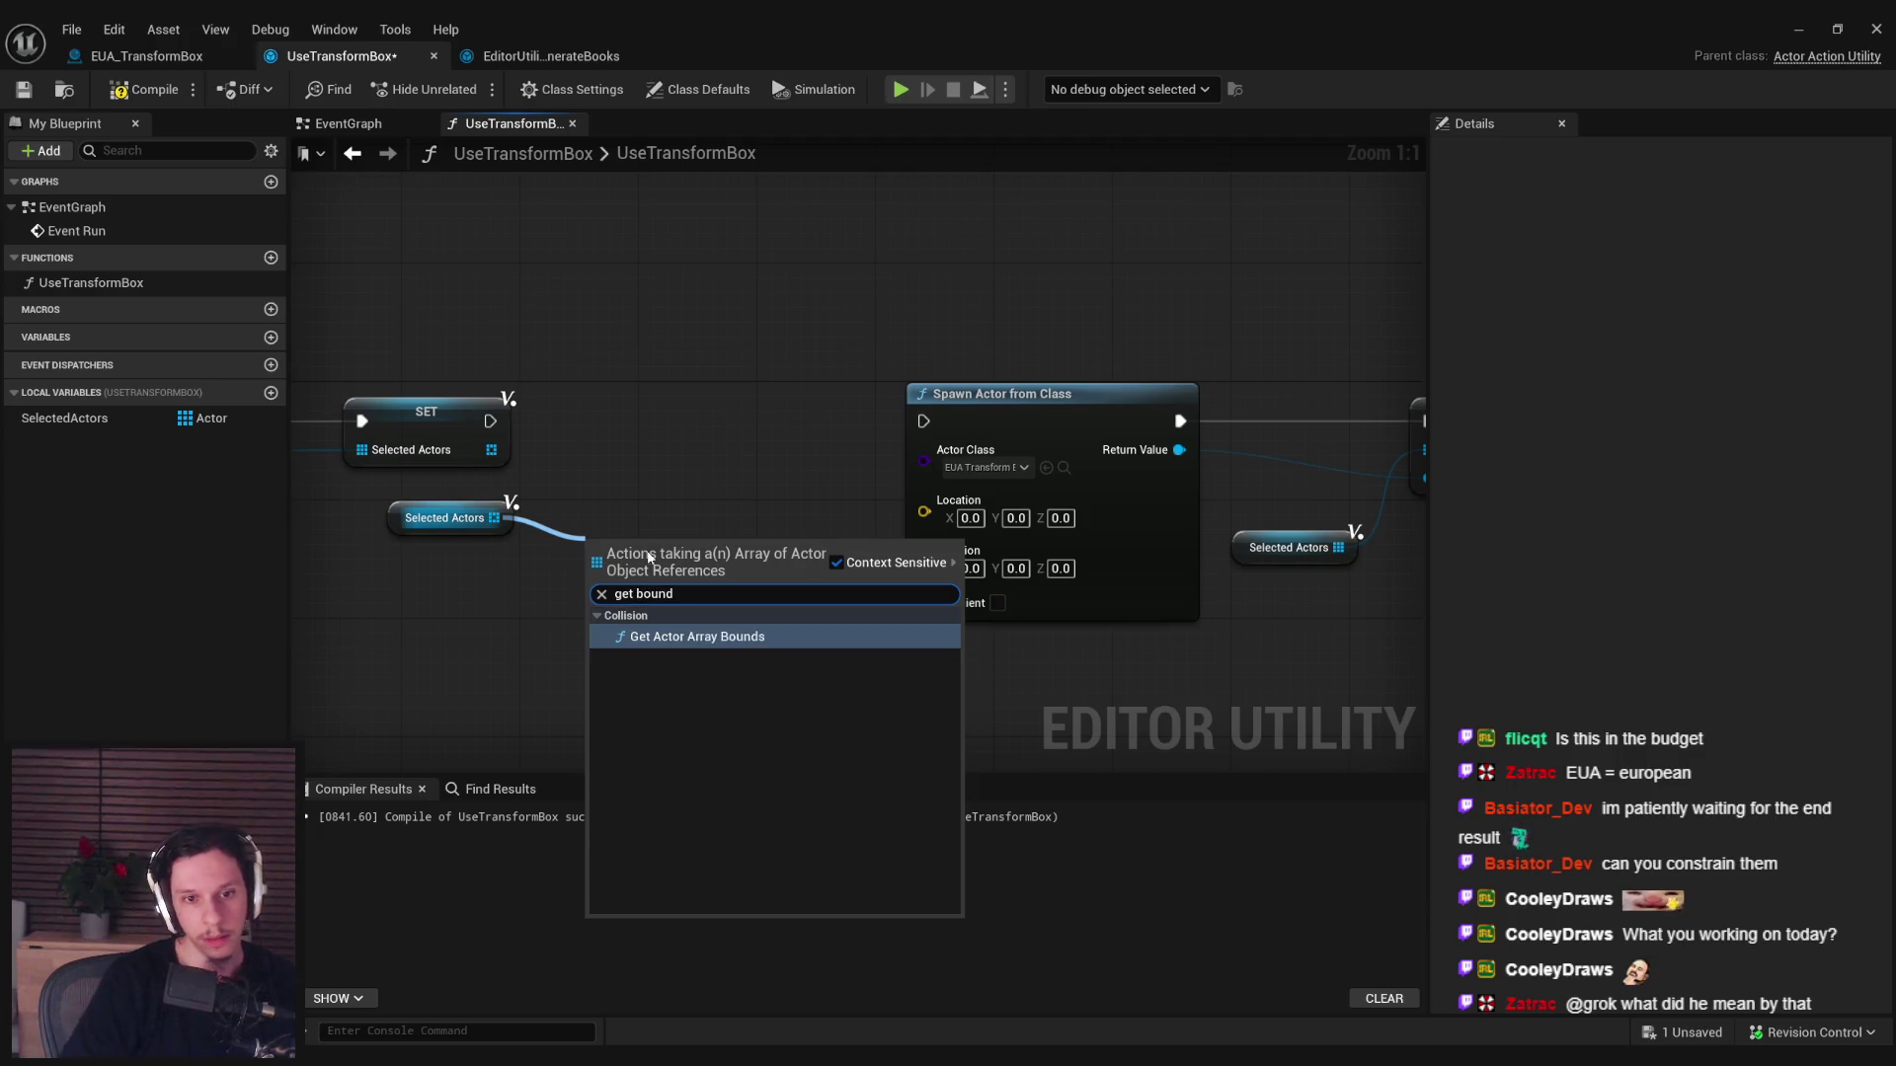
click(676, 637)
Chain Get Actor Array Bounds between setter and Spawn, feeding Center into spawn Location.
drag(718, 540, 708, 456)
drag(598, 435, 490, 421)
mouse_move(767, 424)
mouse_down()
mouse_move(751, 409)
mouse_move(925, 500)
mouse_up()
drag(829, 420, 923, 421)
Compile and save the blueprint and go back to the catwalk in the level.
click(144, 88)
click(22, 88)
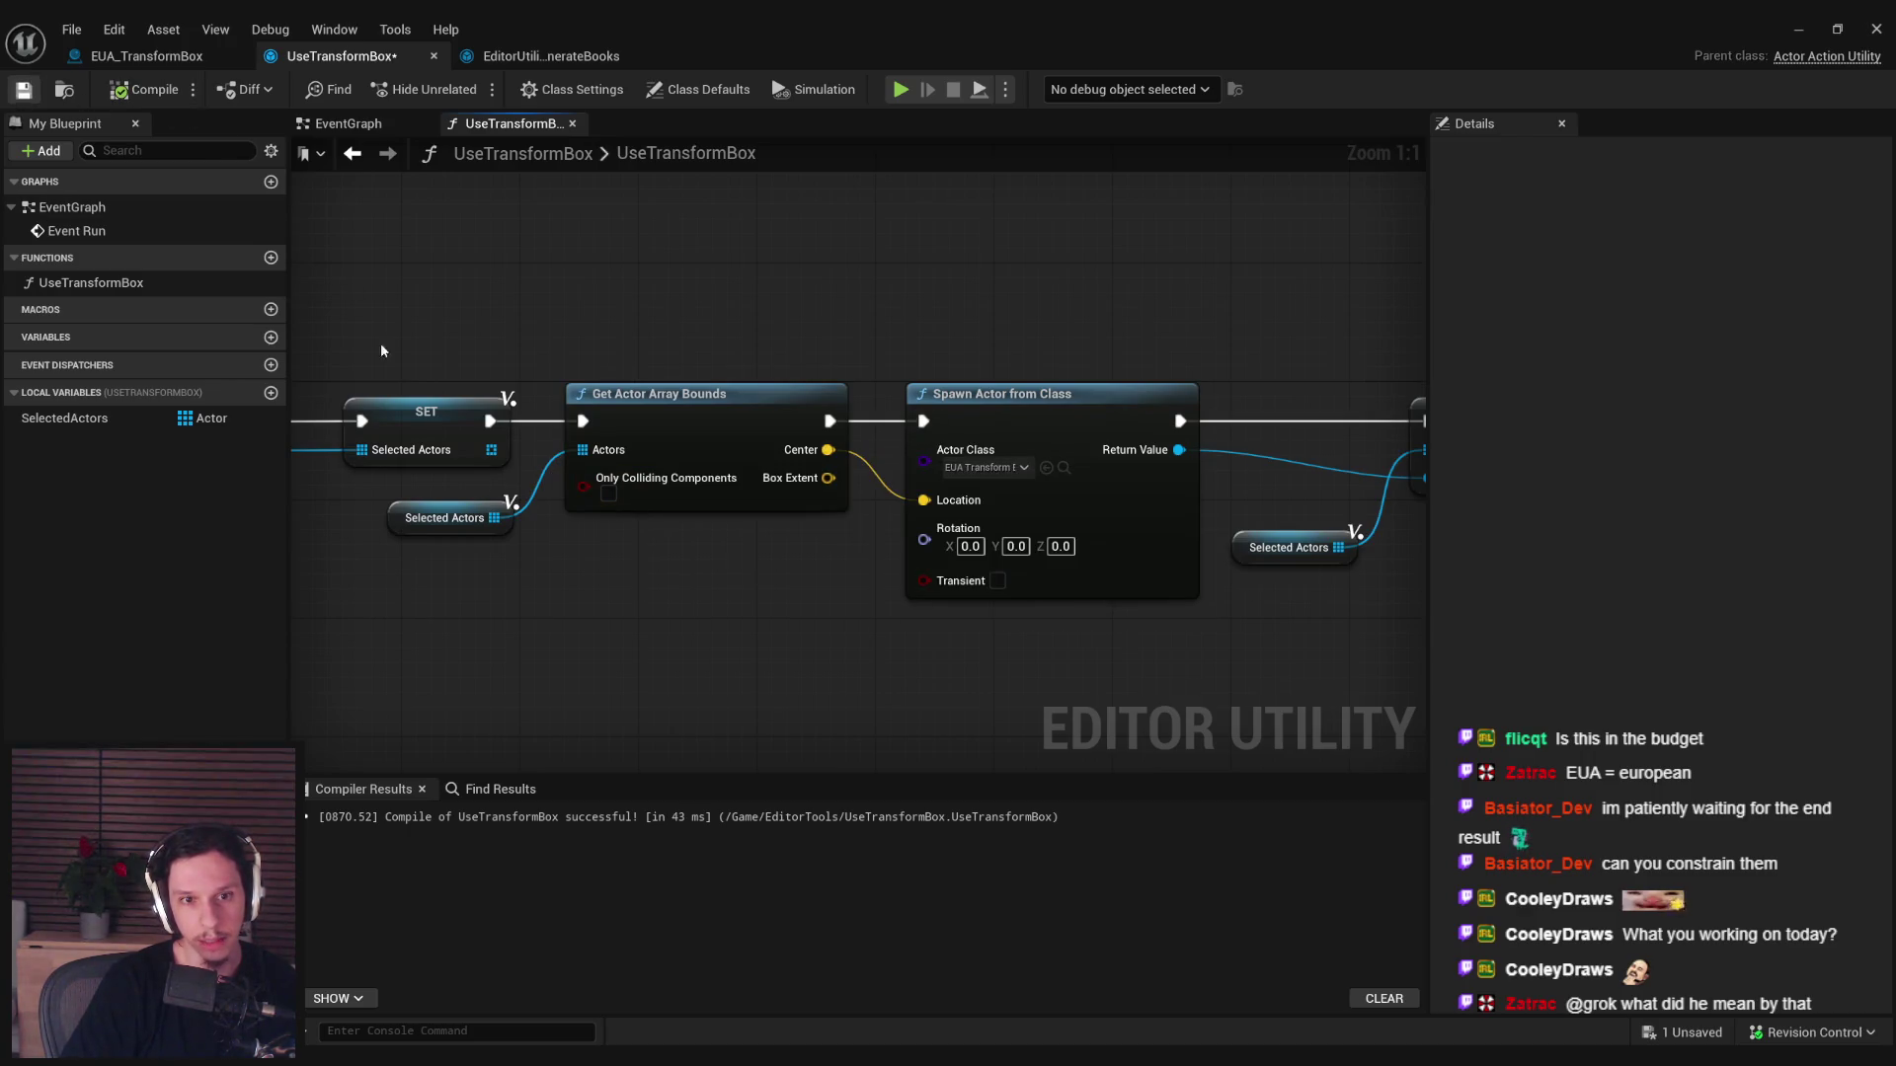
click(1798, 29)
right_click(915, 418)
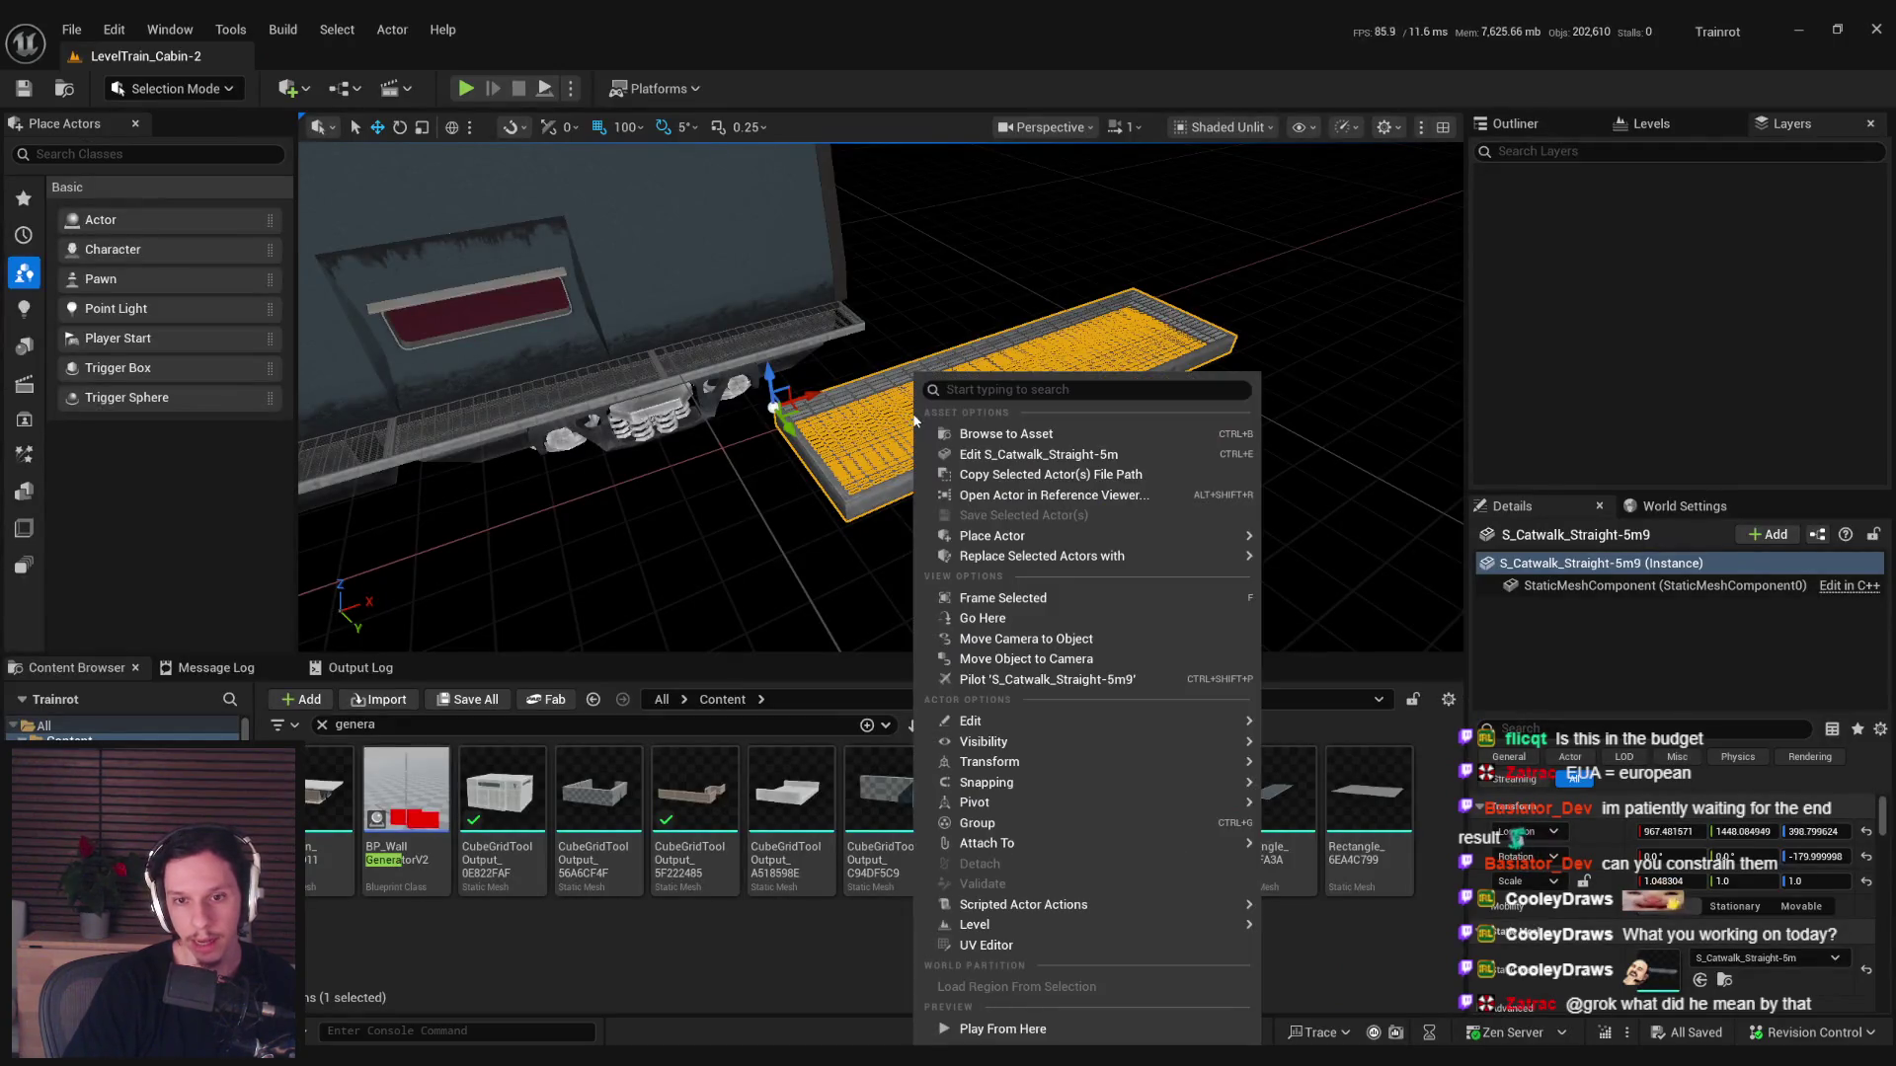
Run Use Transform Box on the catwalk again and inspect the new box from above.
mouse_move(1027, 904)
click(1323, 935)
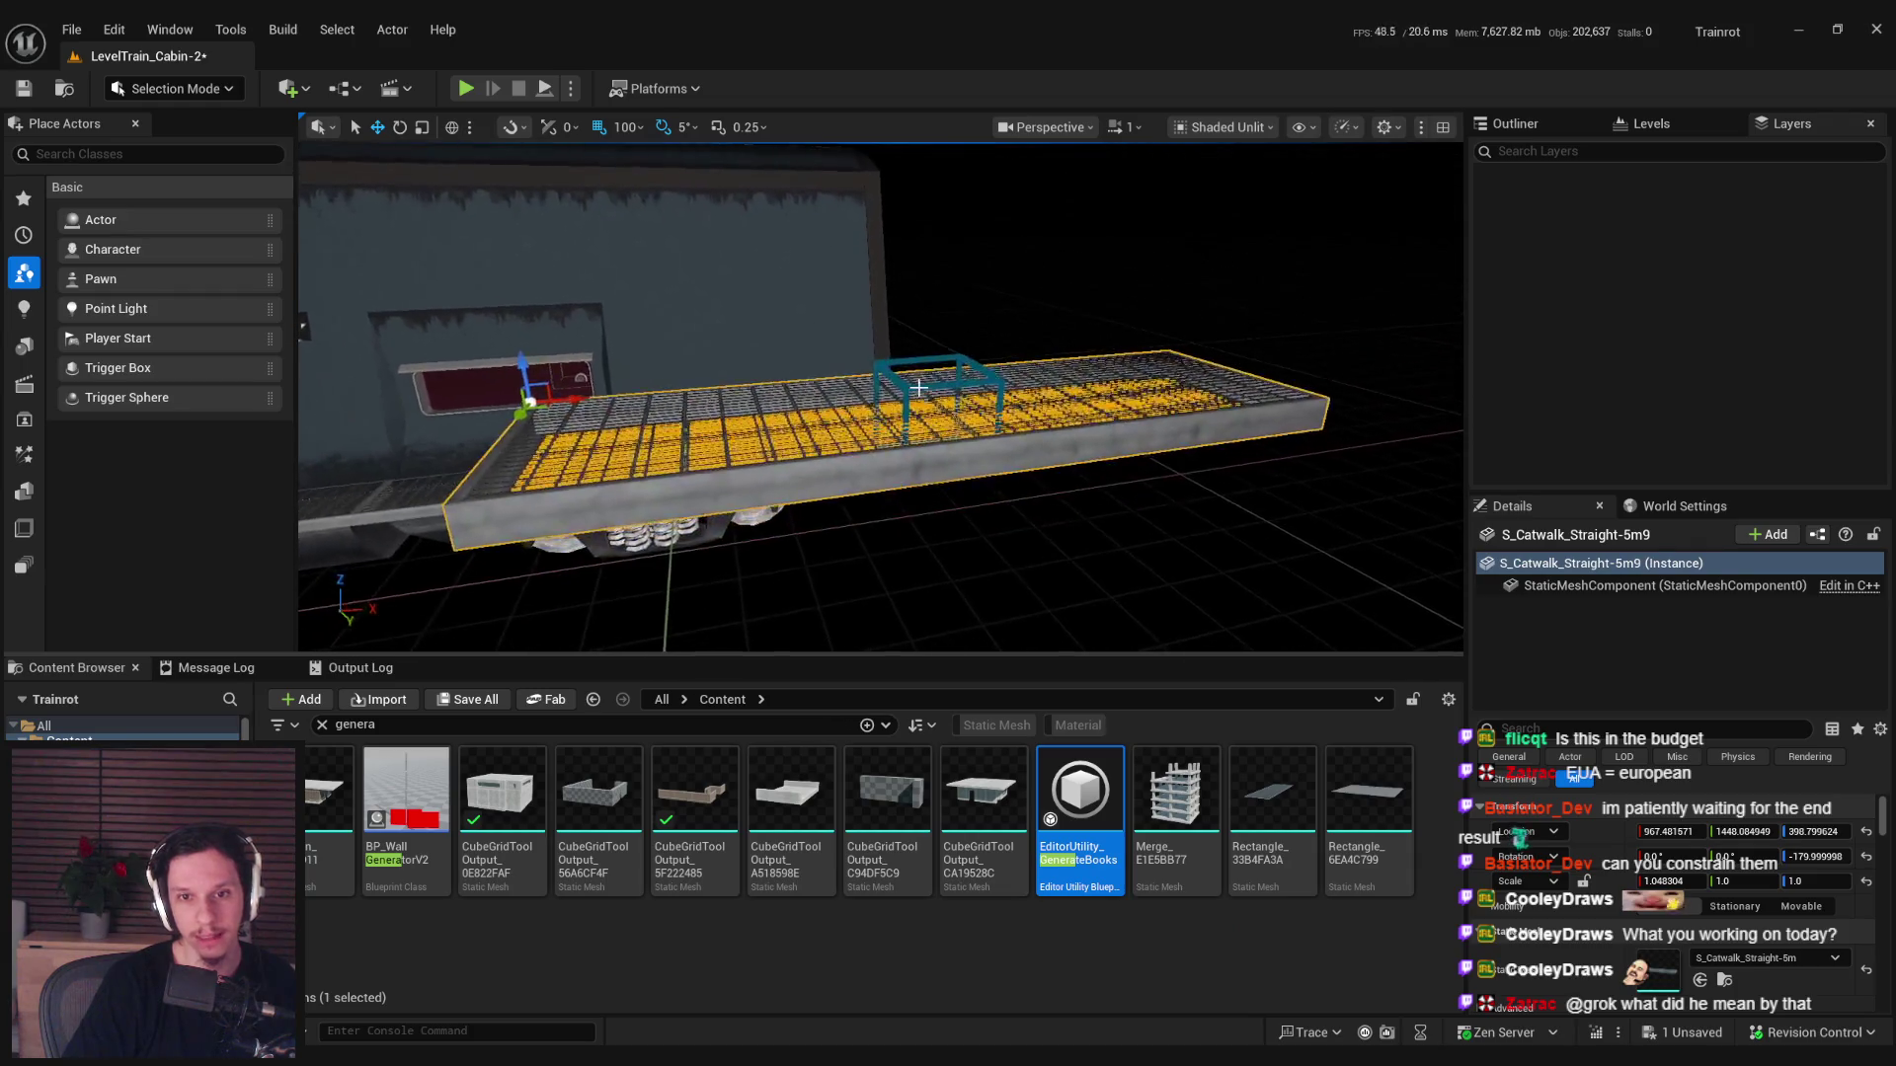
click(951, 403)
mouse_move(952, 415)
mouse_down()
mouse_move(1031, 503)
mouse_move(930, 549)
mouse_up()
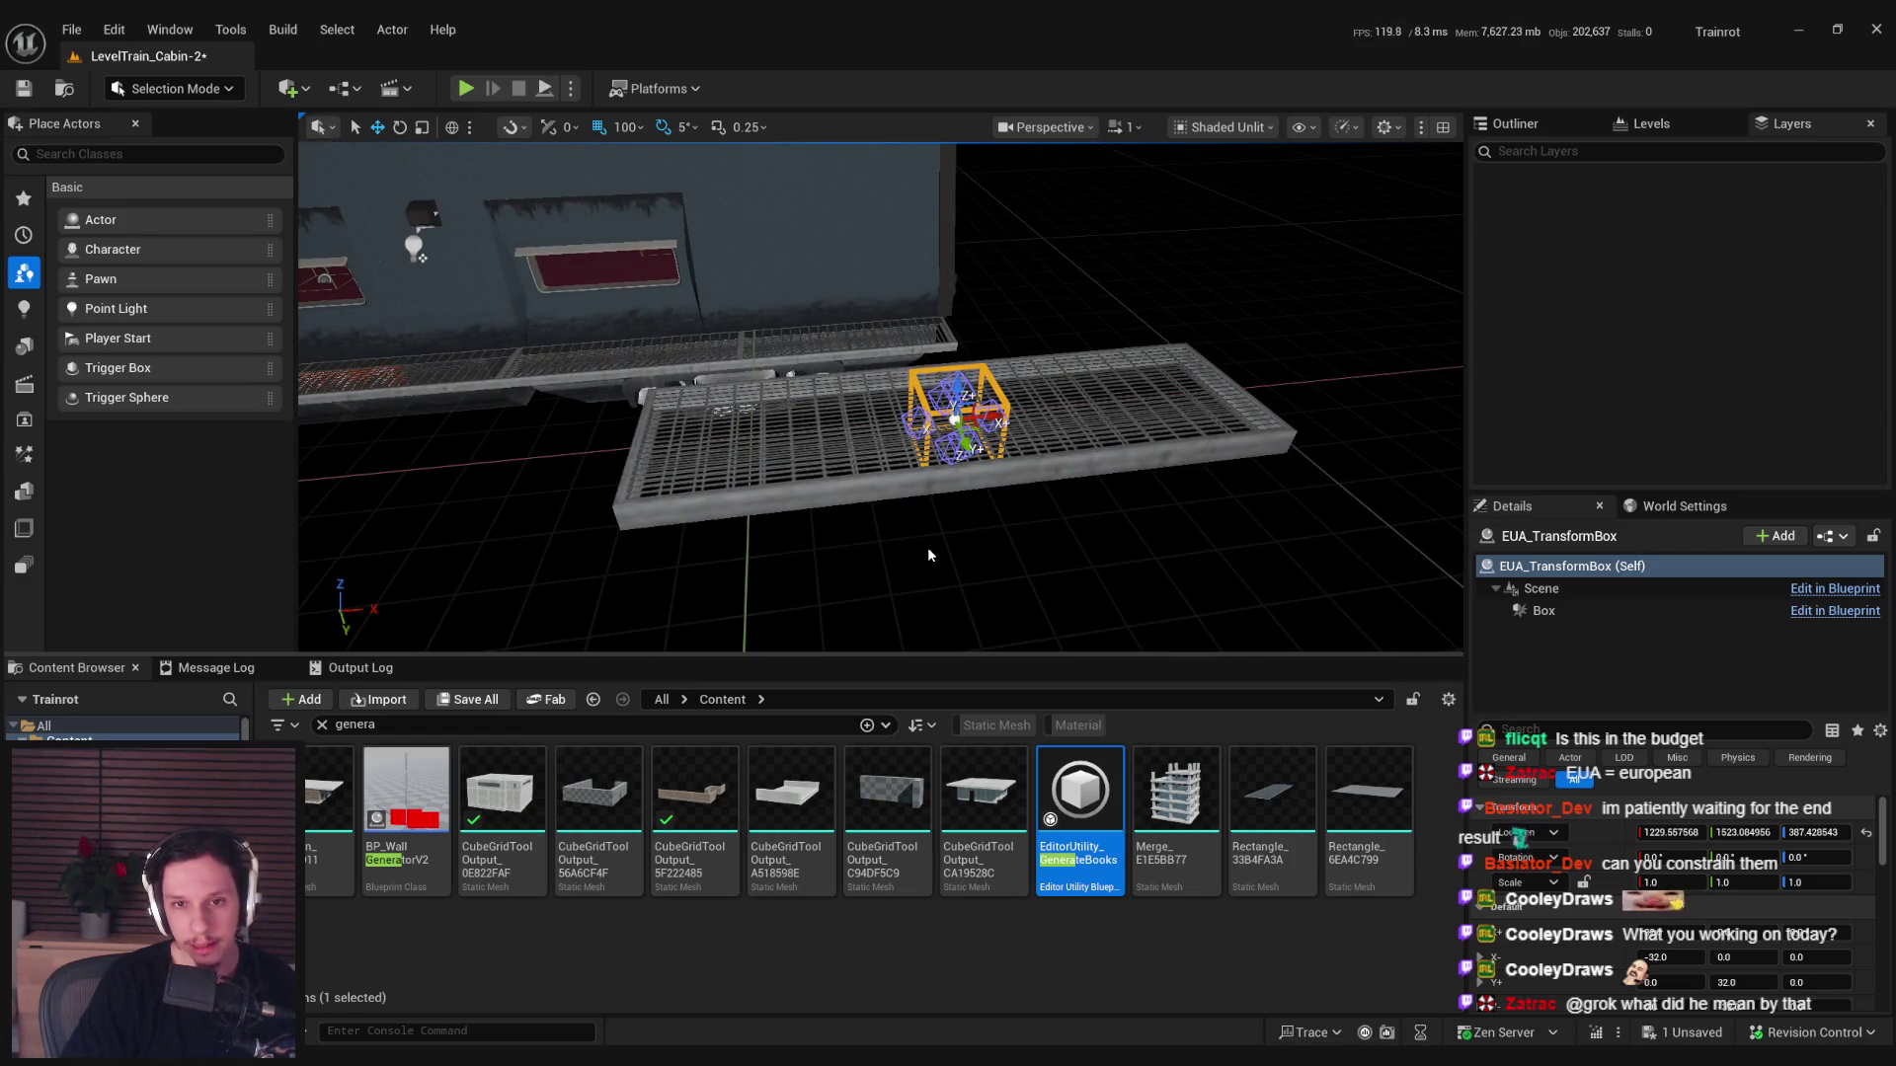
click(928, 547)
Save all, then view the Spawn Actor from Class and SET nodes in UseTransformBox.
key(ctrl+s)
click(731, 998)
mouse_move(1294, 591)
mouse_down()
mouse_move(815, 648)
mouse_move(1068, 603)
mouse_up()
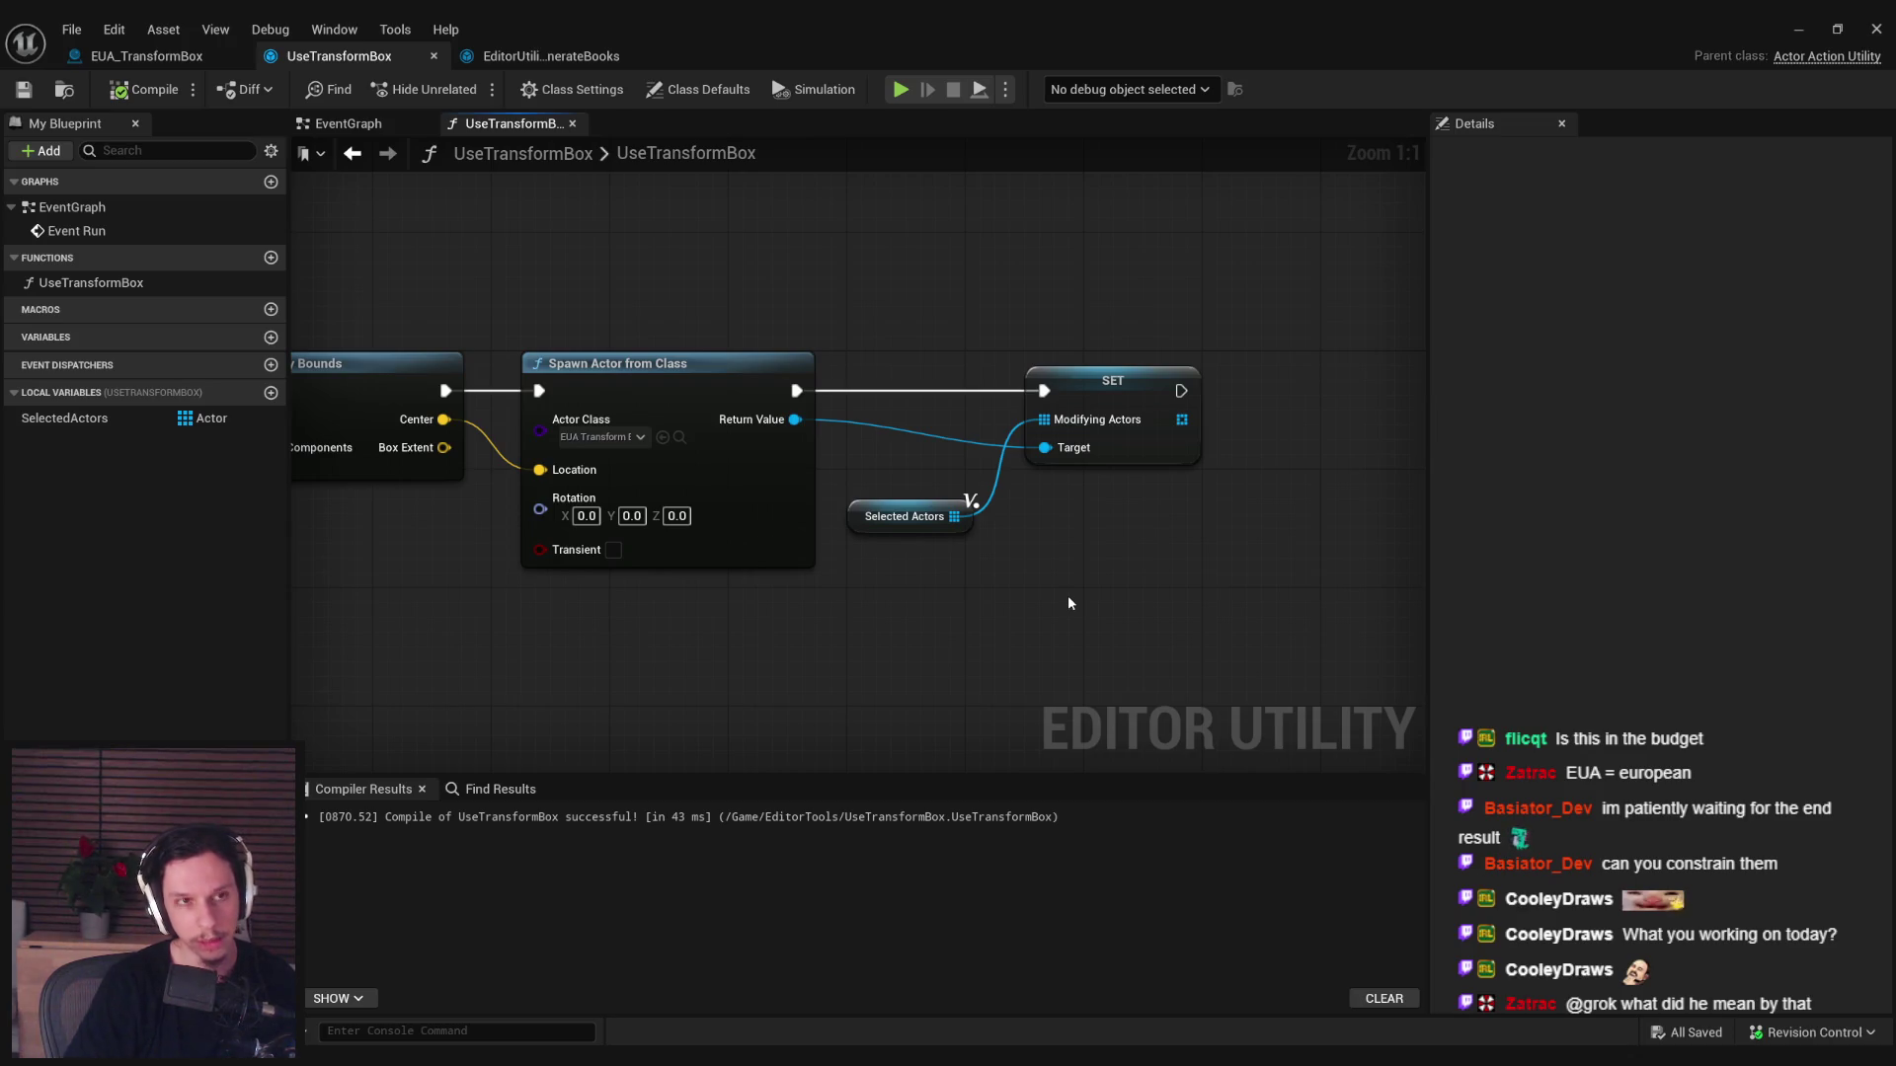
click(147, 60)
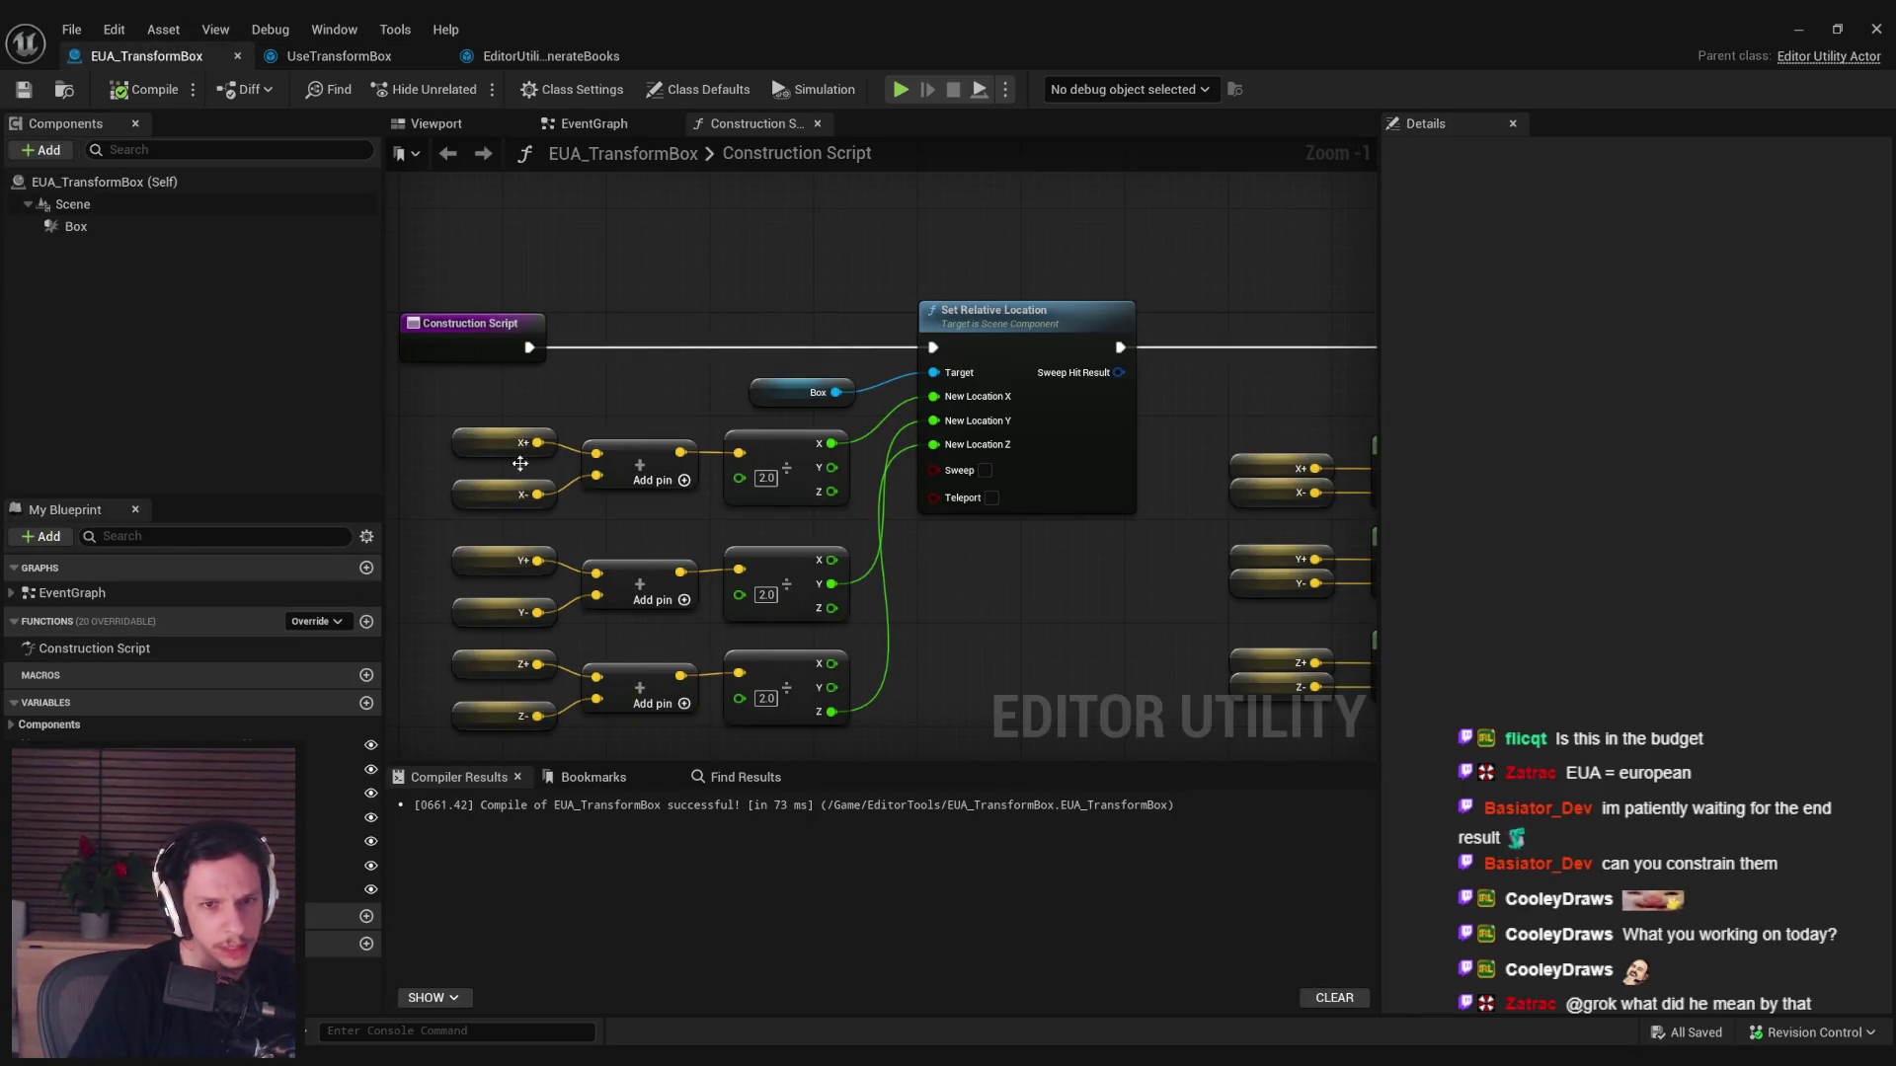
Create a SetBeginningBounds function with a Vector input BoxExtents, then compile and save.
scroll(827, 378, down, 1)
drag(855, 387, 720, 393)
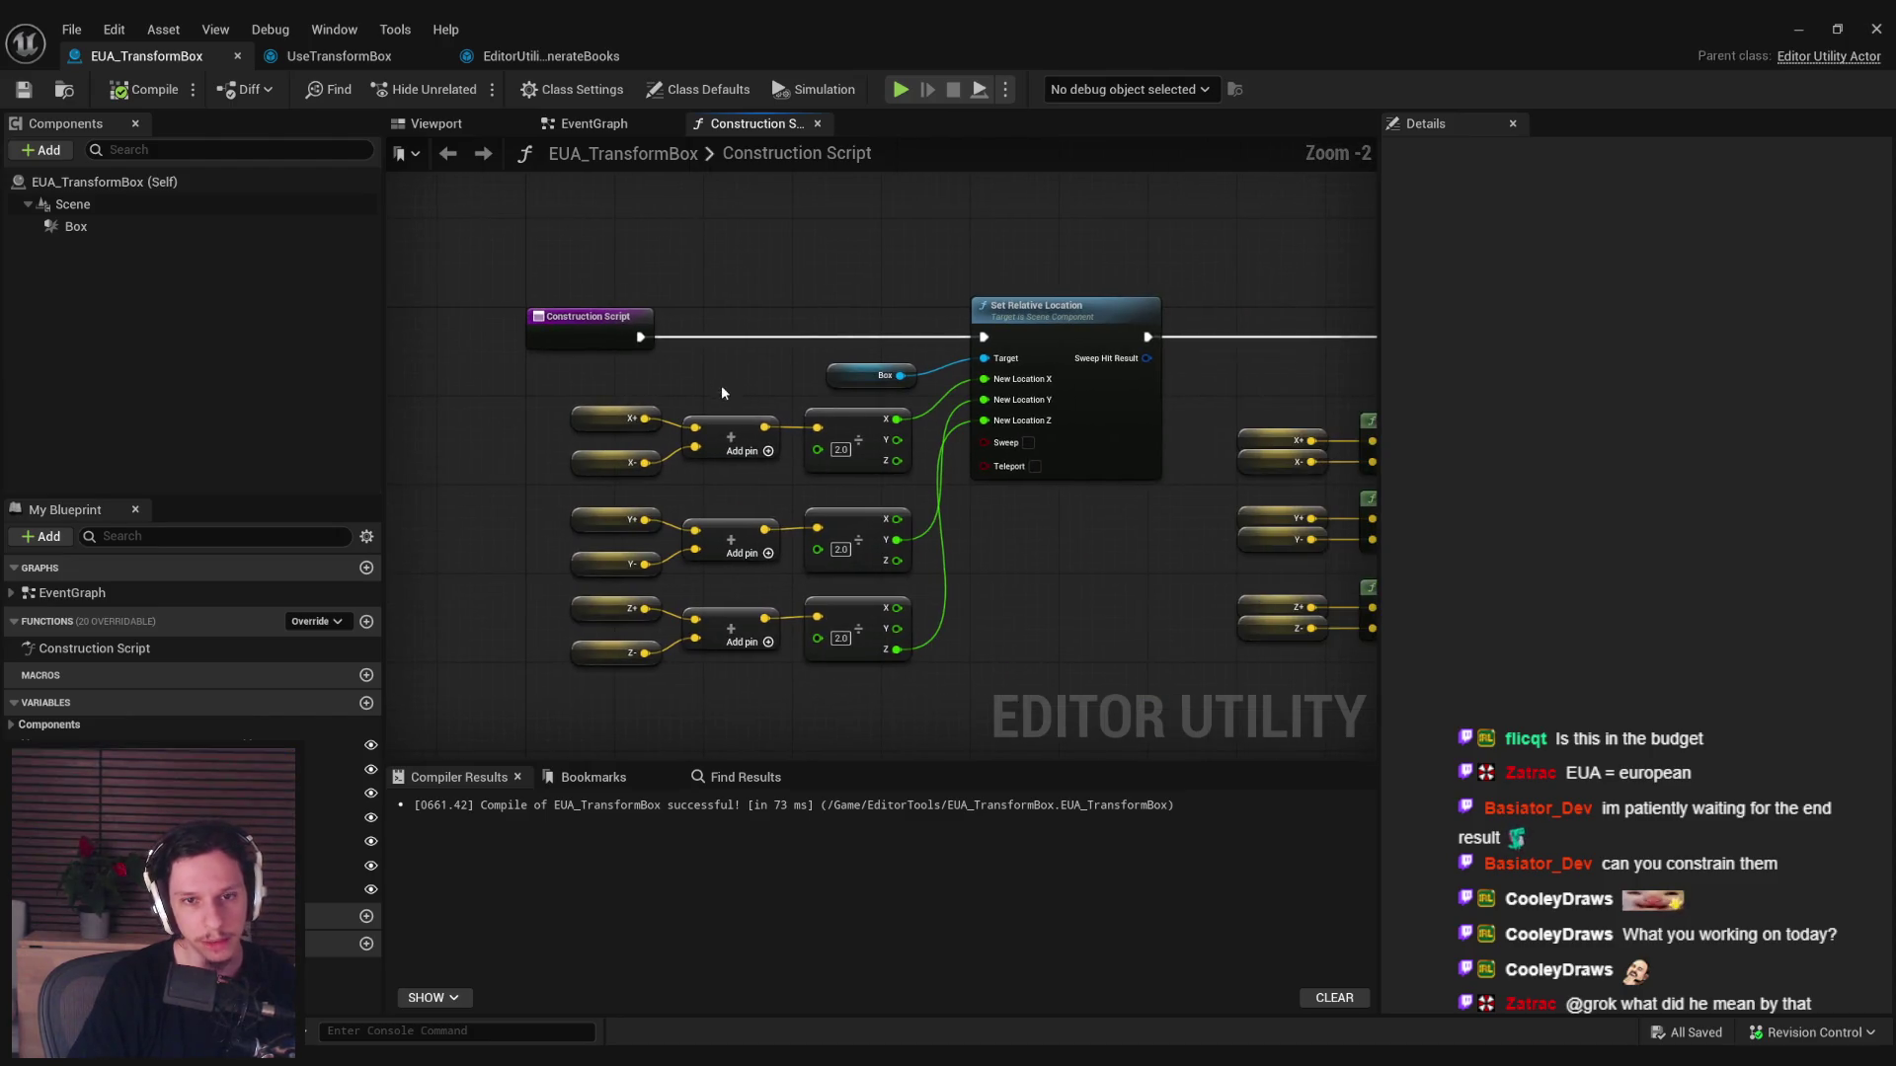
click(367, 621)
text(SetBeginning)
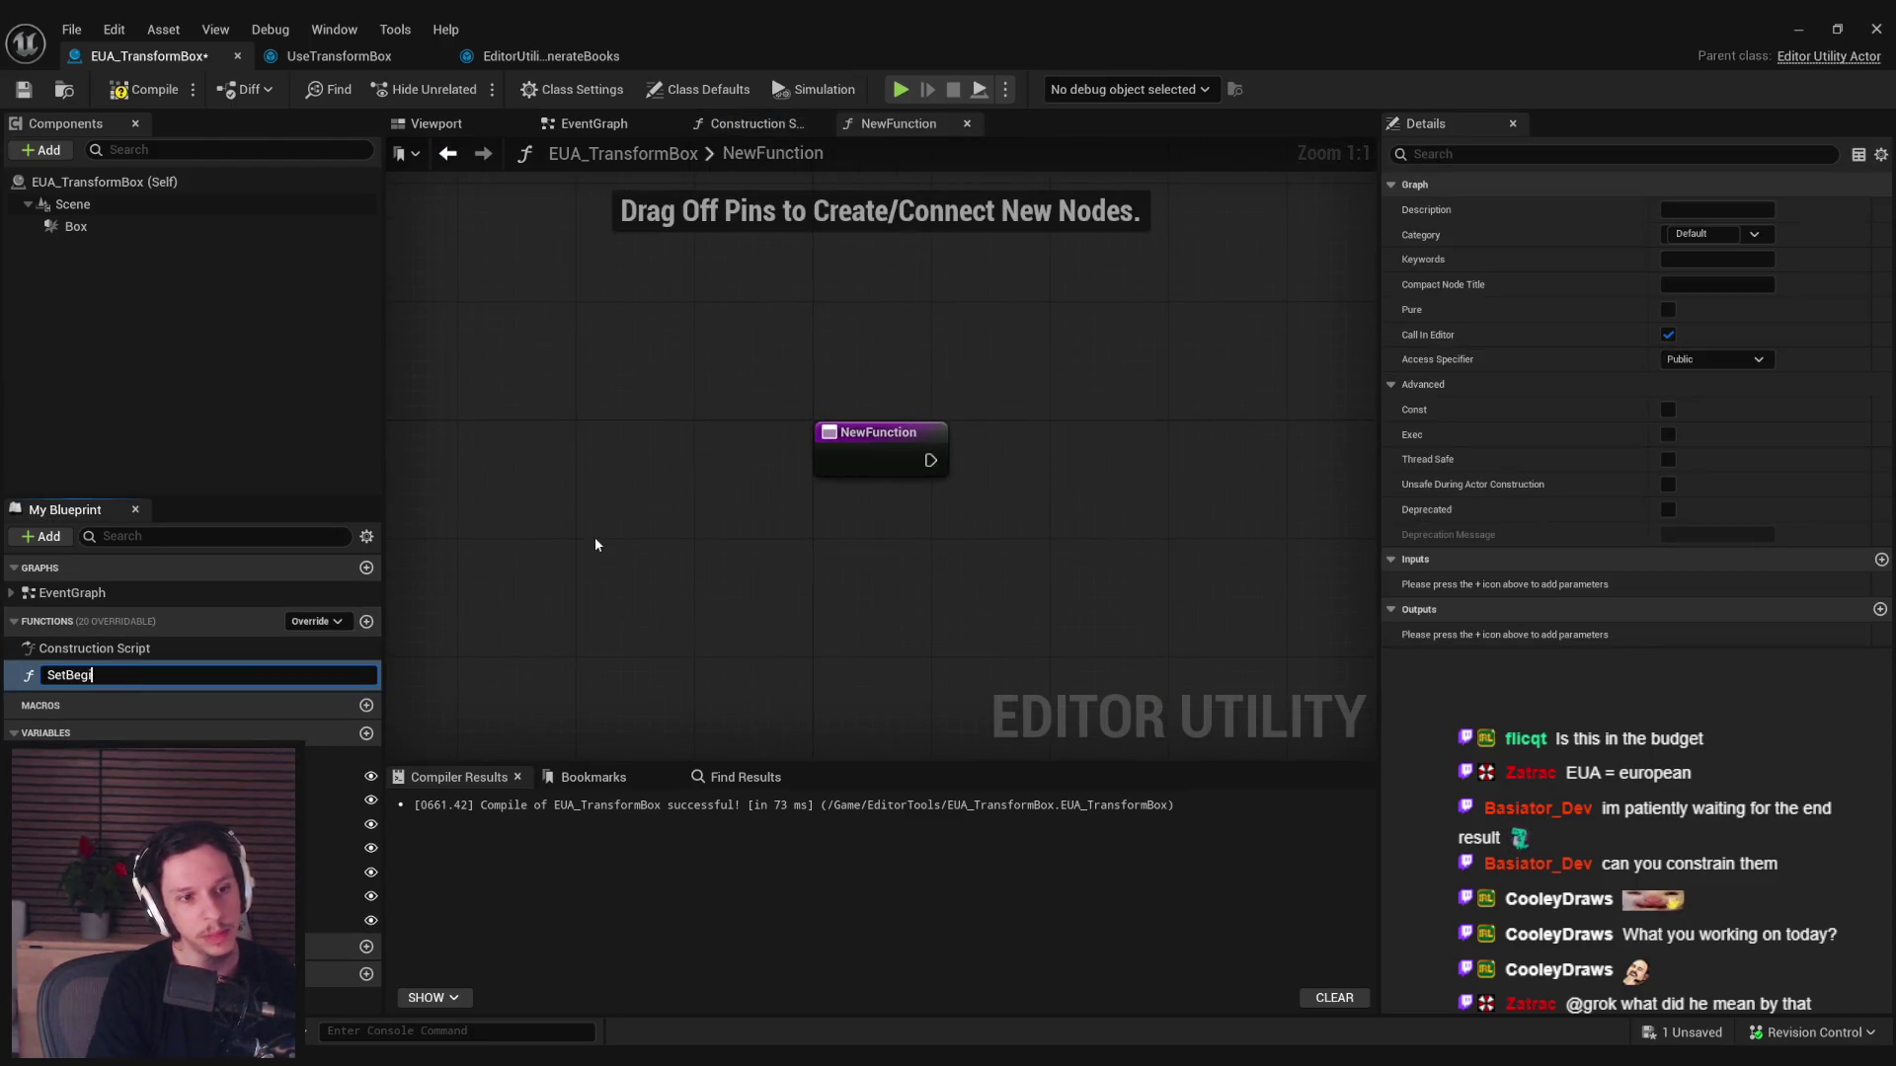
text(Bounds)
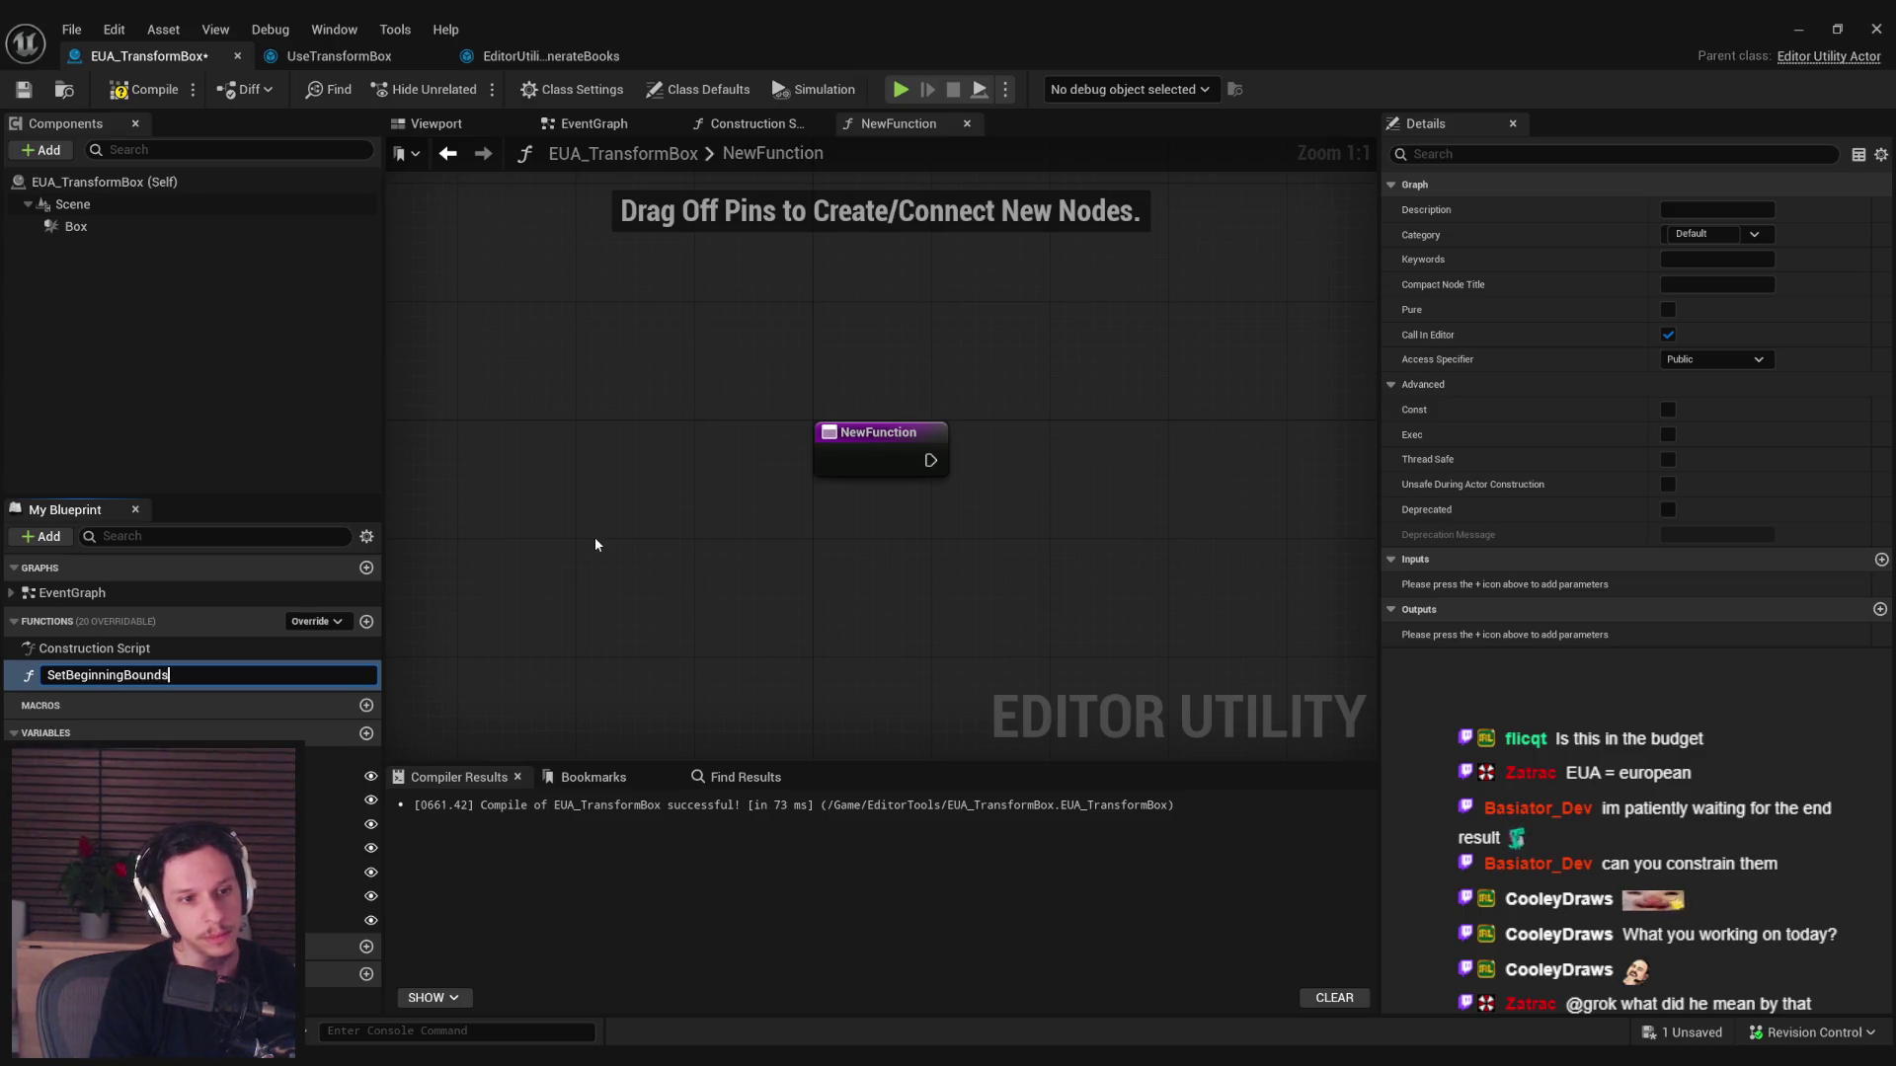
key(Return)
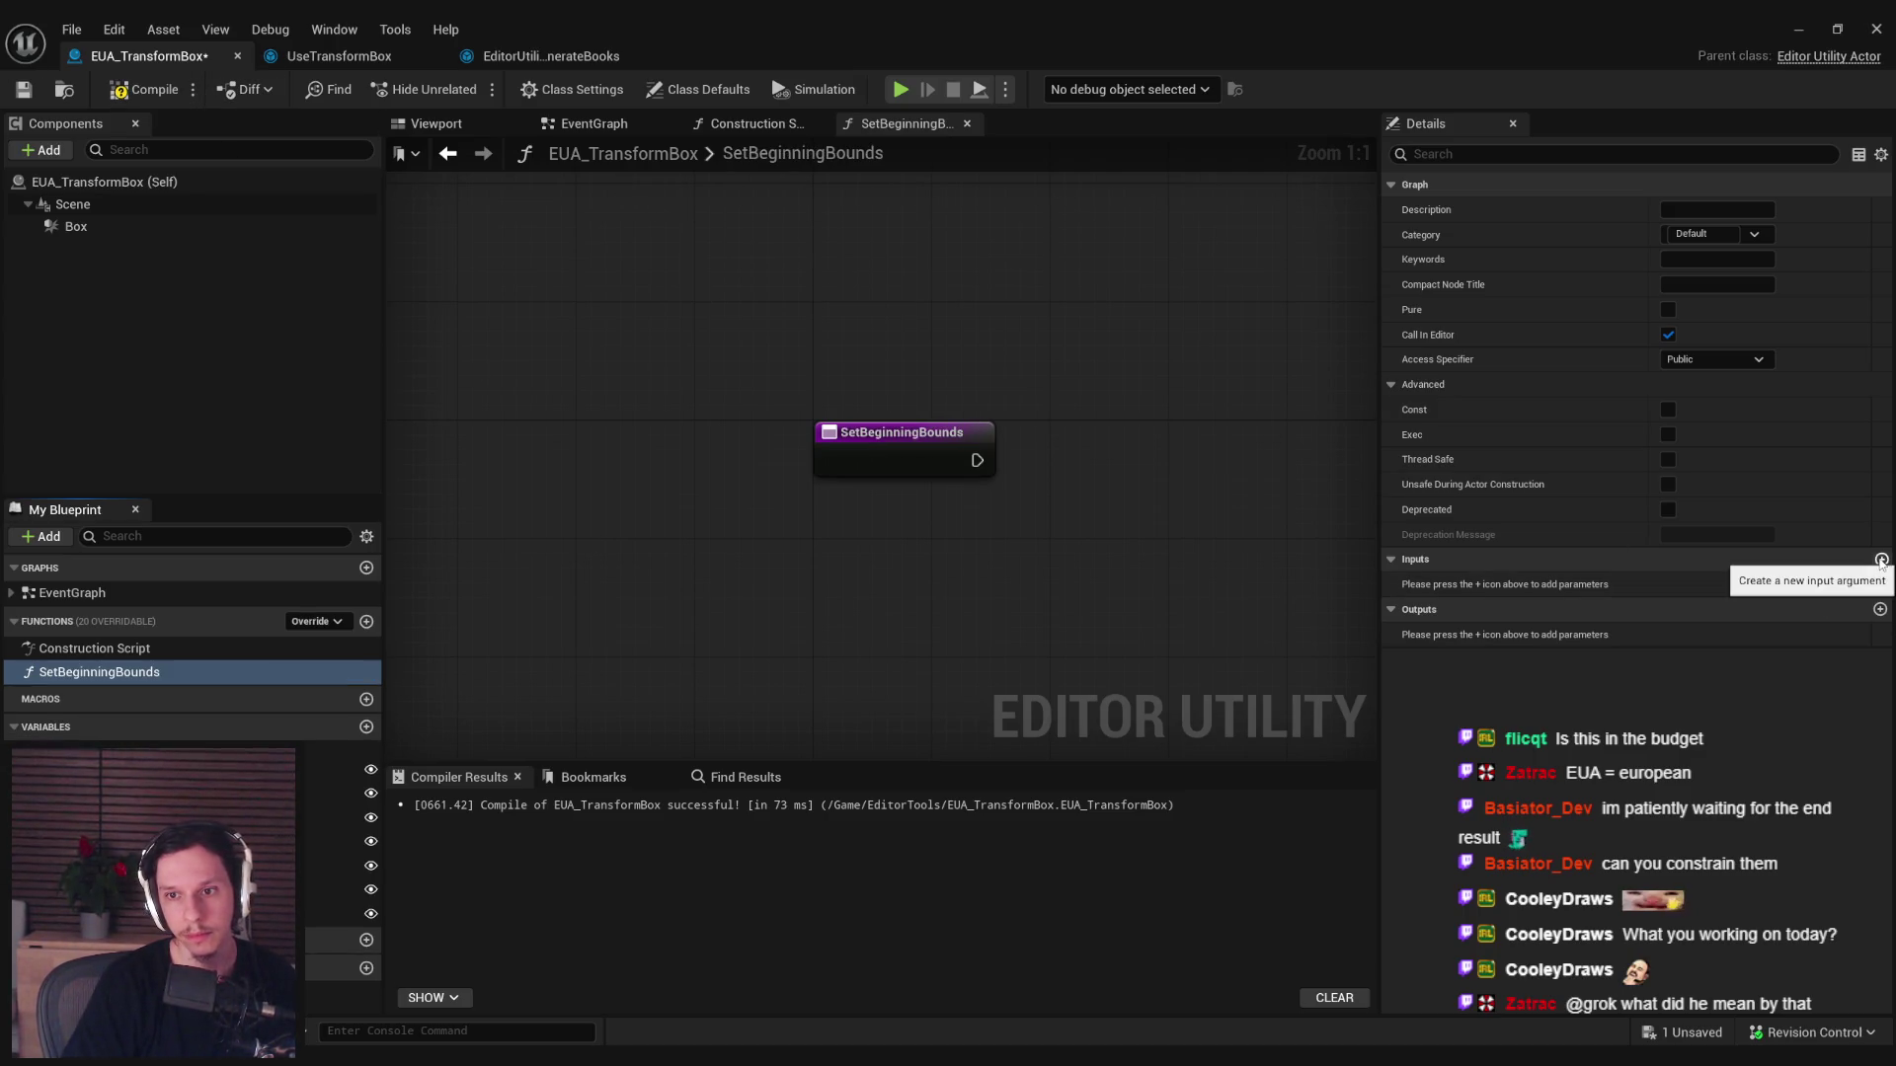
click(1881, 559)
text(nts)
key(Return)
click(1713, 585)
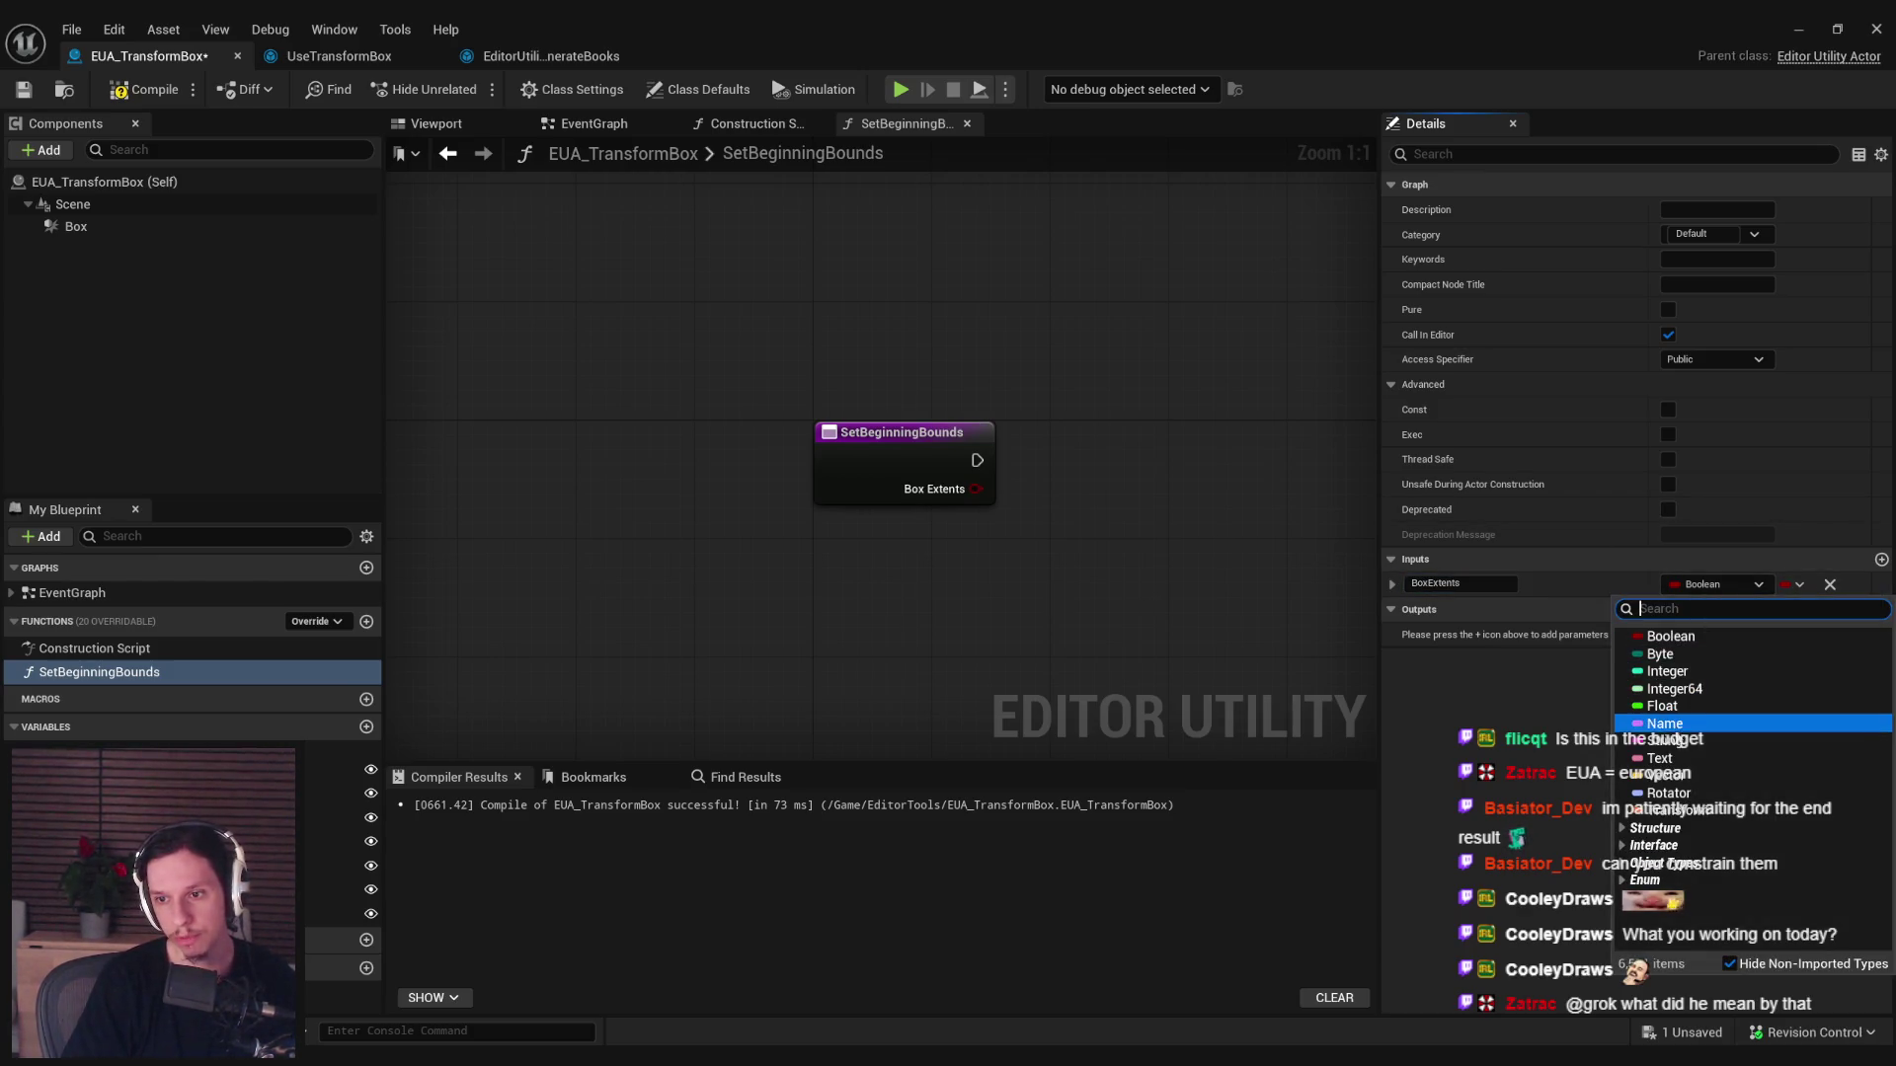
click(1669, 775)
click(144, 88)
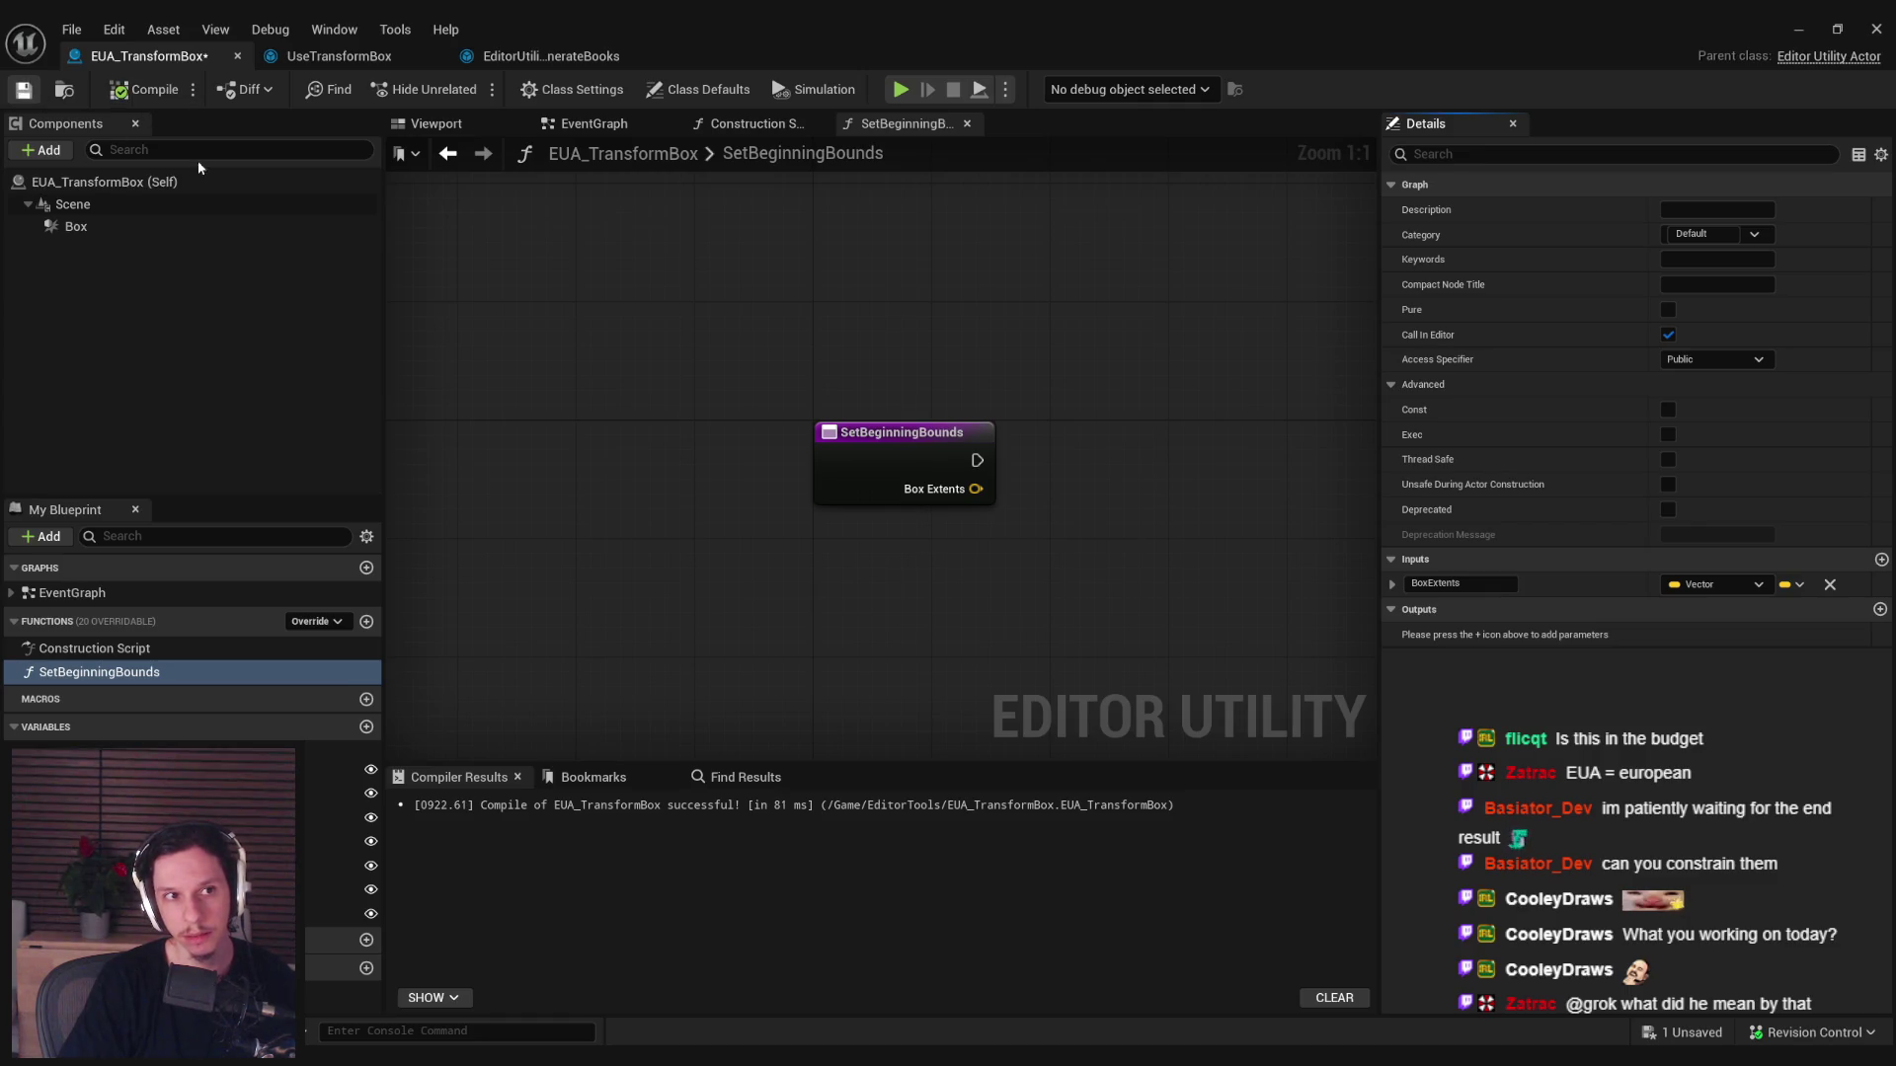
key(ctrl+s)
Reposition the function entry node and place a Box Extents getter node in the graph.
drag(772, 385, 635, 339)
drag(802, 566, 673, 535)
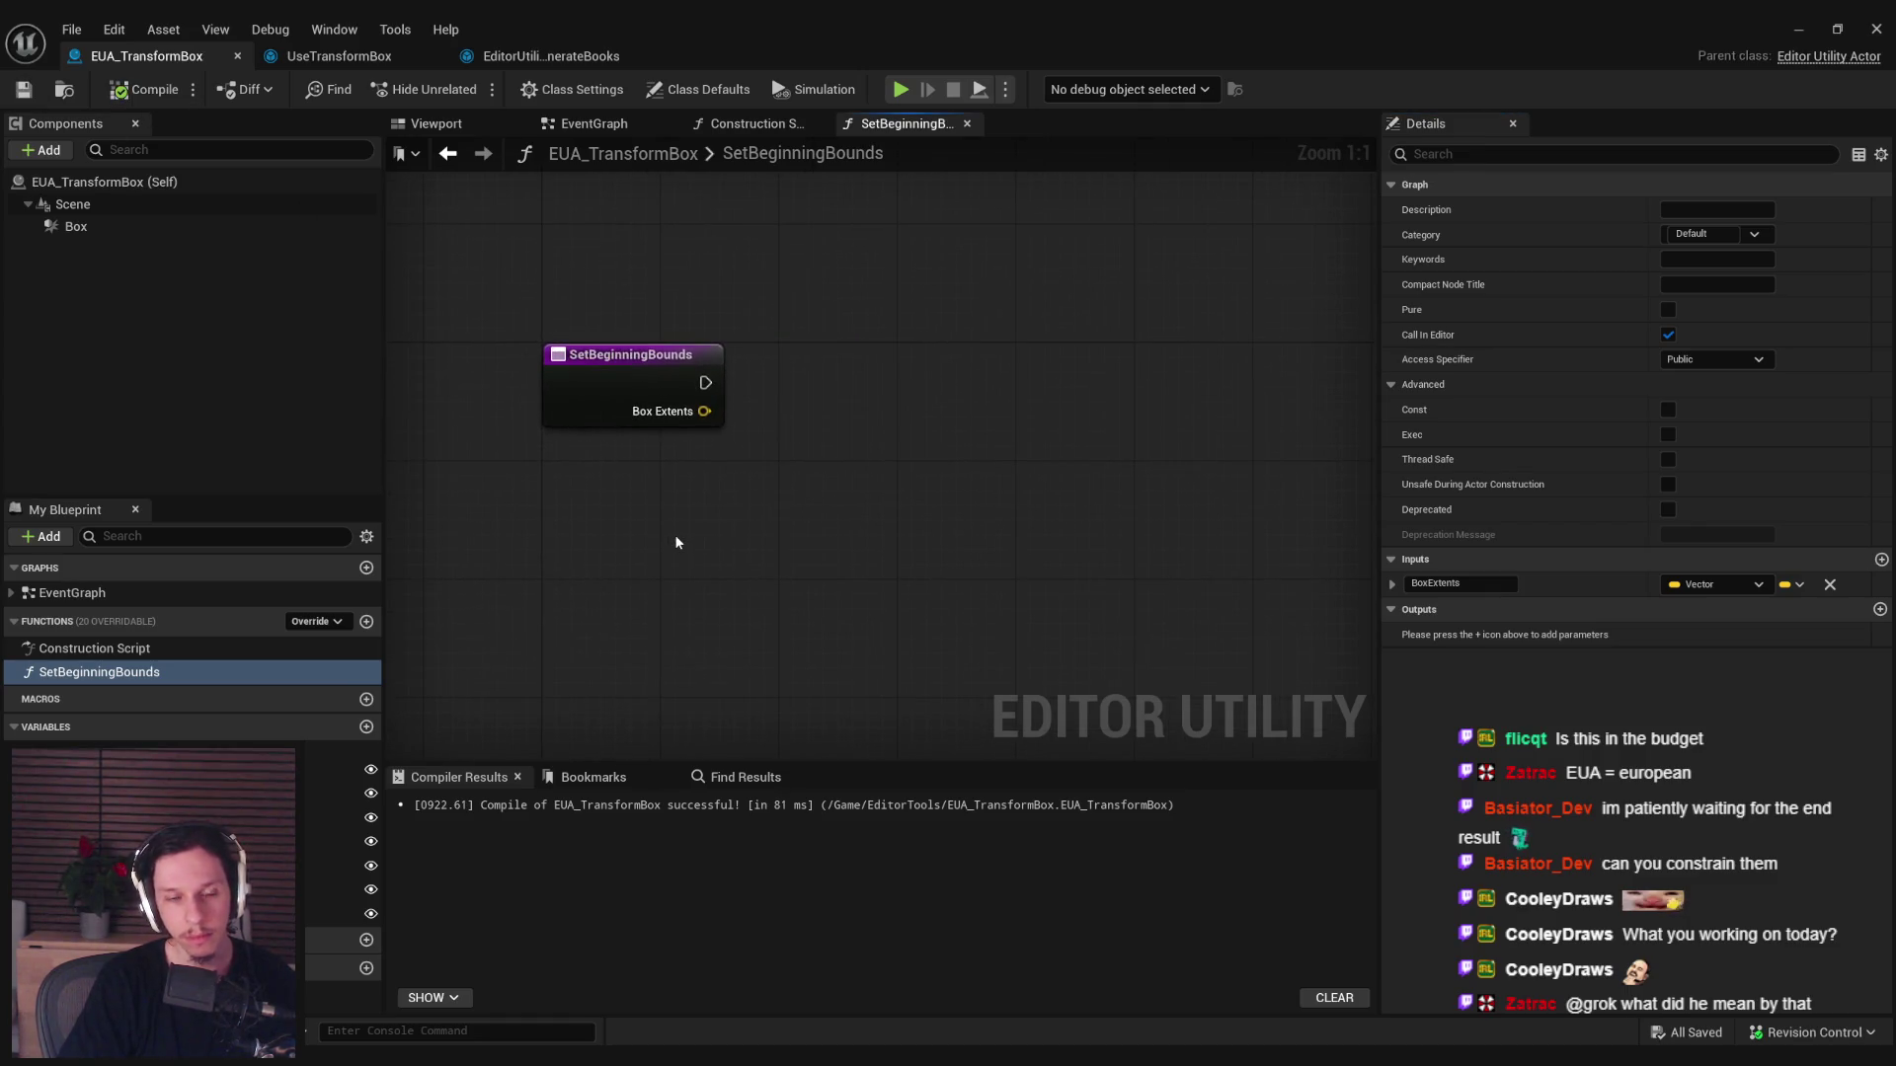
click(316, 769)
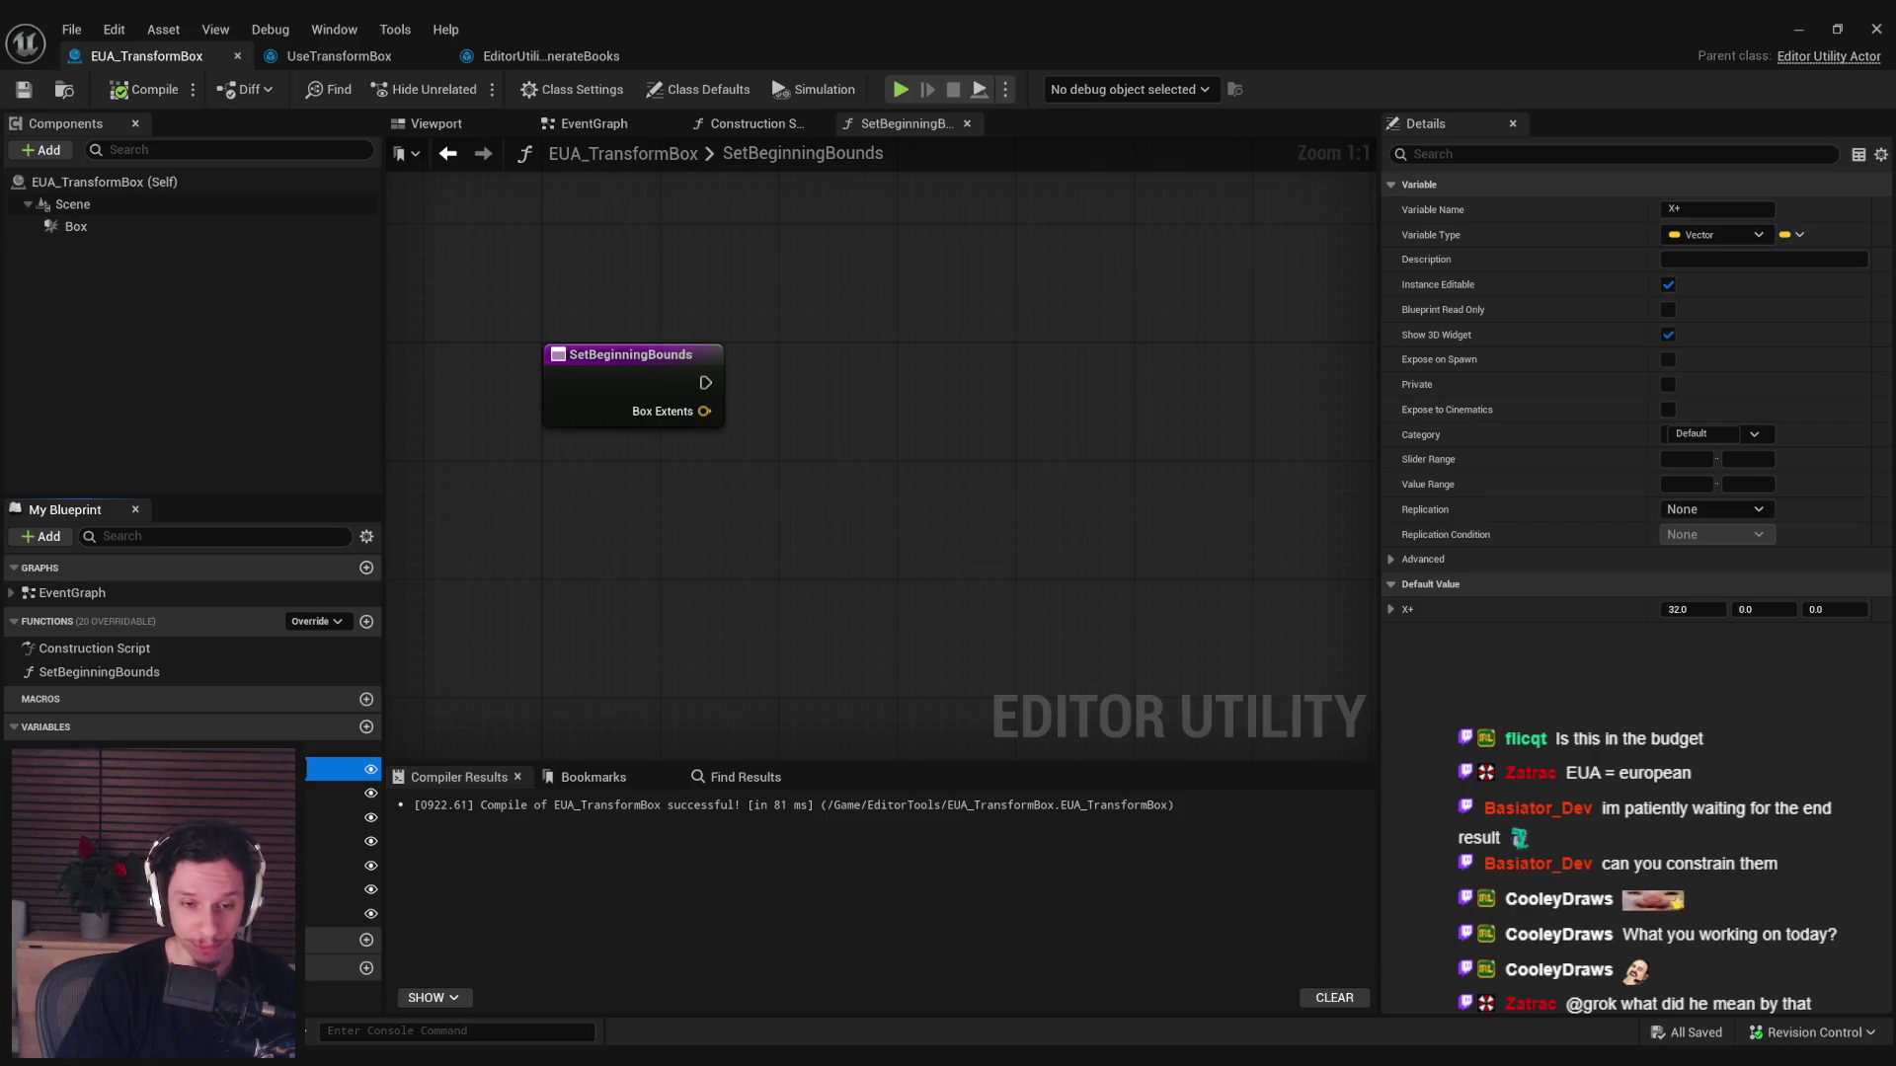
right_click(711, 419)
click(770, 515)
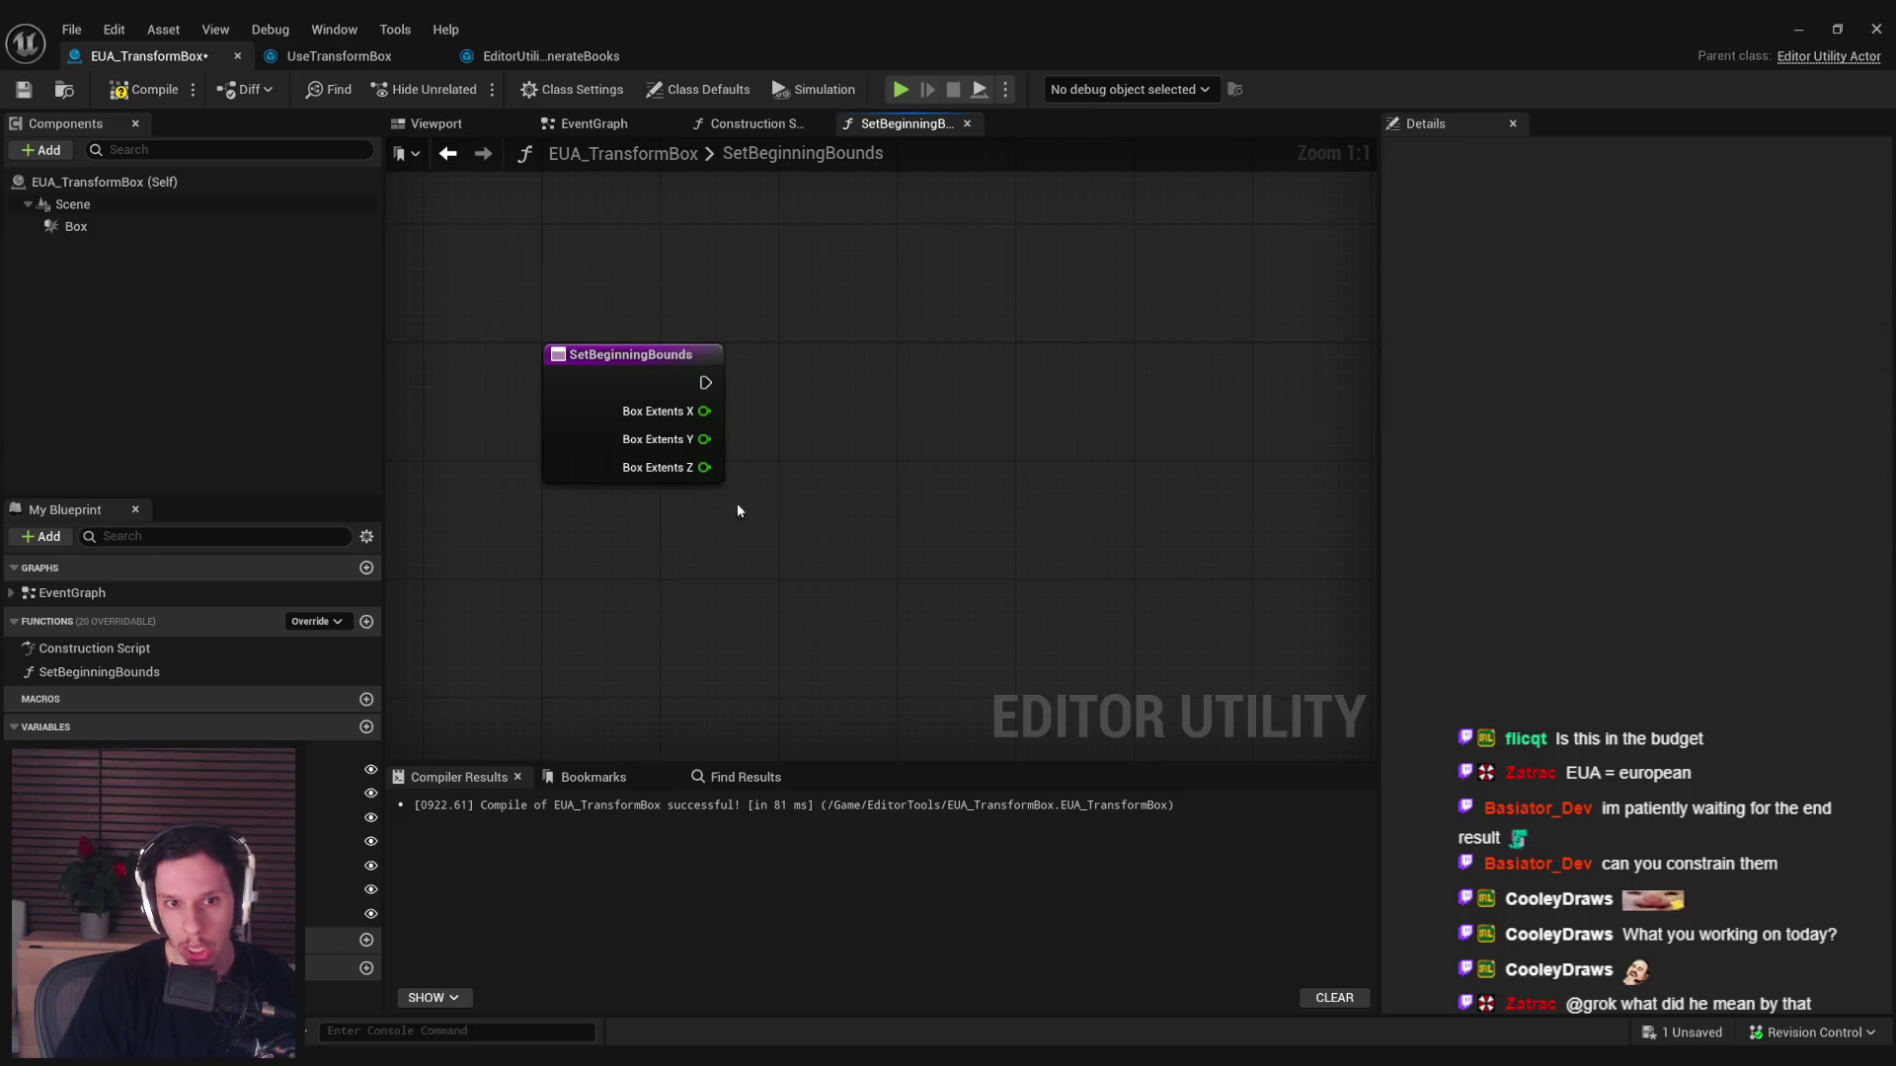
key(ctrl+z)
right_click(796, 524)
text(box extents)
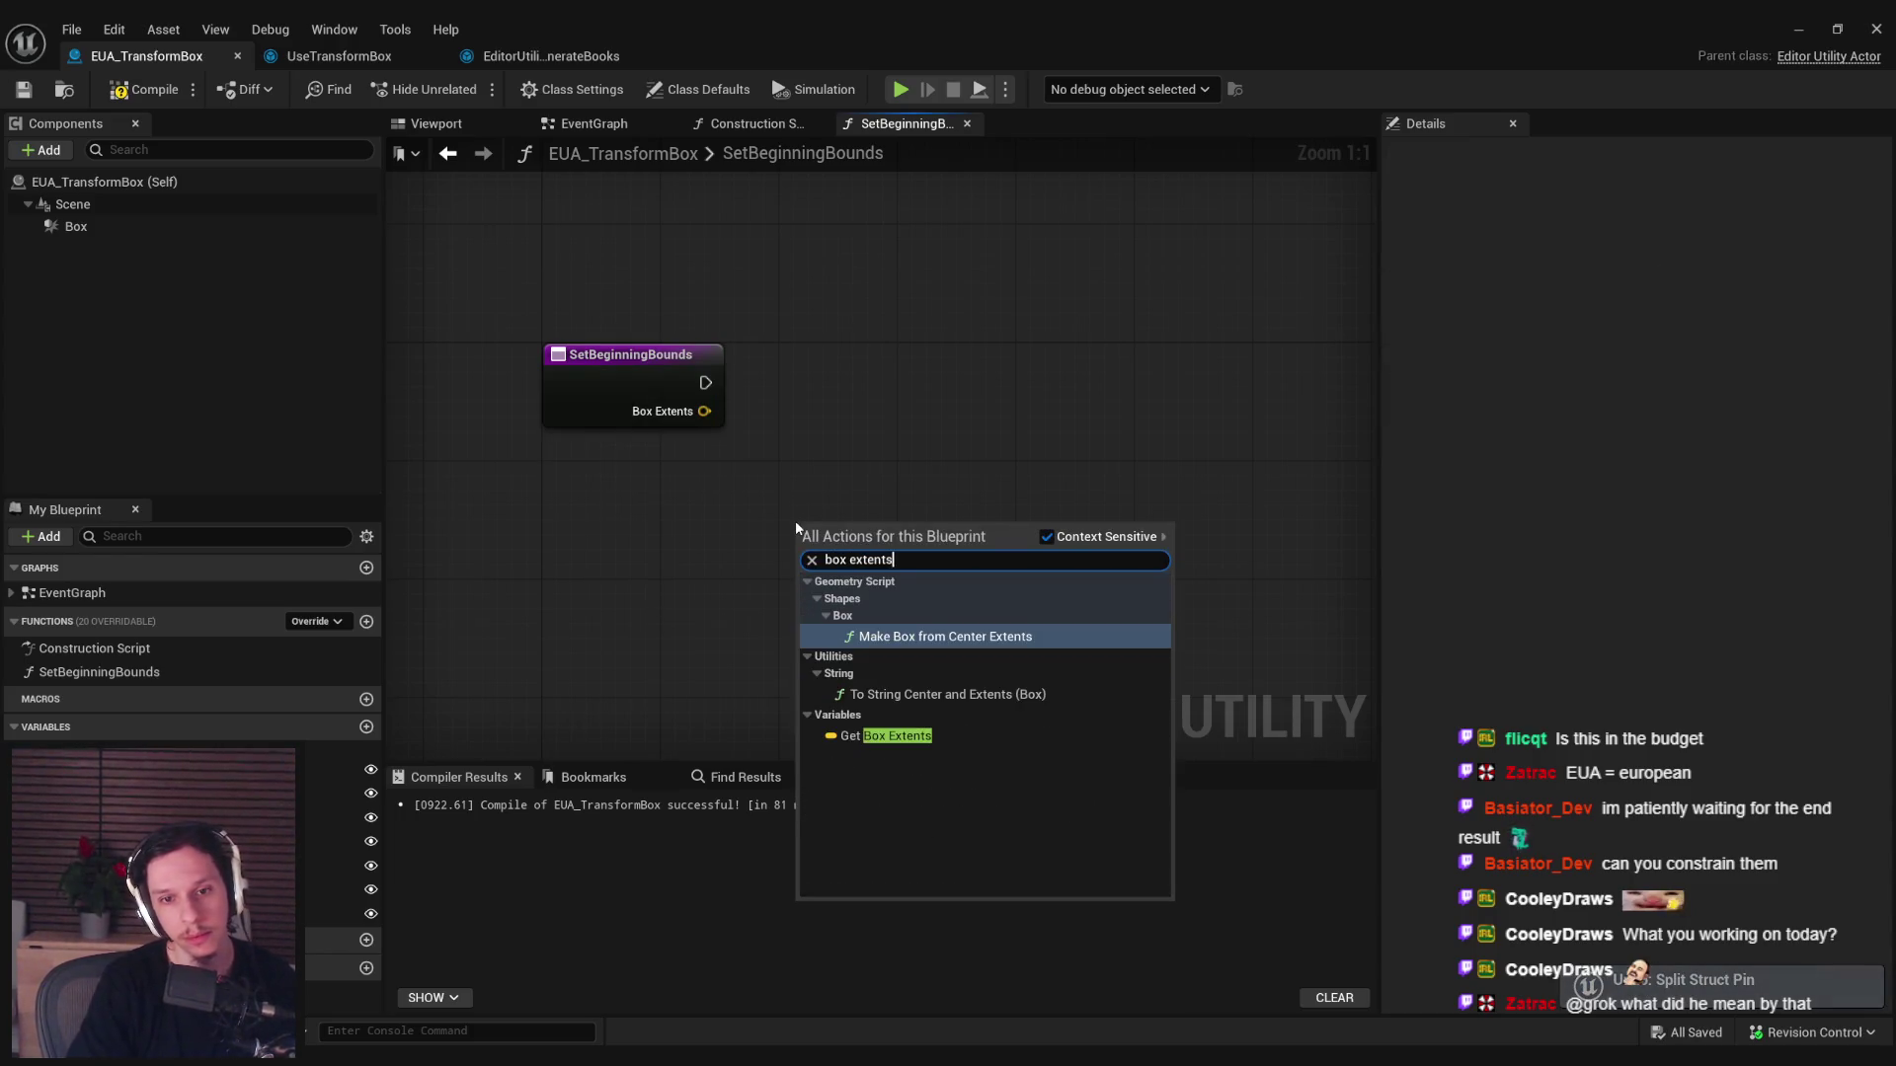
key(Down)
key(Down)
key(Return)
drag(849, 533, 821, 505)
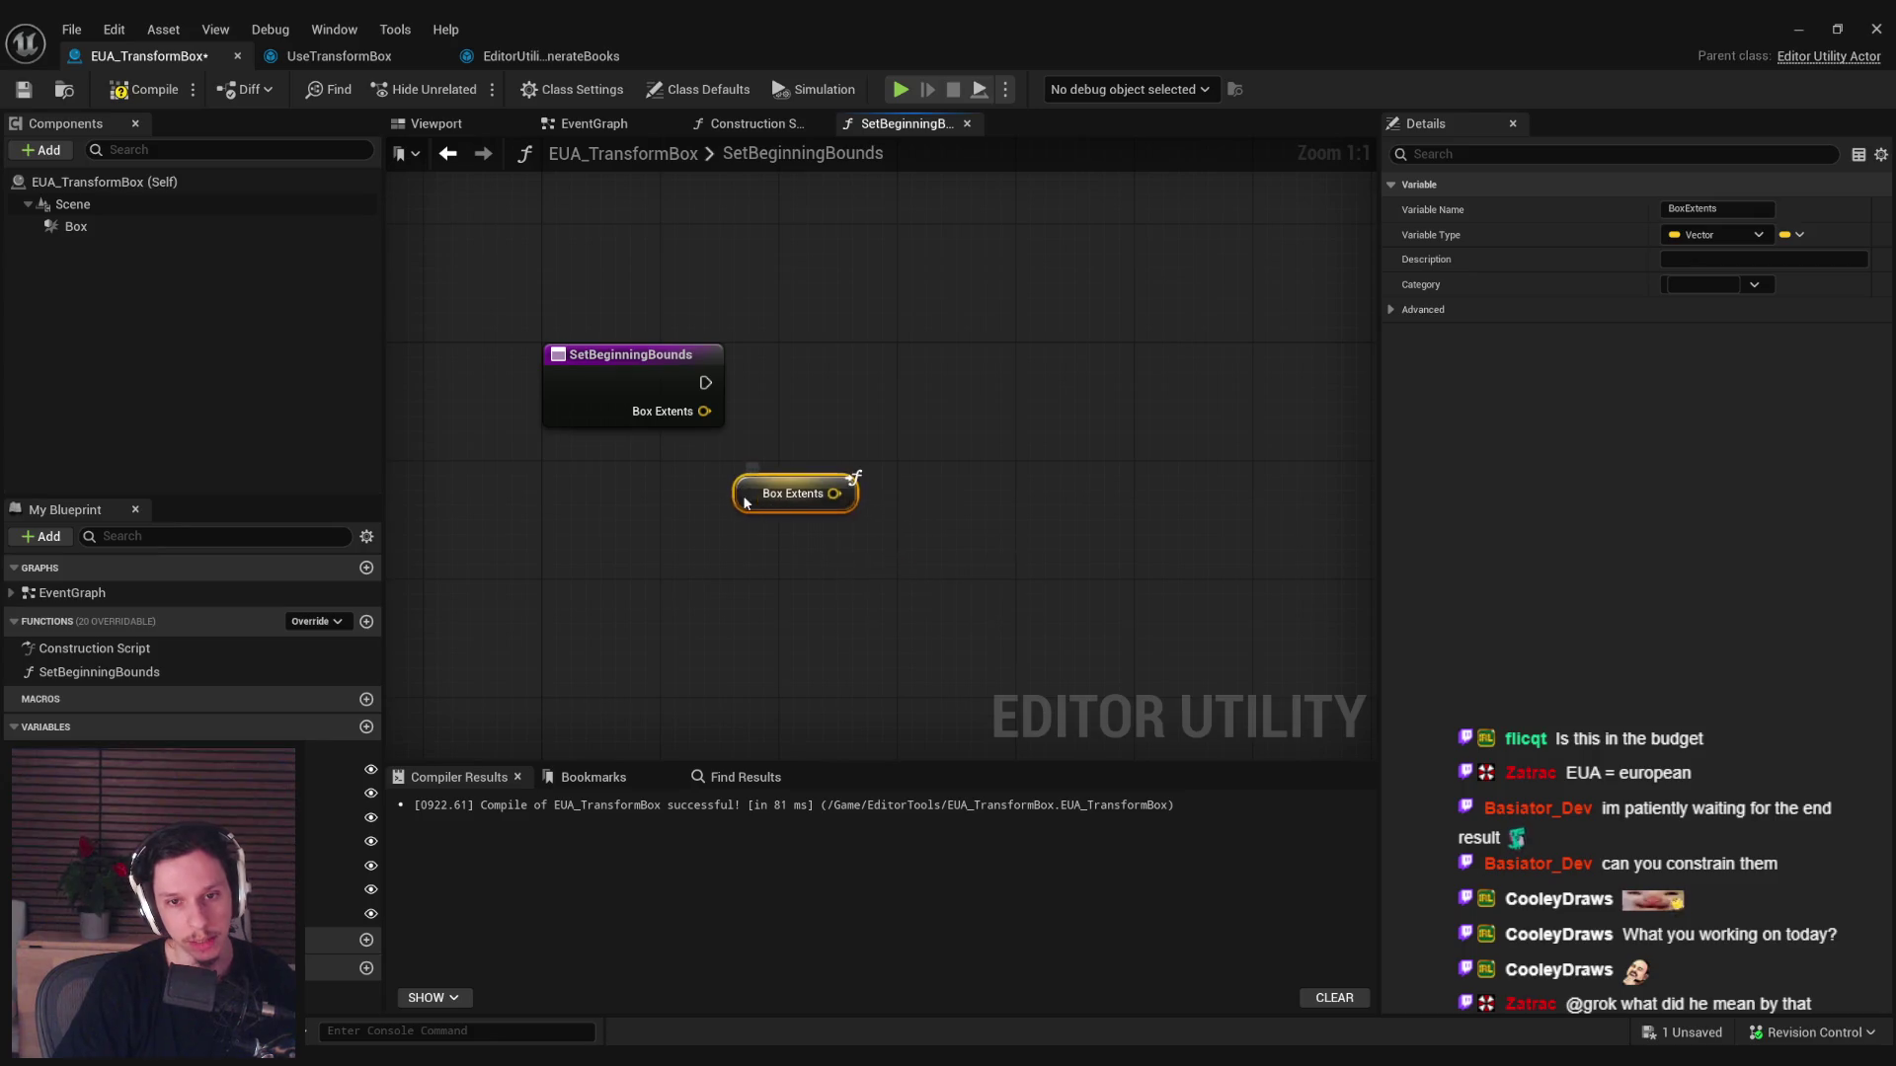
Split the Box Extents pin and divide its X component by 2.
right_click(833, 494)
click(863, 600)
mouse_move(719, 425)
mouse_down()
mouse_move(731, 459)
mouse_move(804, 464)
mouse_up()
text(/)
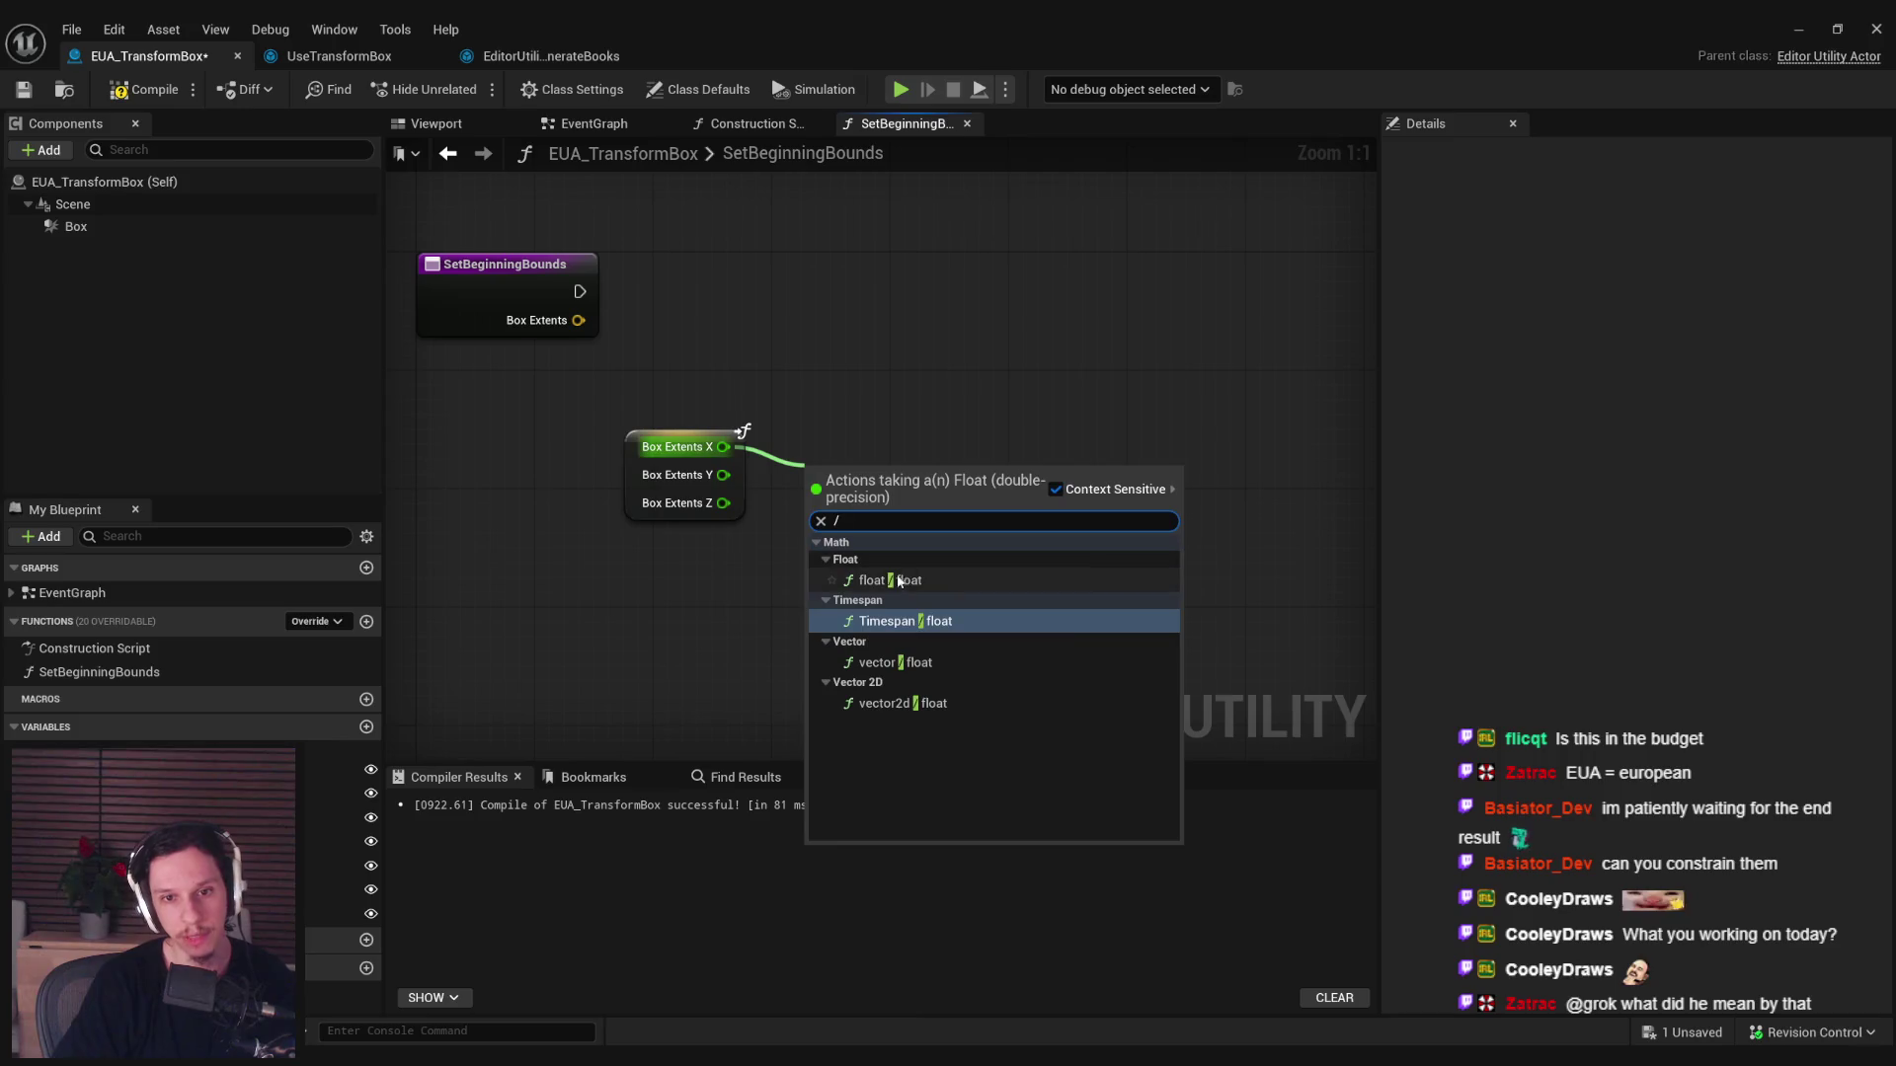
click(896, 581)
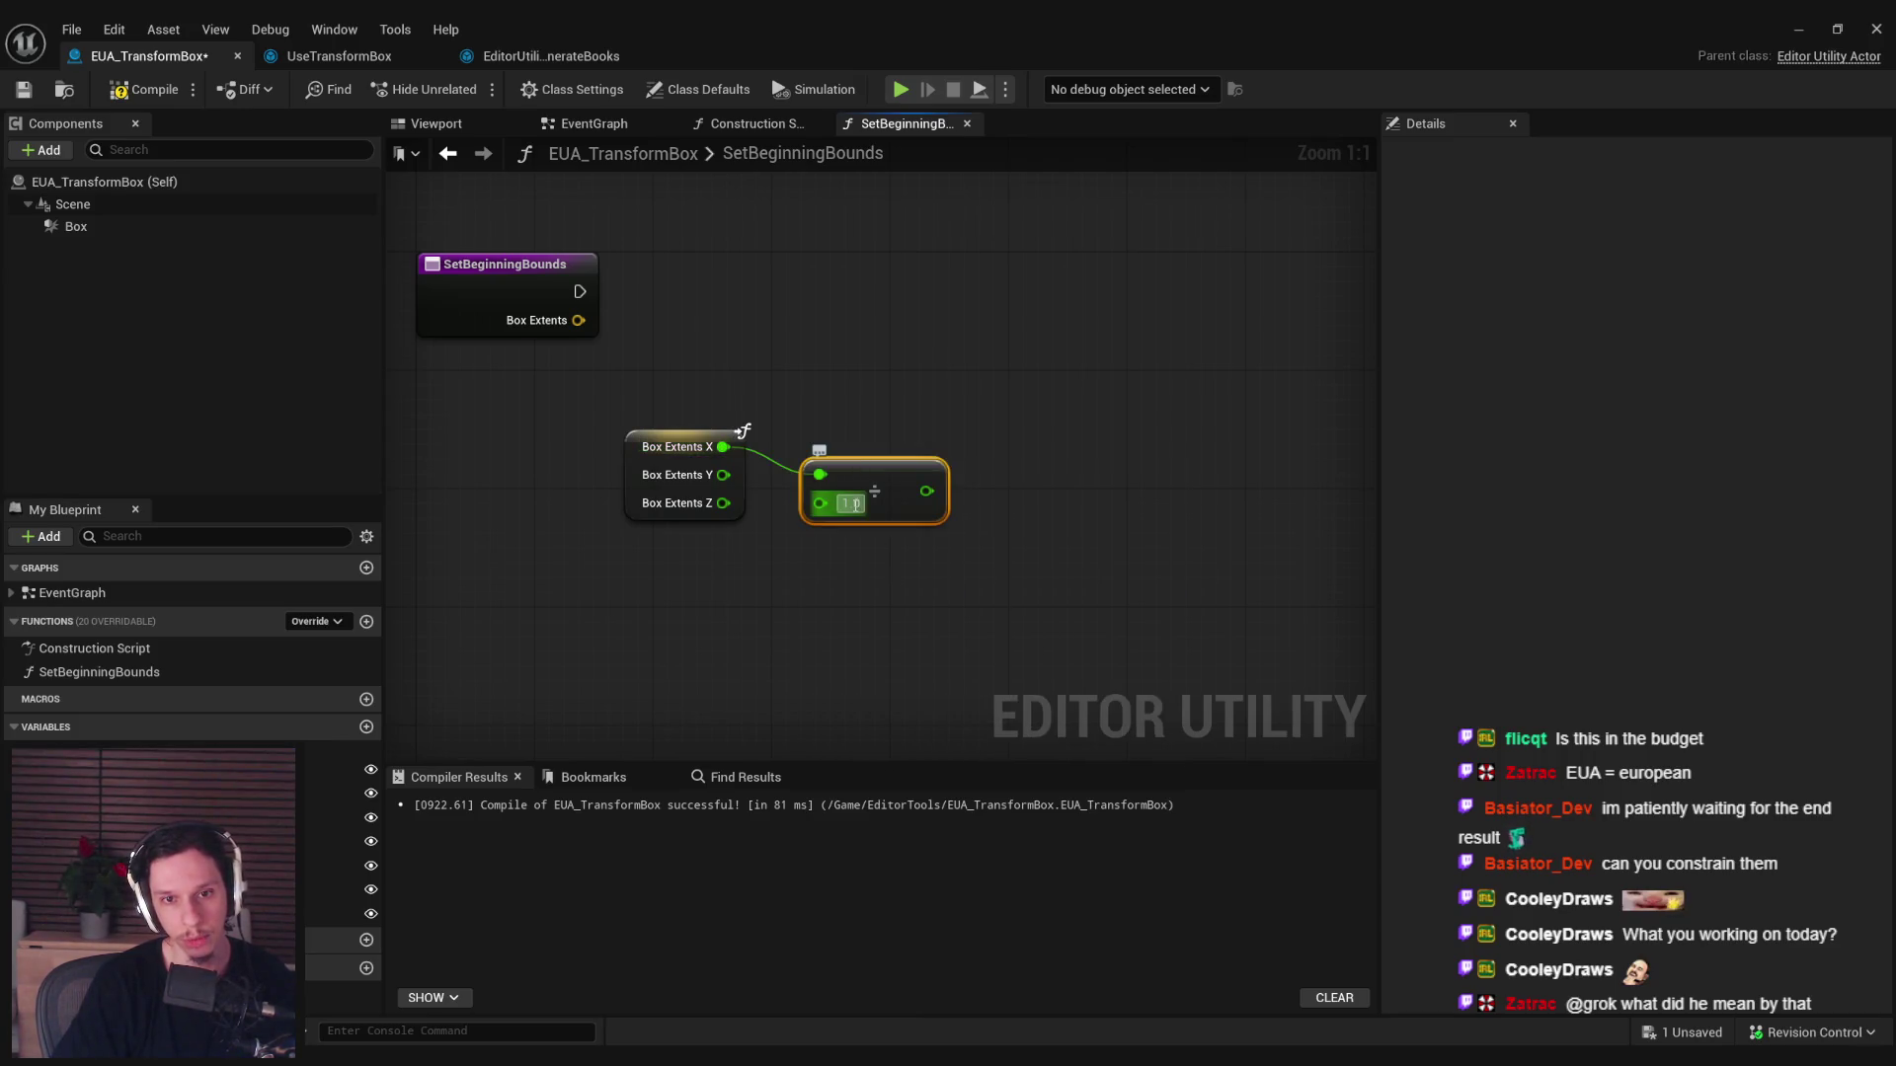
Add a SET X+ node after the function entry, fed with the halved X extent.
drag(336, 770, 889, 365)
click(903, 371)
key(Delete)
mouse_move(335, 770)
mouse_down()
mouse_move(928, 254)
mouse_move(911, 258)
mouse_up()
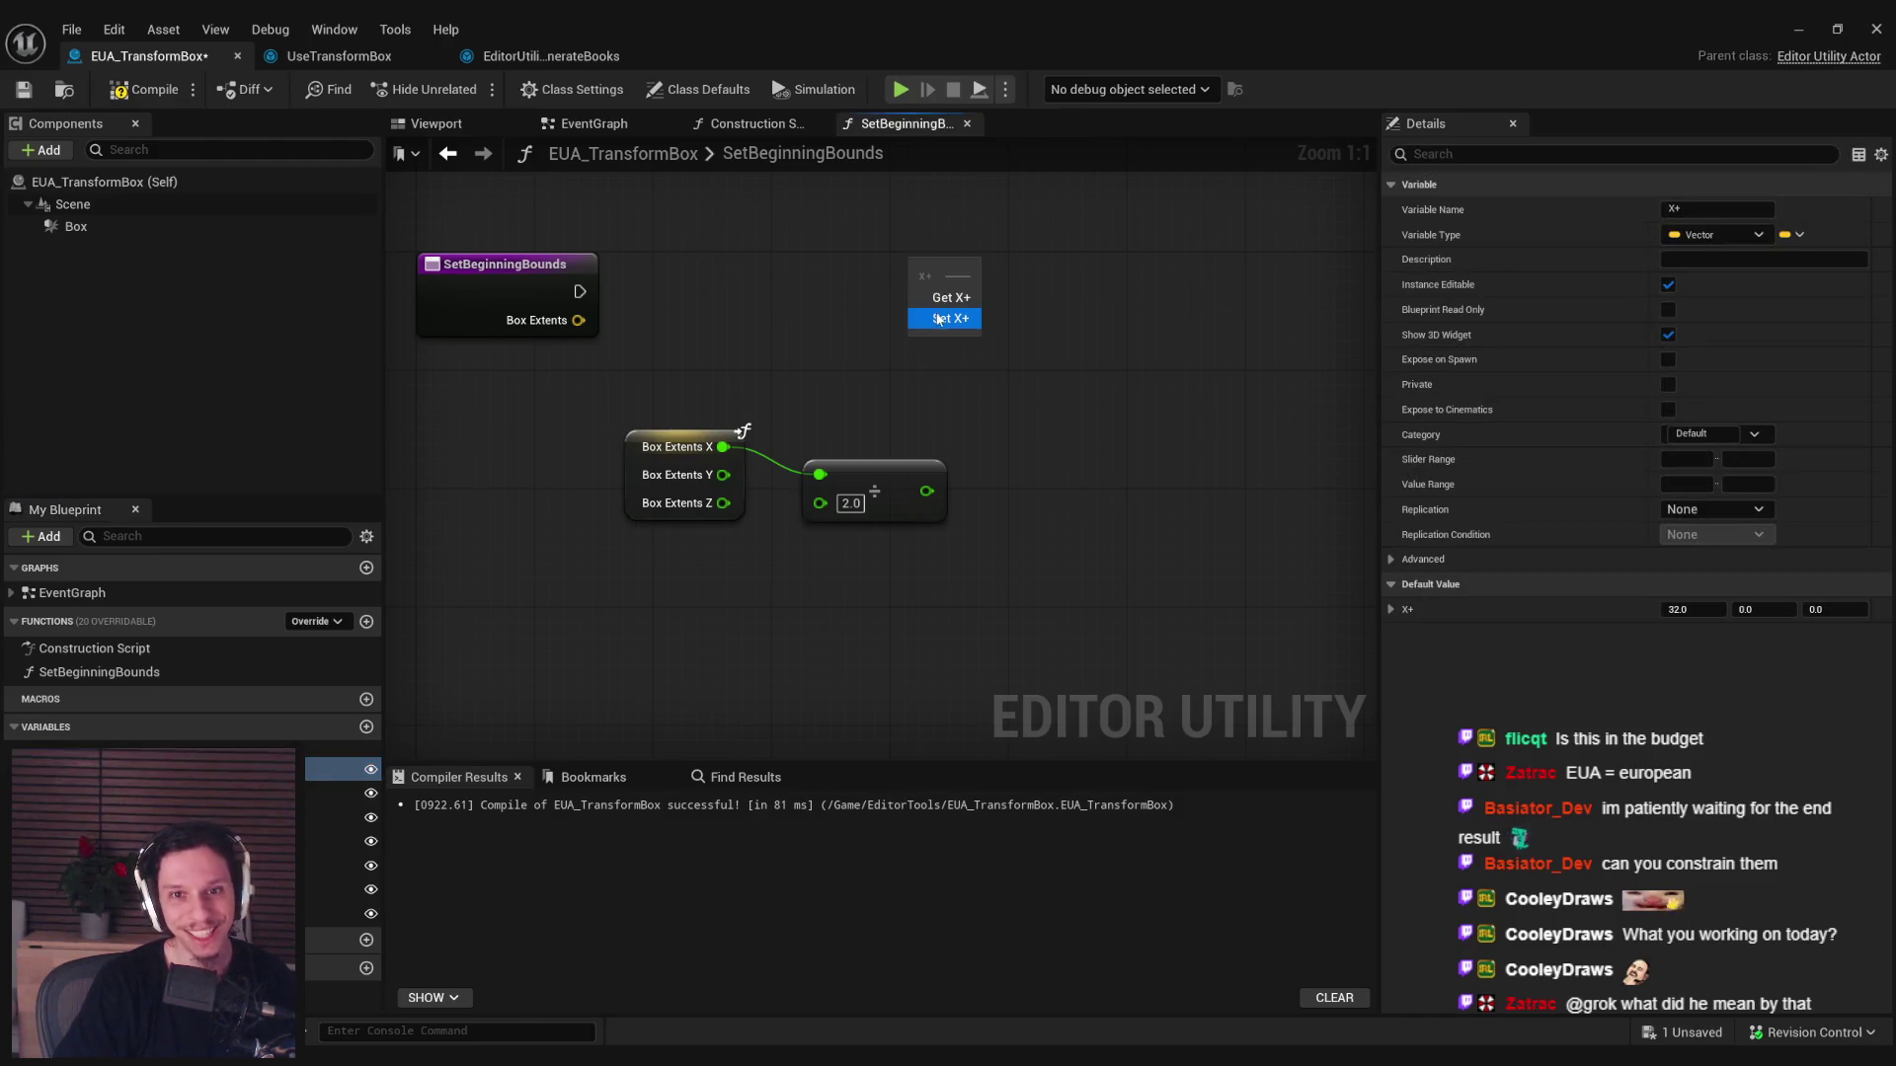
click(948, 314)
mouse_move(580, 292)
mouse_down()
mouse_move(927, 271)
mouse_move(617, 302)
mouse_move(924, 276)
mouse_move(1100, 304)
mouse_up()
right_click(1014, 332)
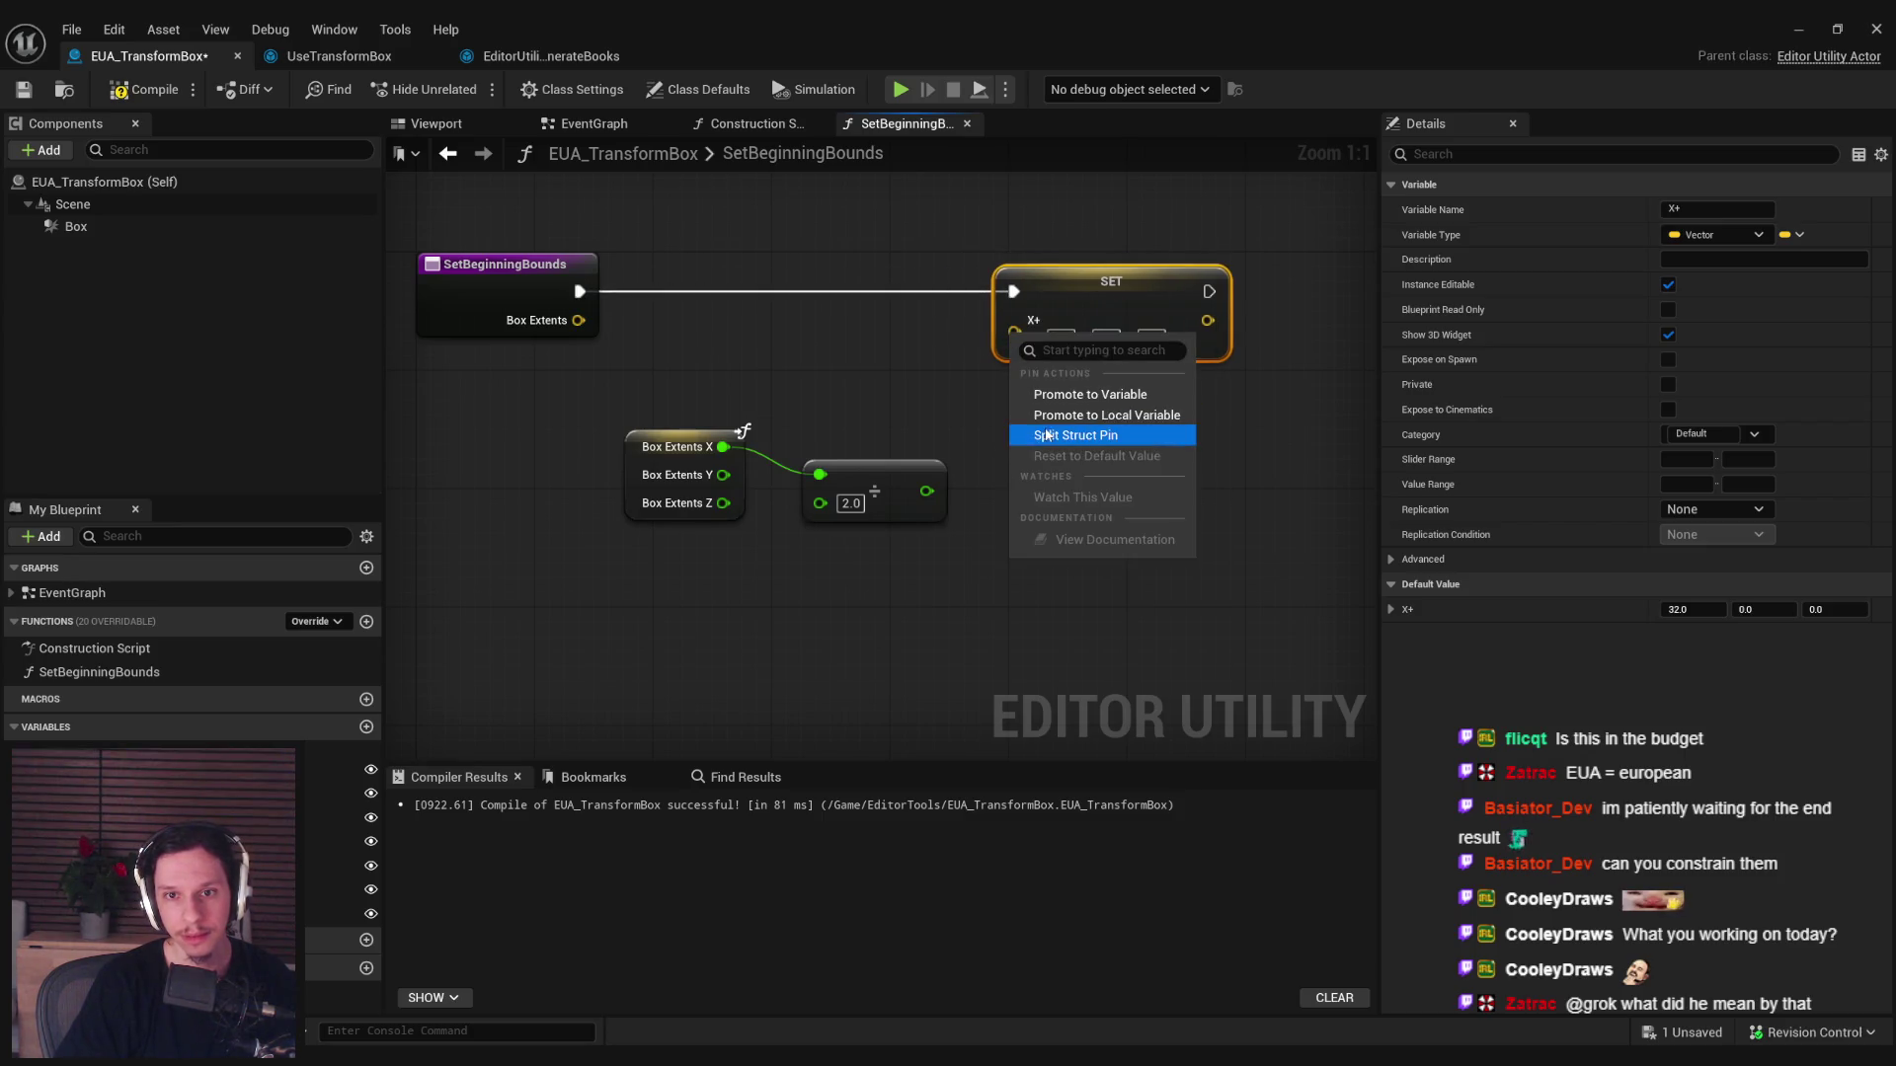
click(987, 425)
right_click(1080, 285)
right_click(1014, 331)
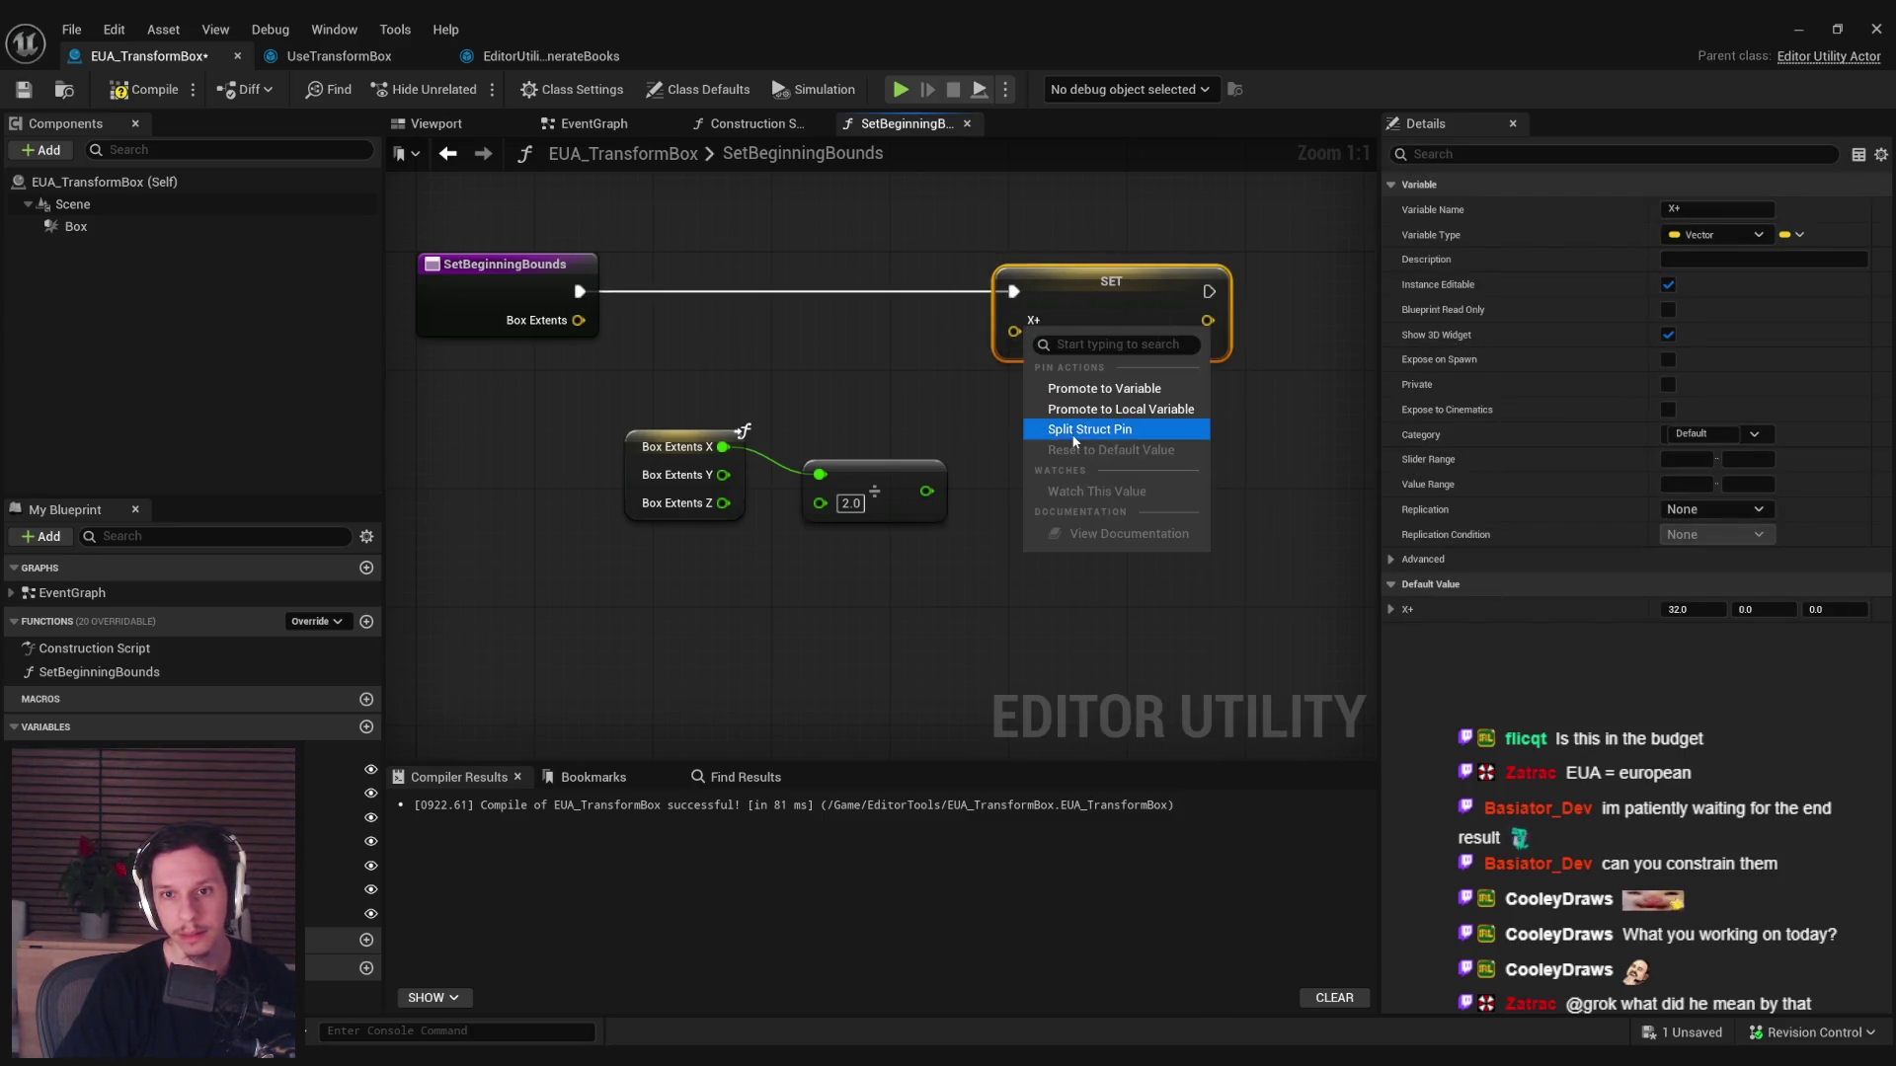
click(1076, 435)
mouse_move(901, 466)
mouse_down()
mouse_move(871, 422)
mouse_move(1021, 342)
mouse_move(1017, 320)
mouse_up()
click(1069, 281)
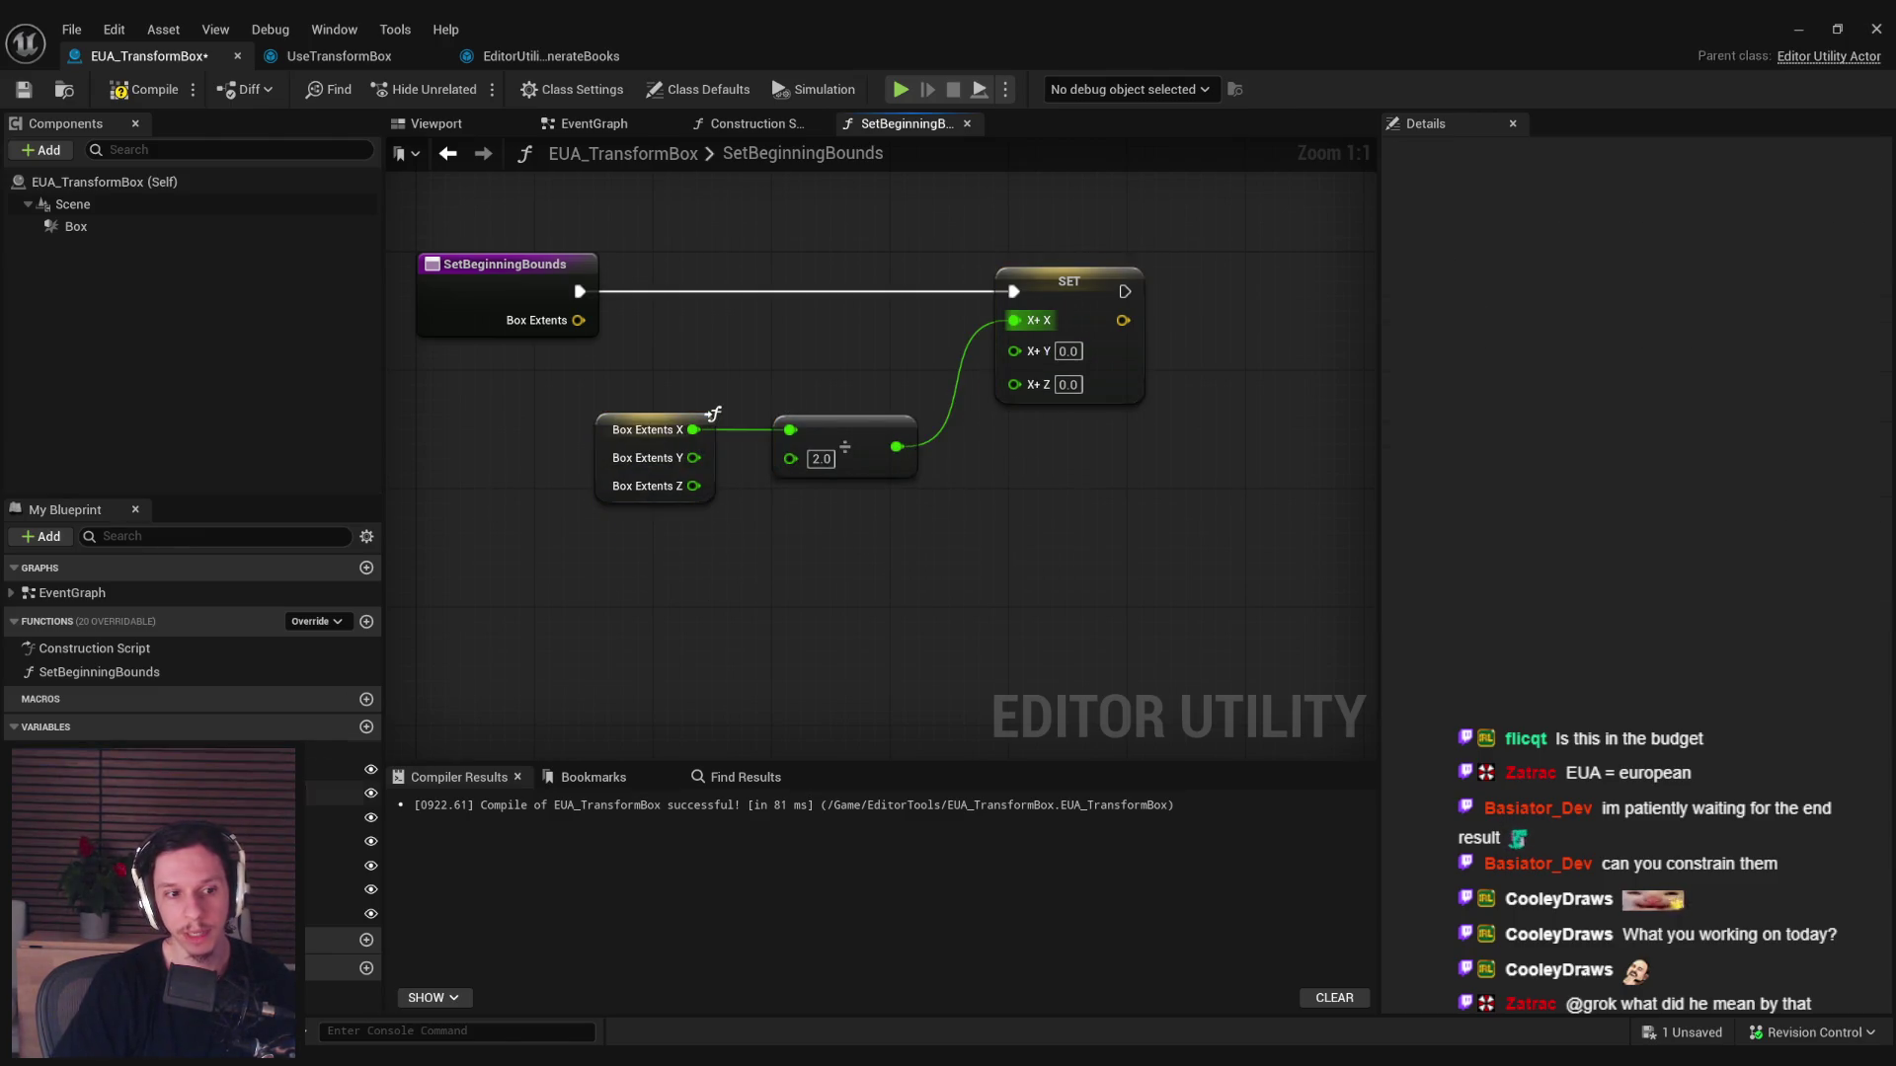
Multiply the X+ output vector by -1.0 with a vector multiply node.
mouse_move(336, 793)
mouse_down()
mouse_move(1027, 523)
mouse_move(1124, 292)
mouse_up()
click(1071, 567)
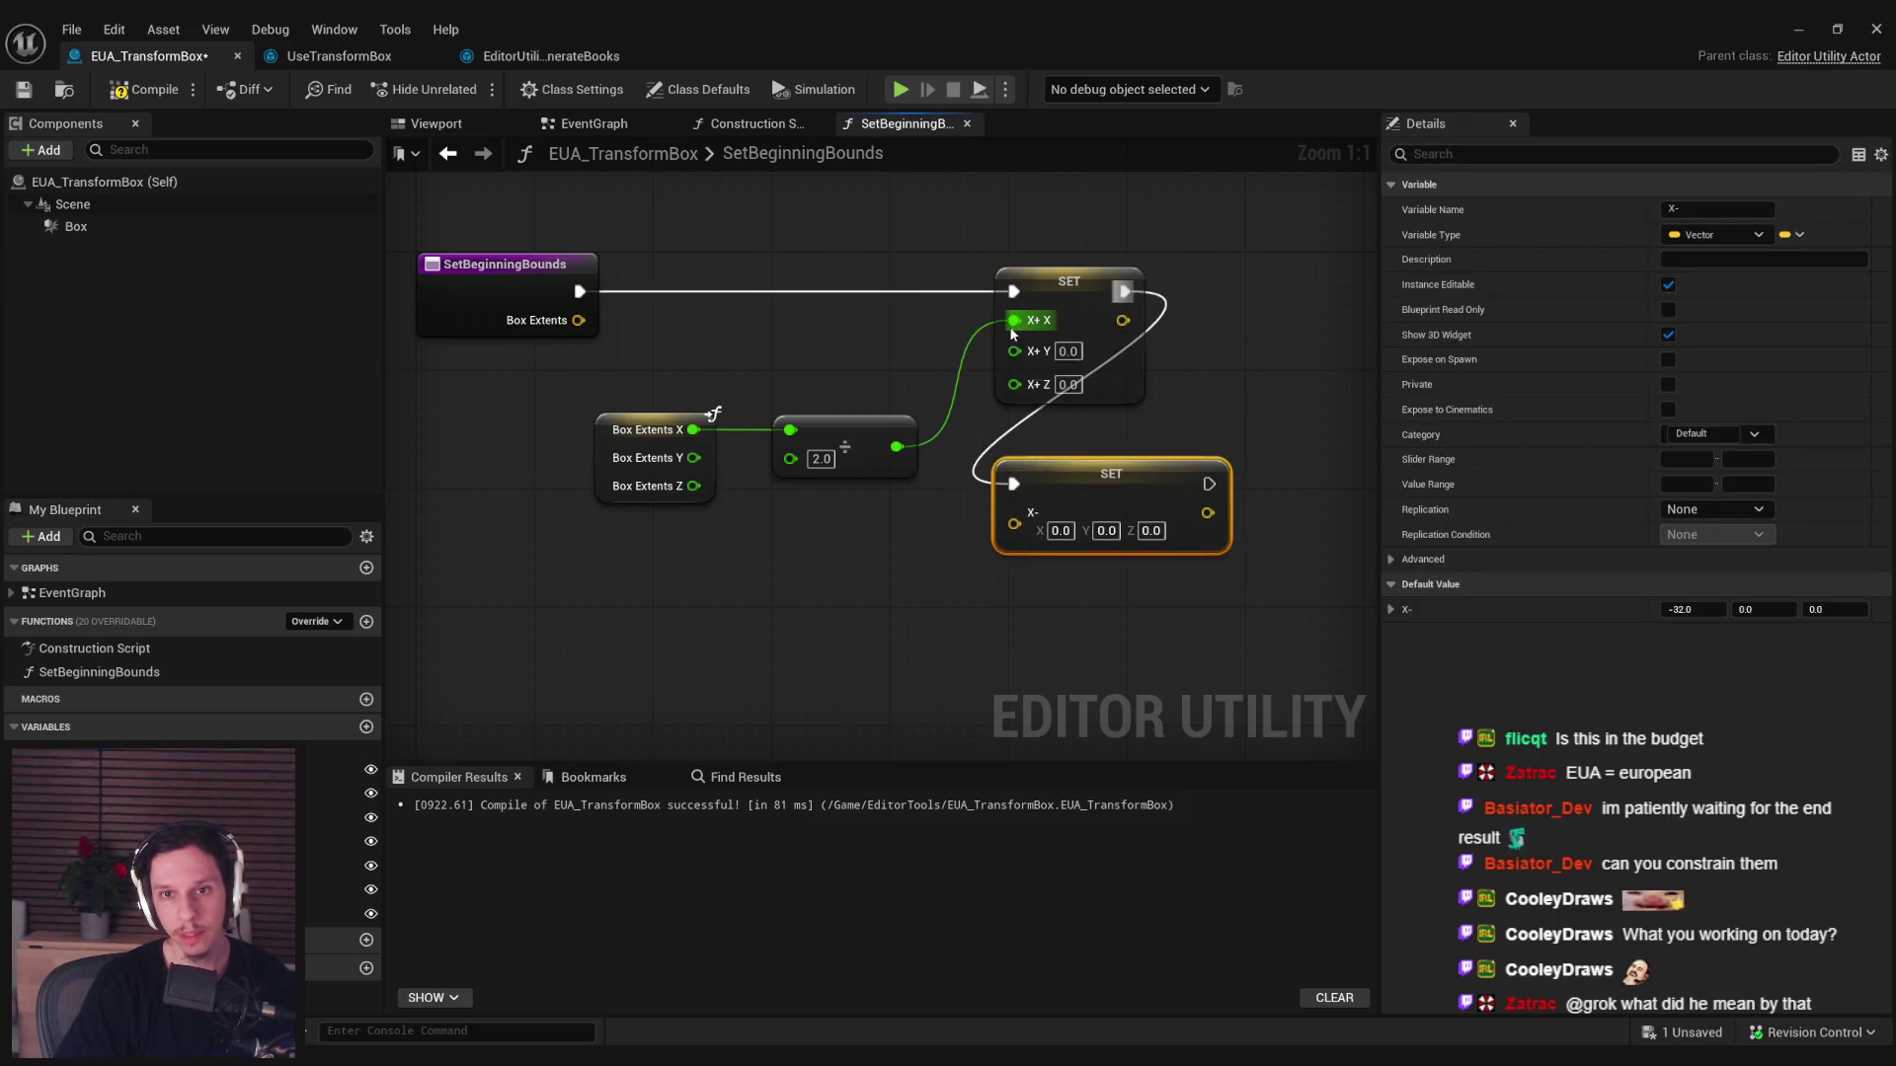
key(Delete)
drag(929, 350, 1014, 372)
text(*)
key(Up)
key(Return)
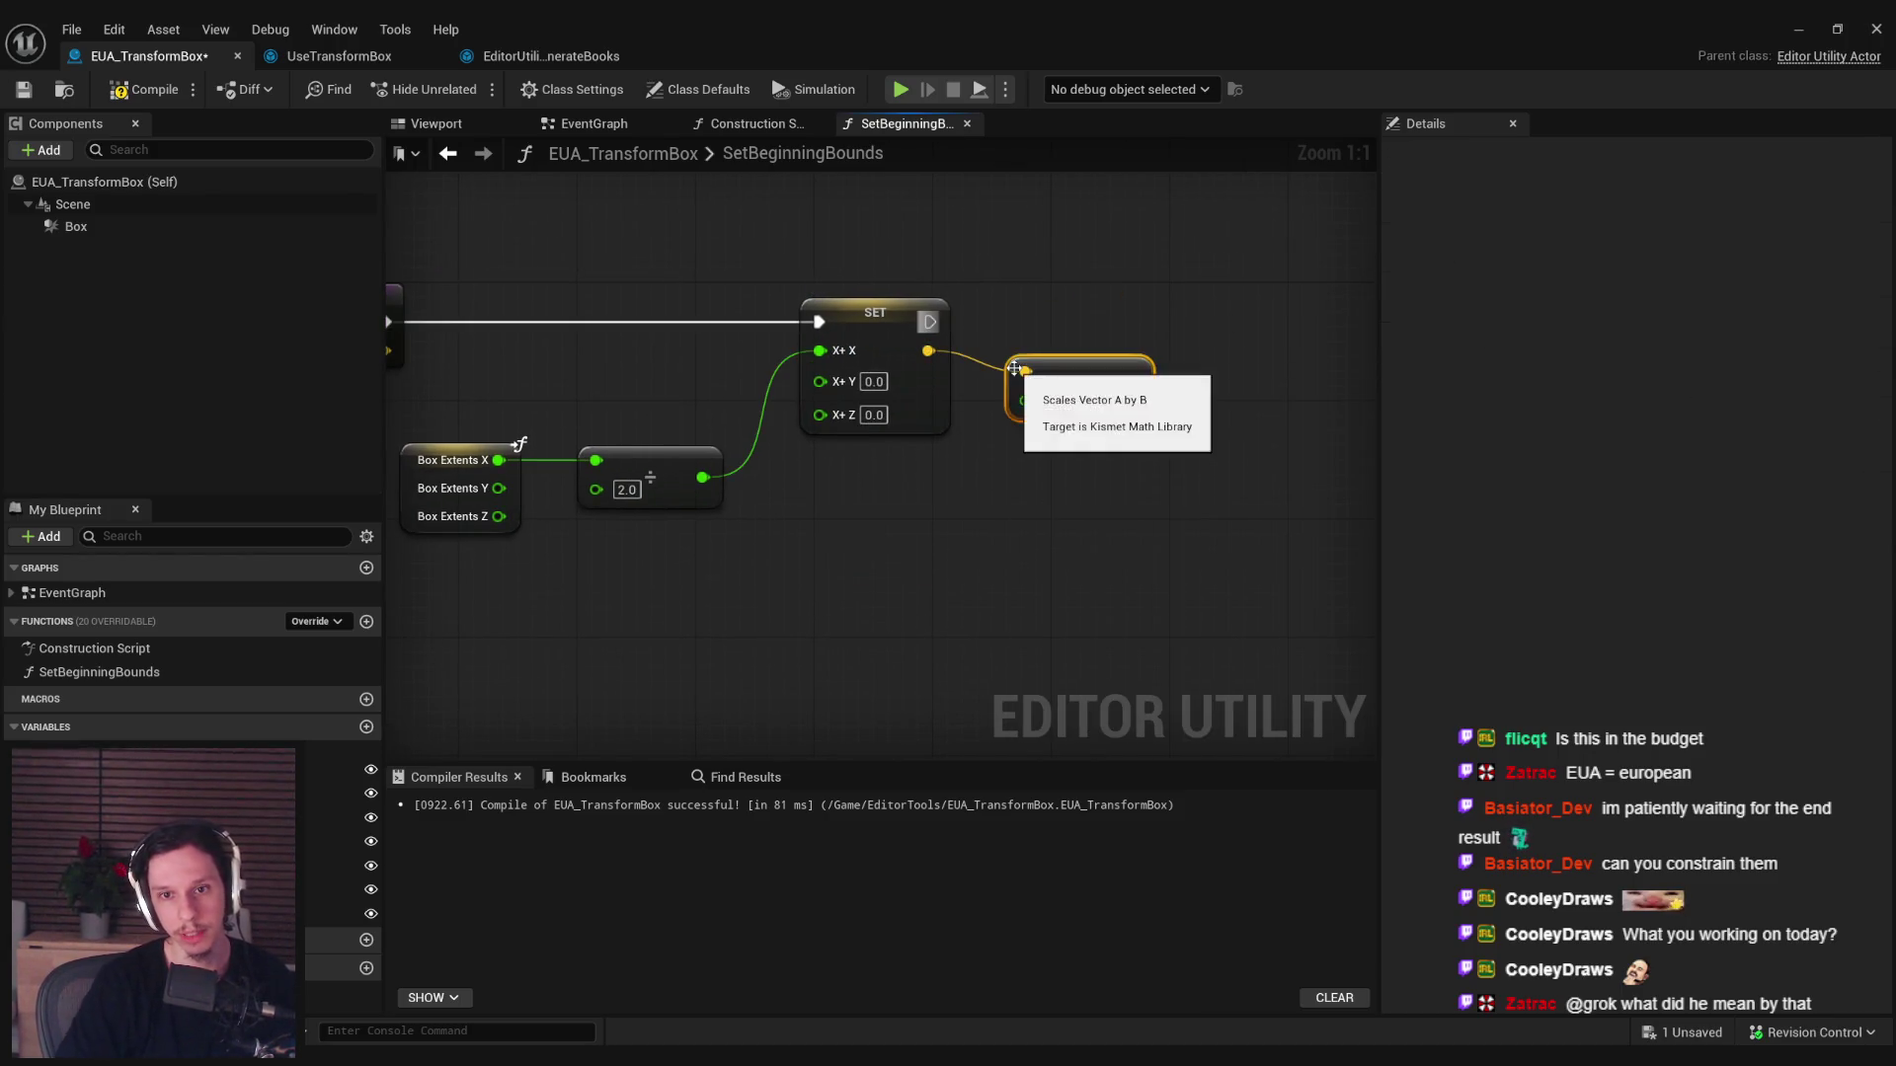
key(BackSpace)
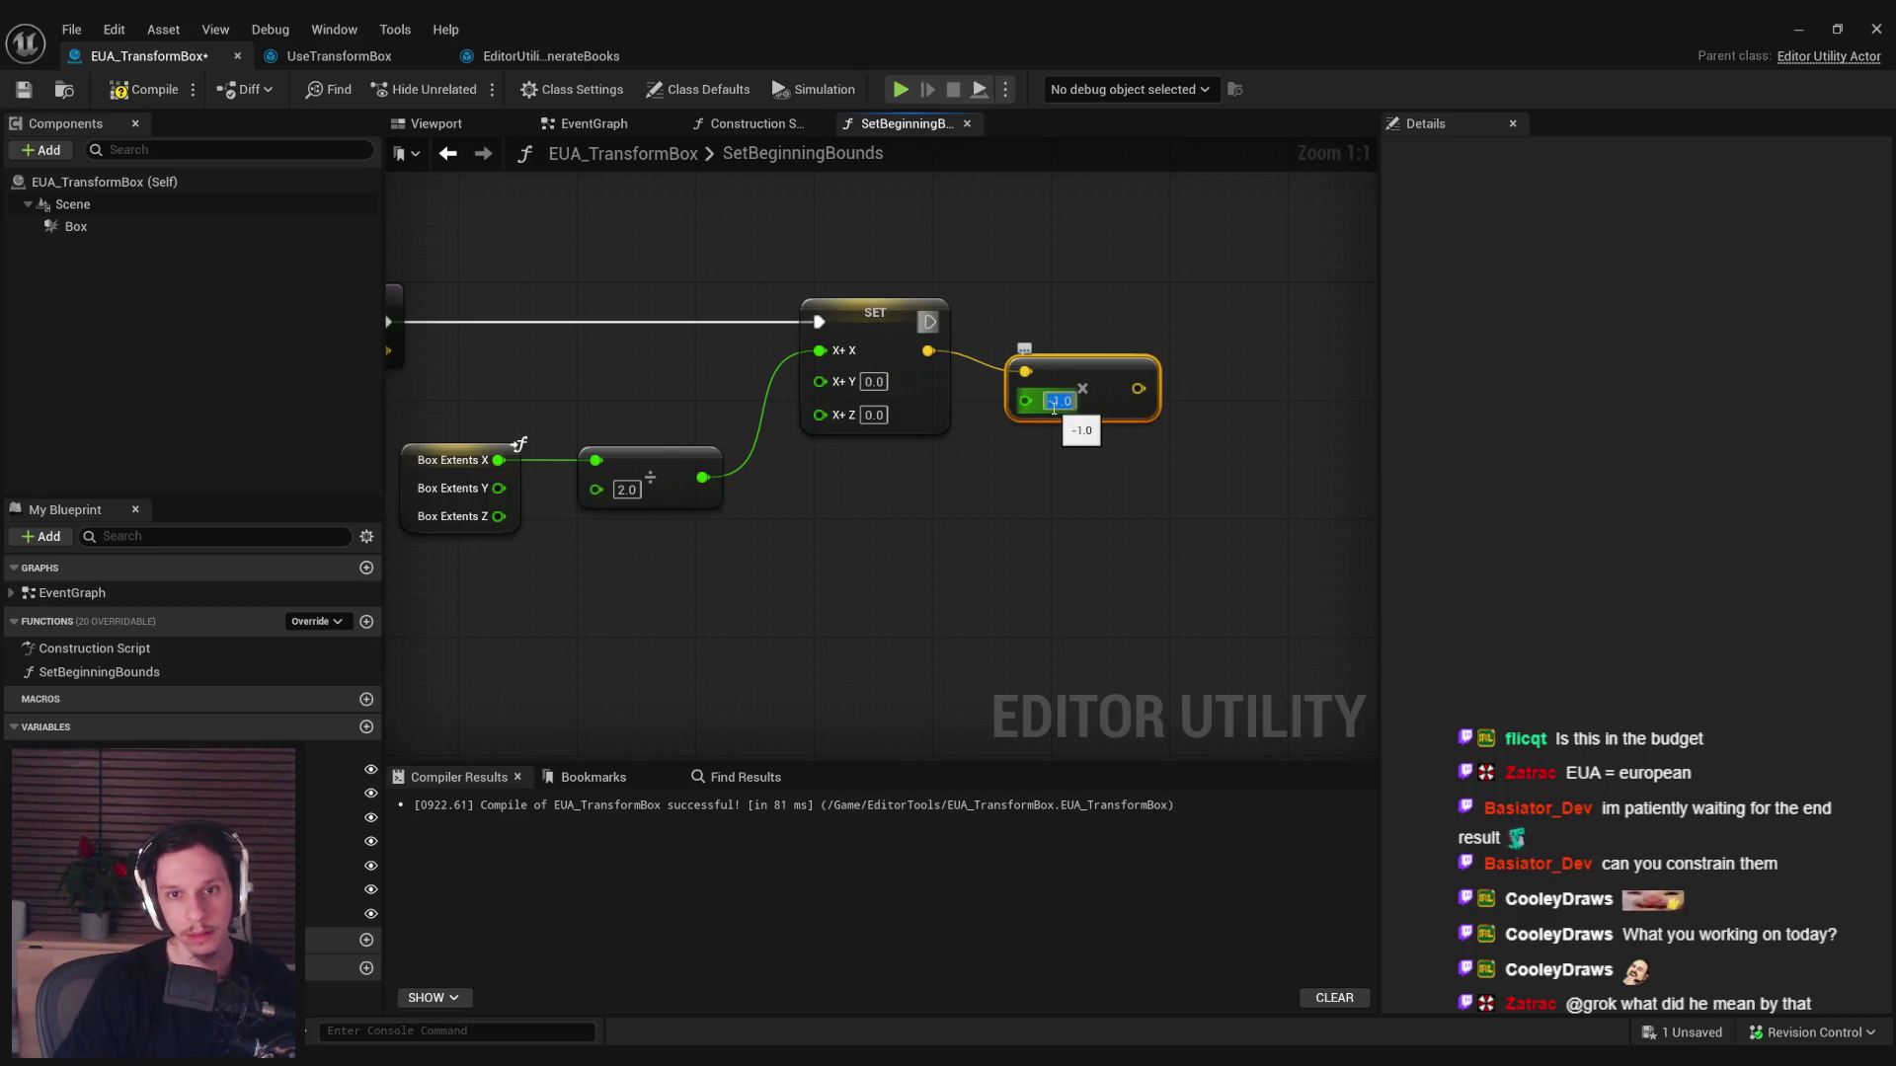
key(Return)
click(1000, 525)
Chain a SET X- node after SET X+, fed by the negated vector, and compile.
mouse_move(148, 769)
mouse_down()
mouse_move(1201, 388)
mouse_move(1170, 326)
mouse_up()
click(1199, 372)
drag(929, 321, 1180, 326)
drag(1123, 388, 1175, 361)
click(1131, 475)
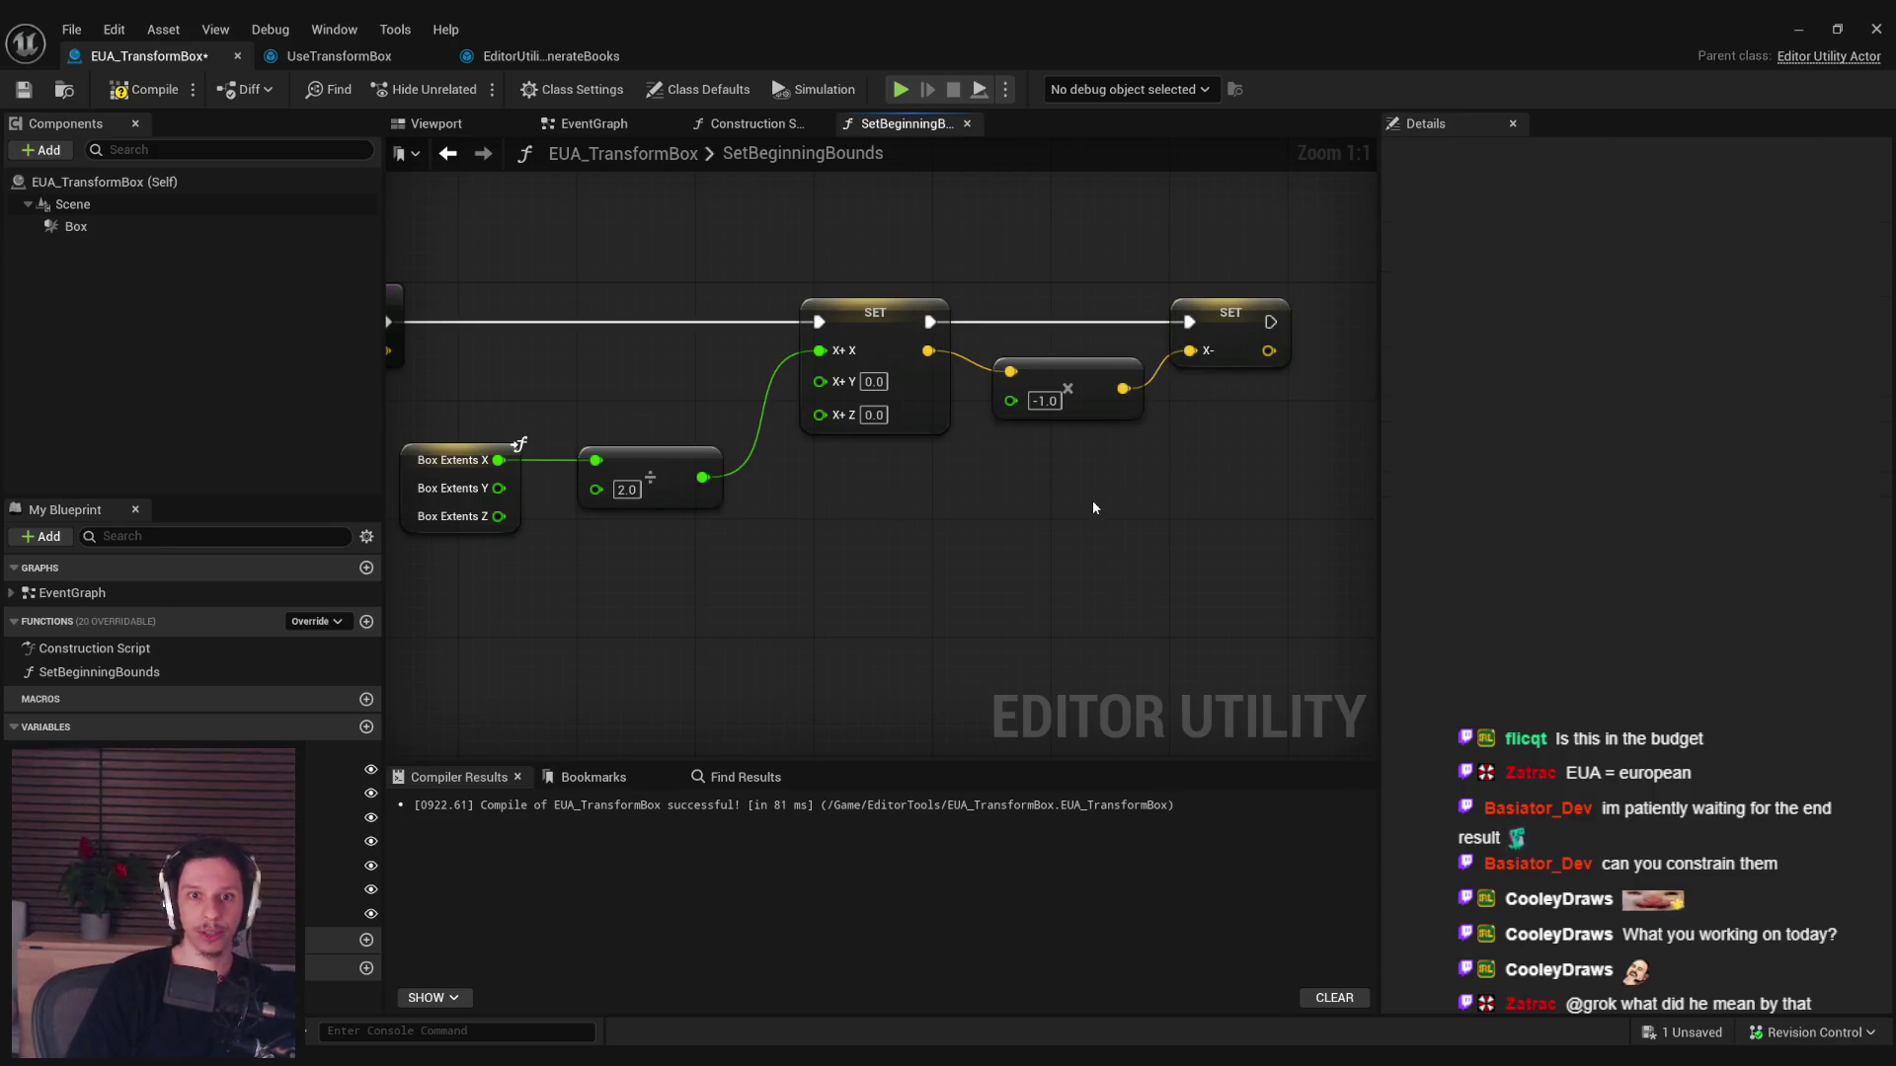
click(143, 89)
key(Home)
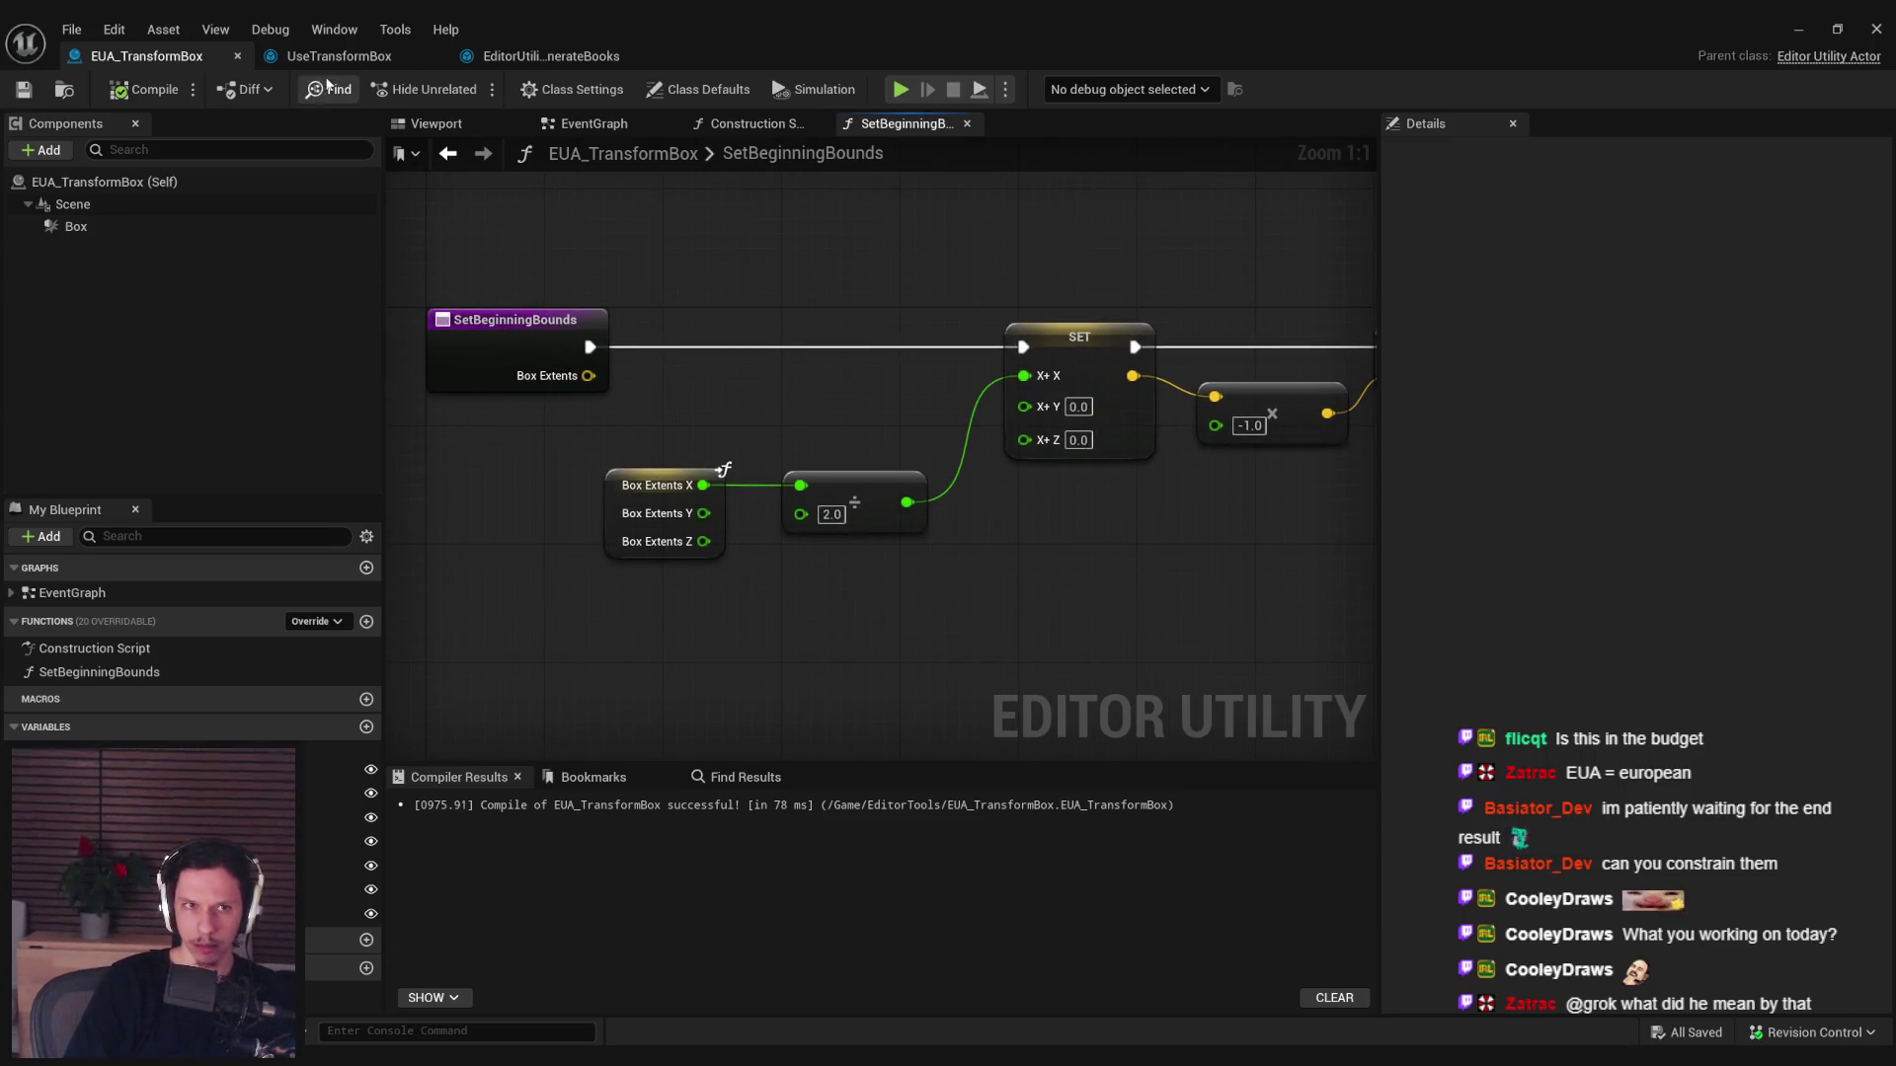
click(557, 63)
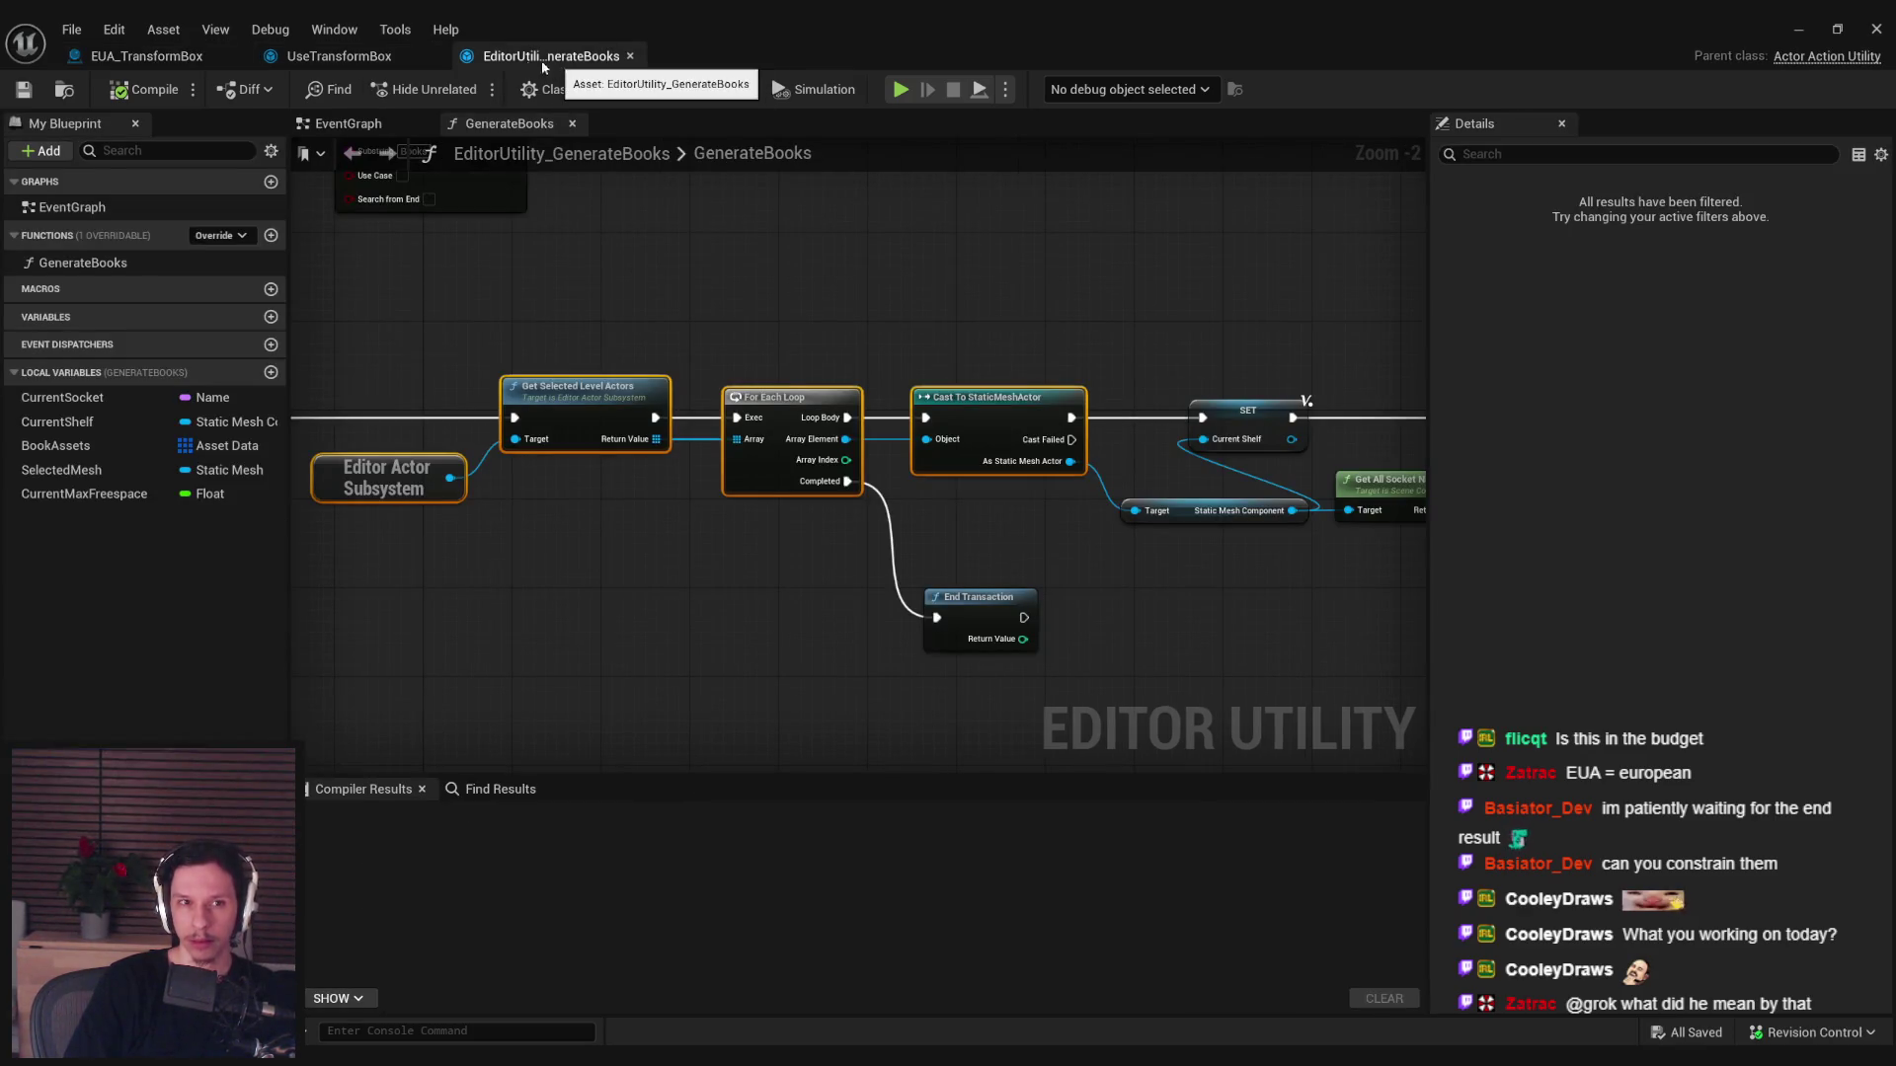
Call Set Beginning Bounds on the spawned box, passing Box Extent into Box Extents.
middle_click(551, 61)
drag(795, 420, 1043, 487)
text(set beginning)
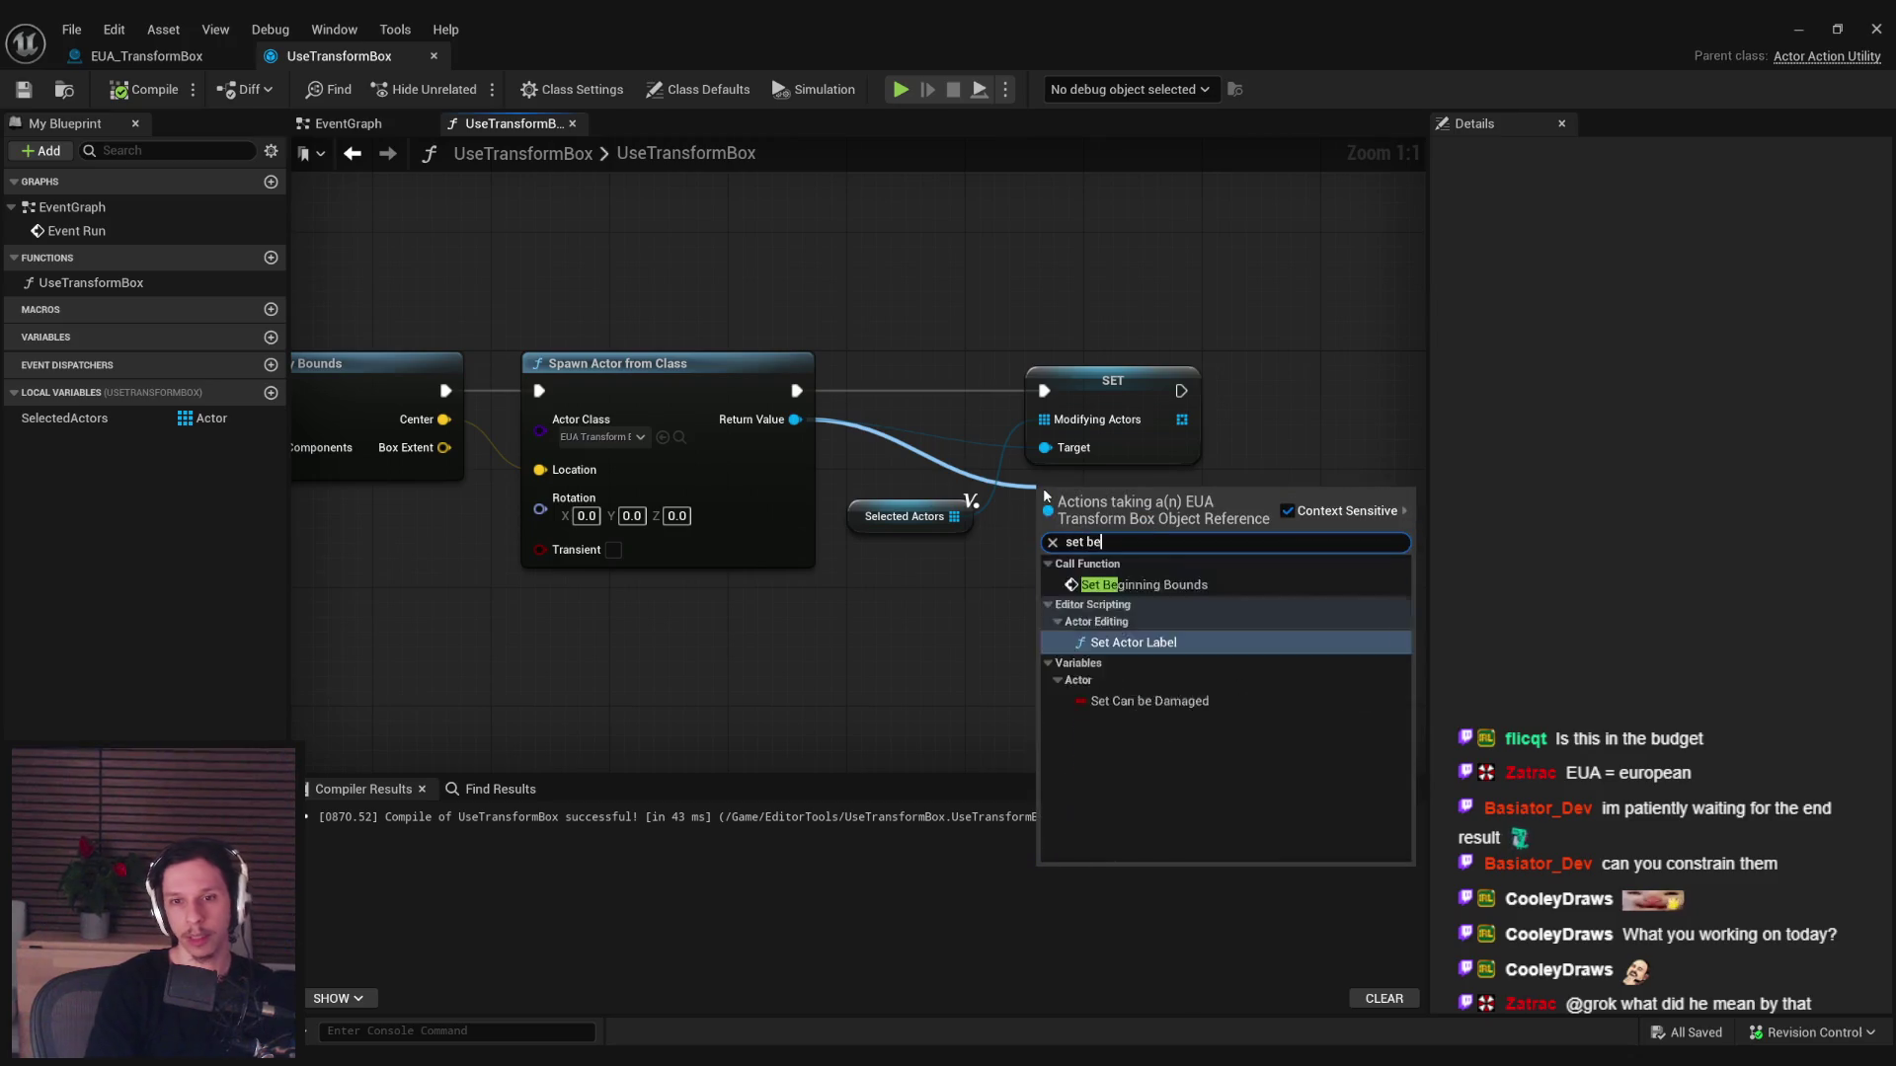
key(Return)
mouse_move(881, 491)
mouse_down()
mouse_move(1120, 354)
mouse_move(1103, 343)
mouse_move(990, 405)
mouse_move(964, 395)
mouse_up()
scroll(688, 448, down, 2)
mouse_move(663, 444)
mouse_down()
mouse_move(1335, 470)
mouse_move(1284, 459)
mouse_up()
Route the extent wire through two reroute points, compile, and select the catwalk in the level.
double_click(1005, 441)
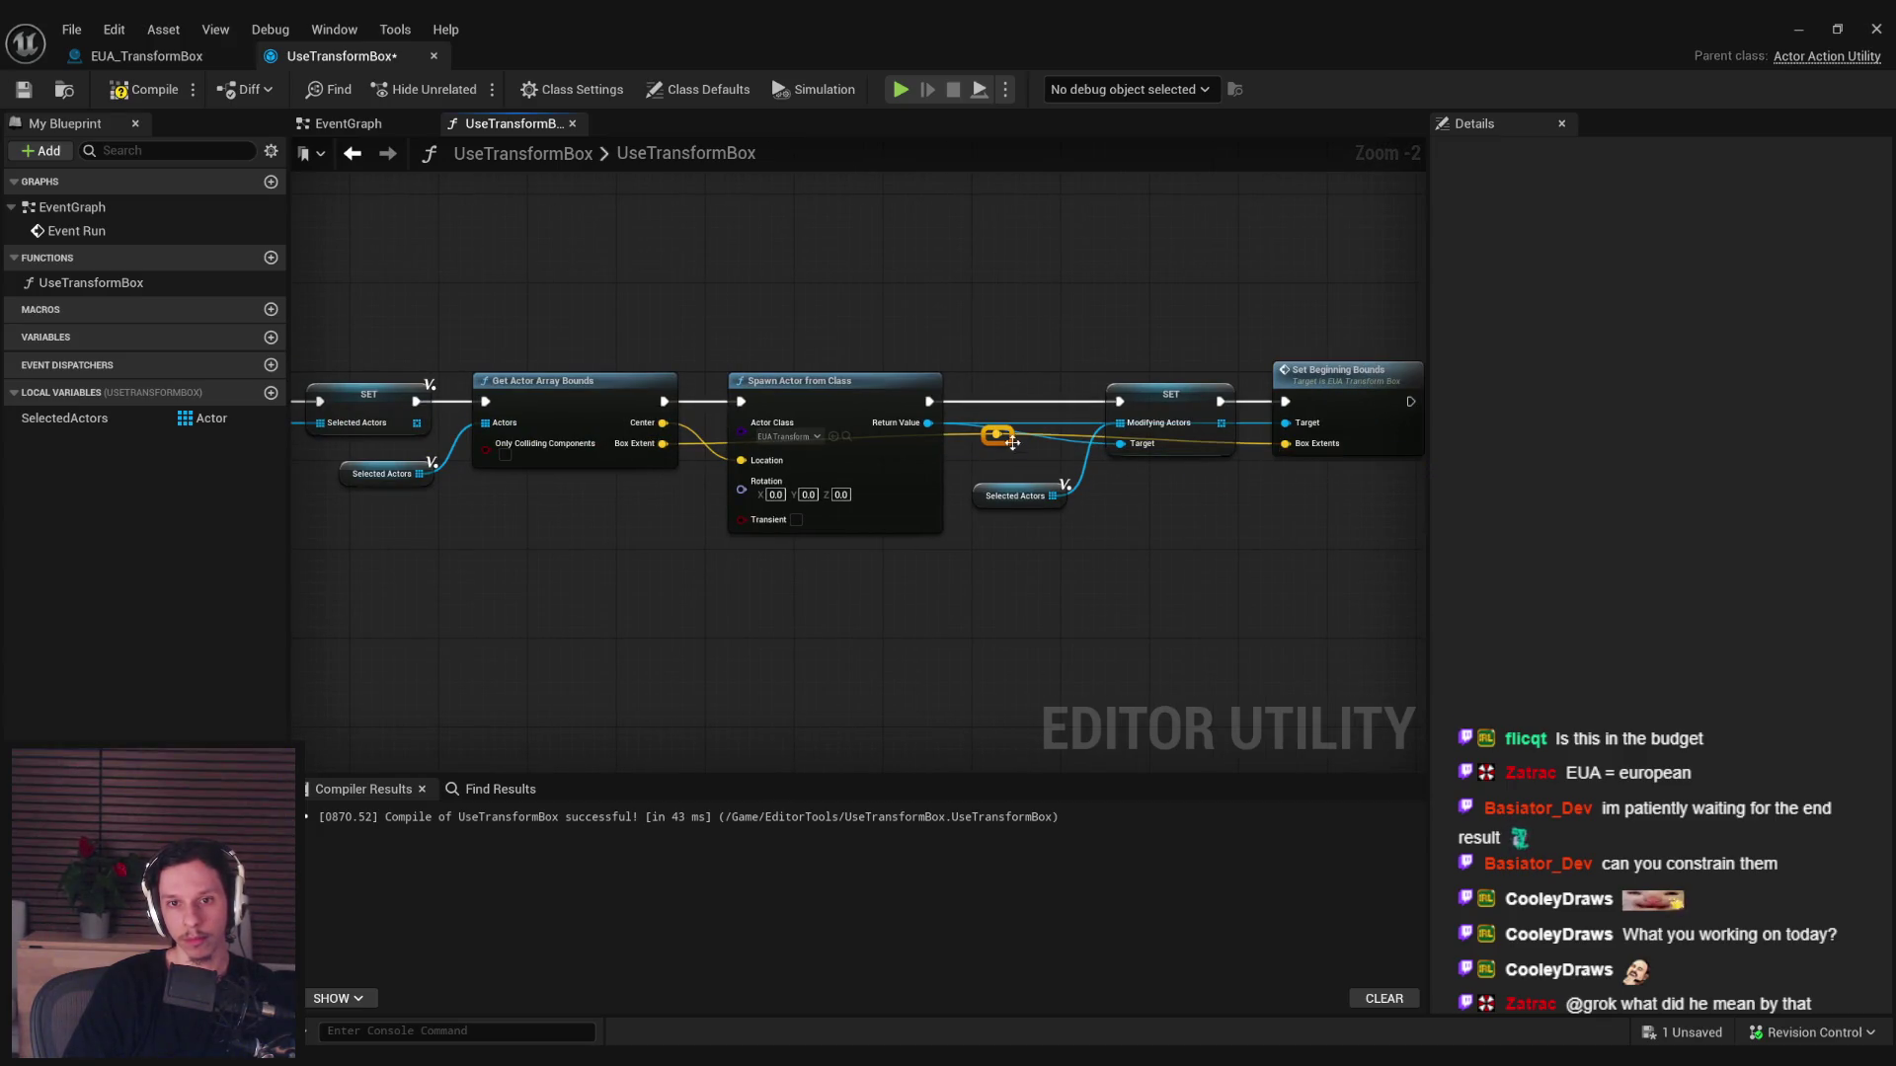
drag(1005, 441, 780, 523)
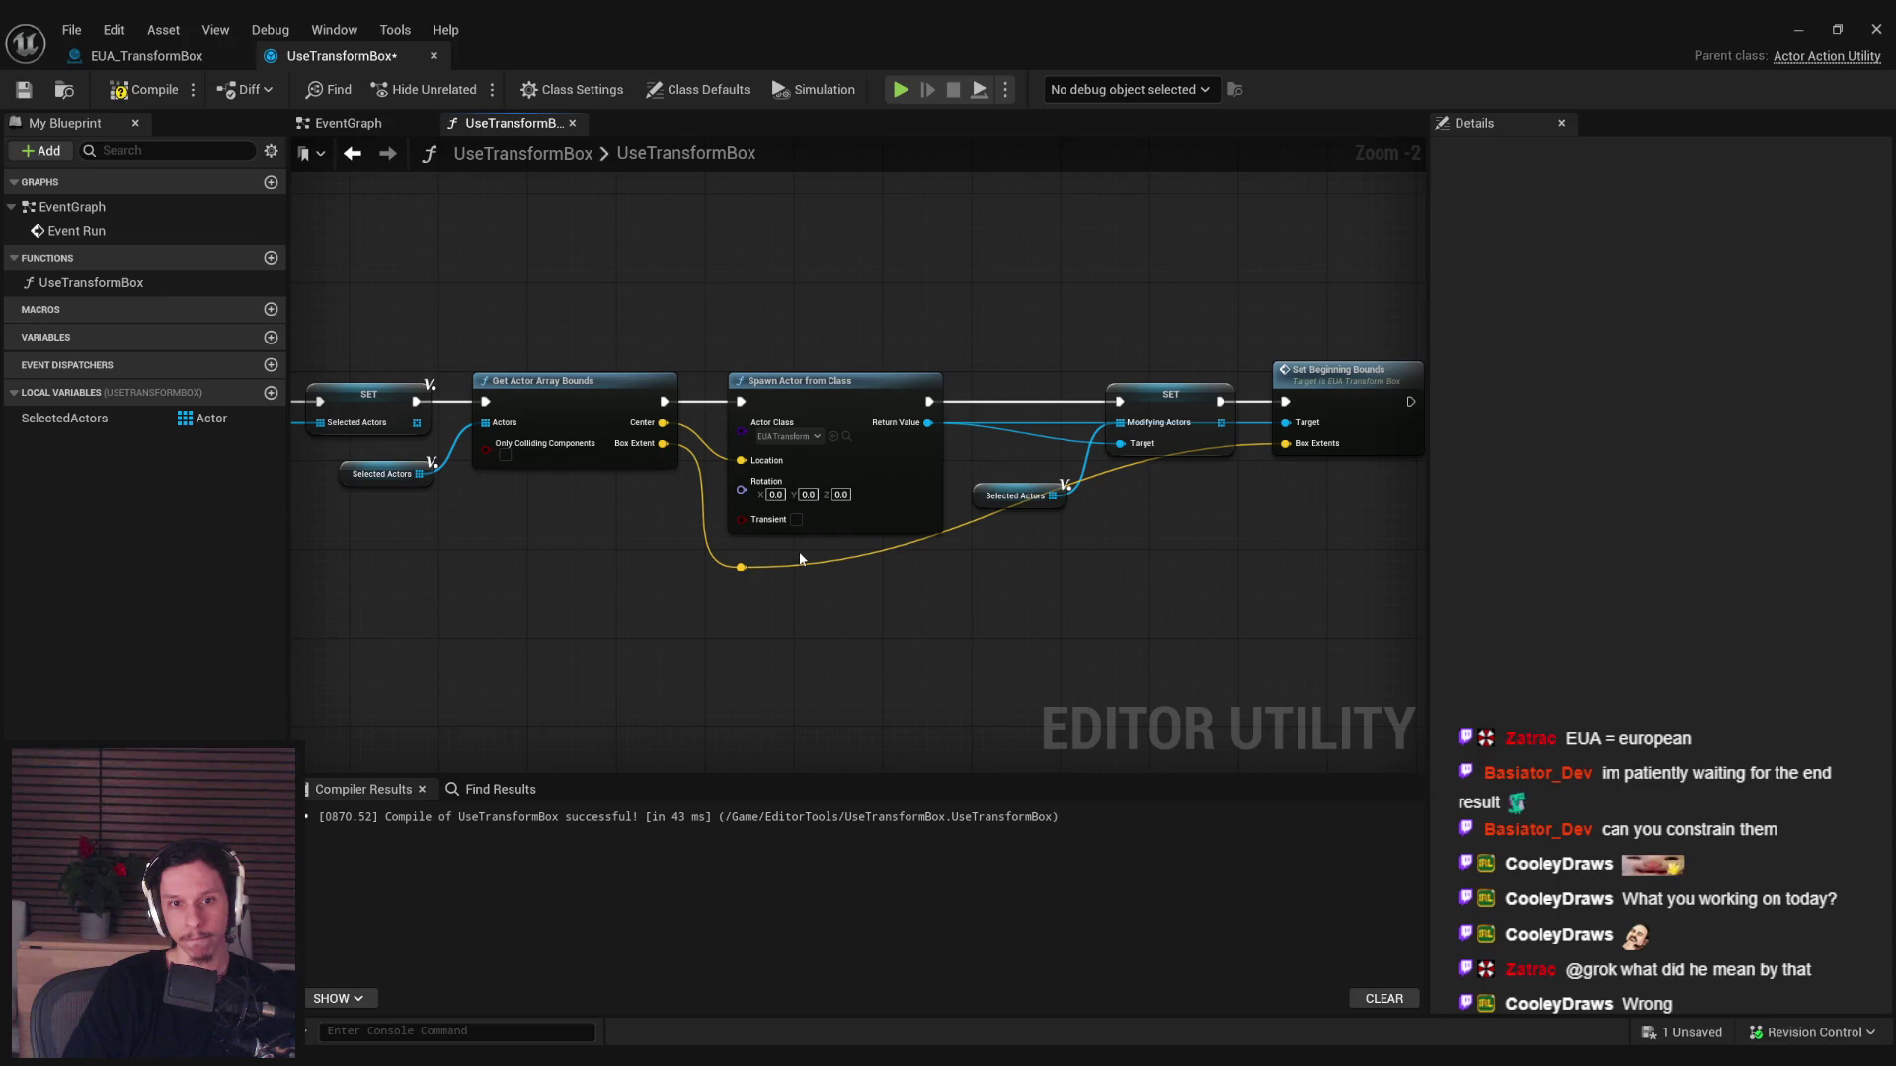
double_click(804, 561)
drag(804, 561, 1228, 571)
click(1198, 648)
click(146, 89)
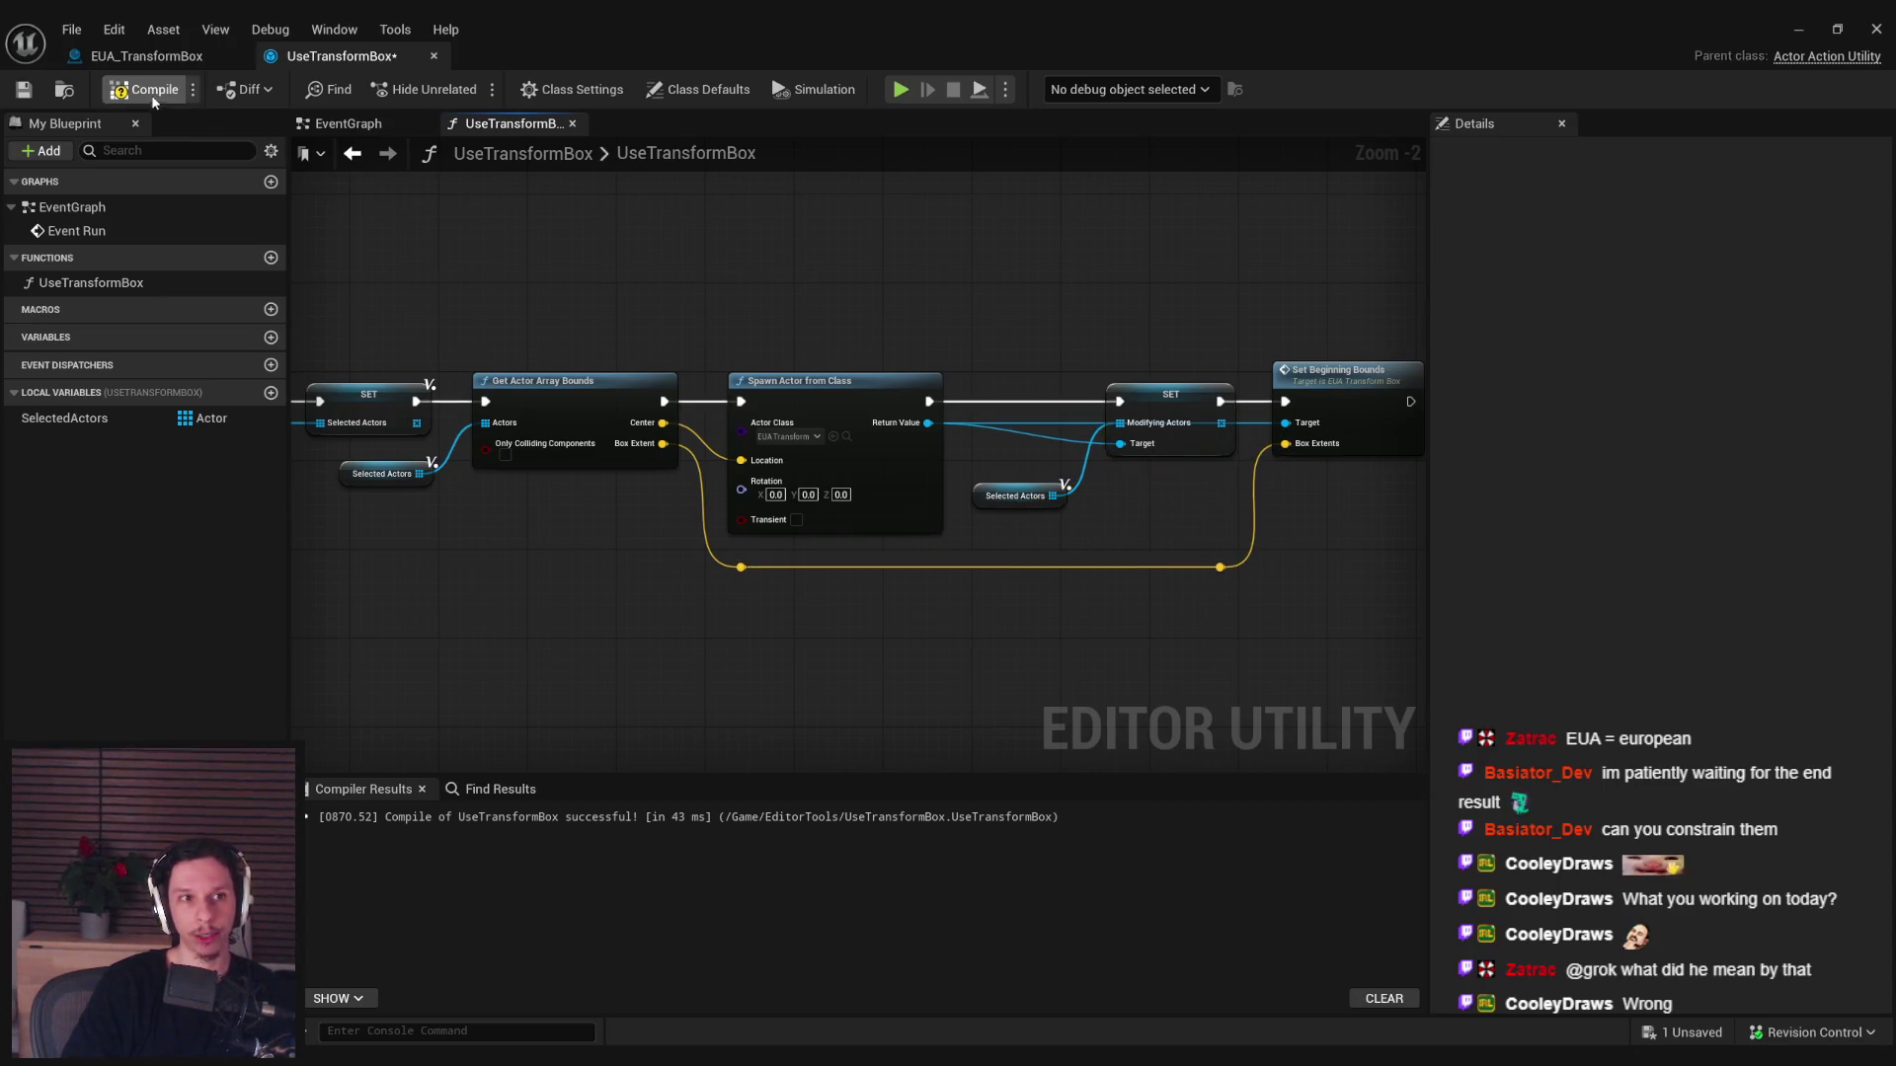
key(alt+Tab)
click(845, 472)
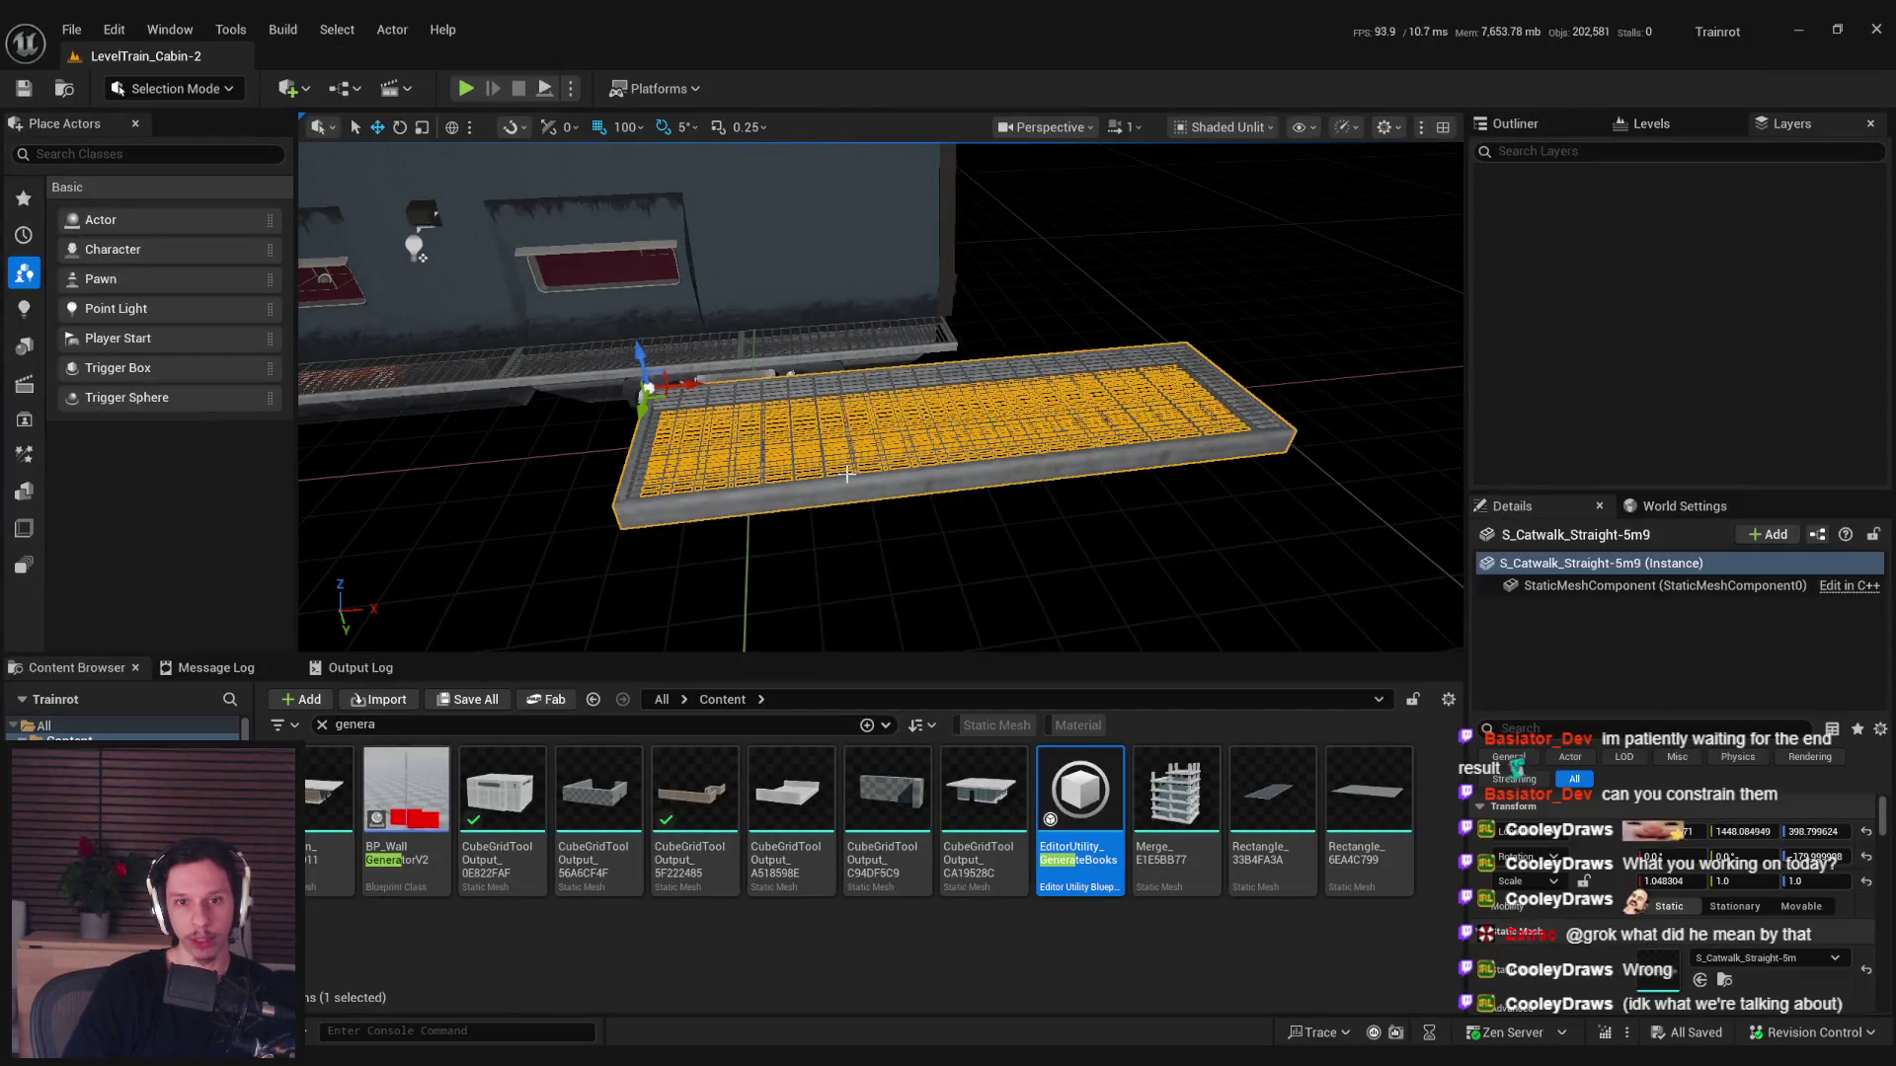
Run Scripted Actor Actions > Use Transform Box on the catwalk.
right_click(844, 472)
mouse_move(987, 904)
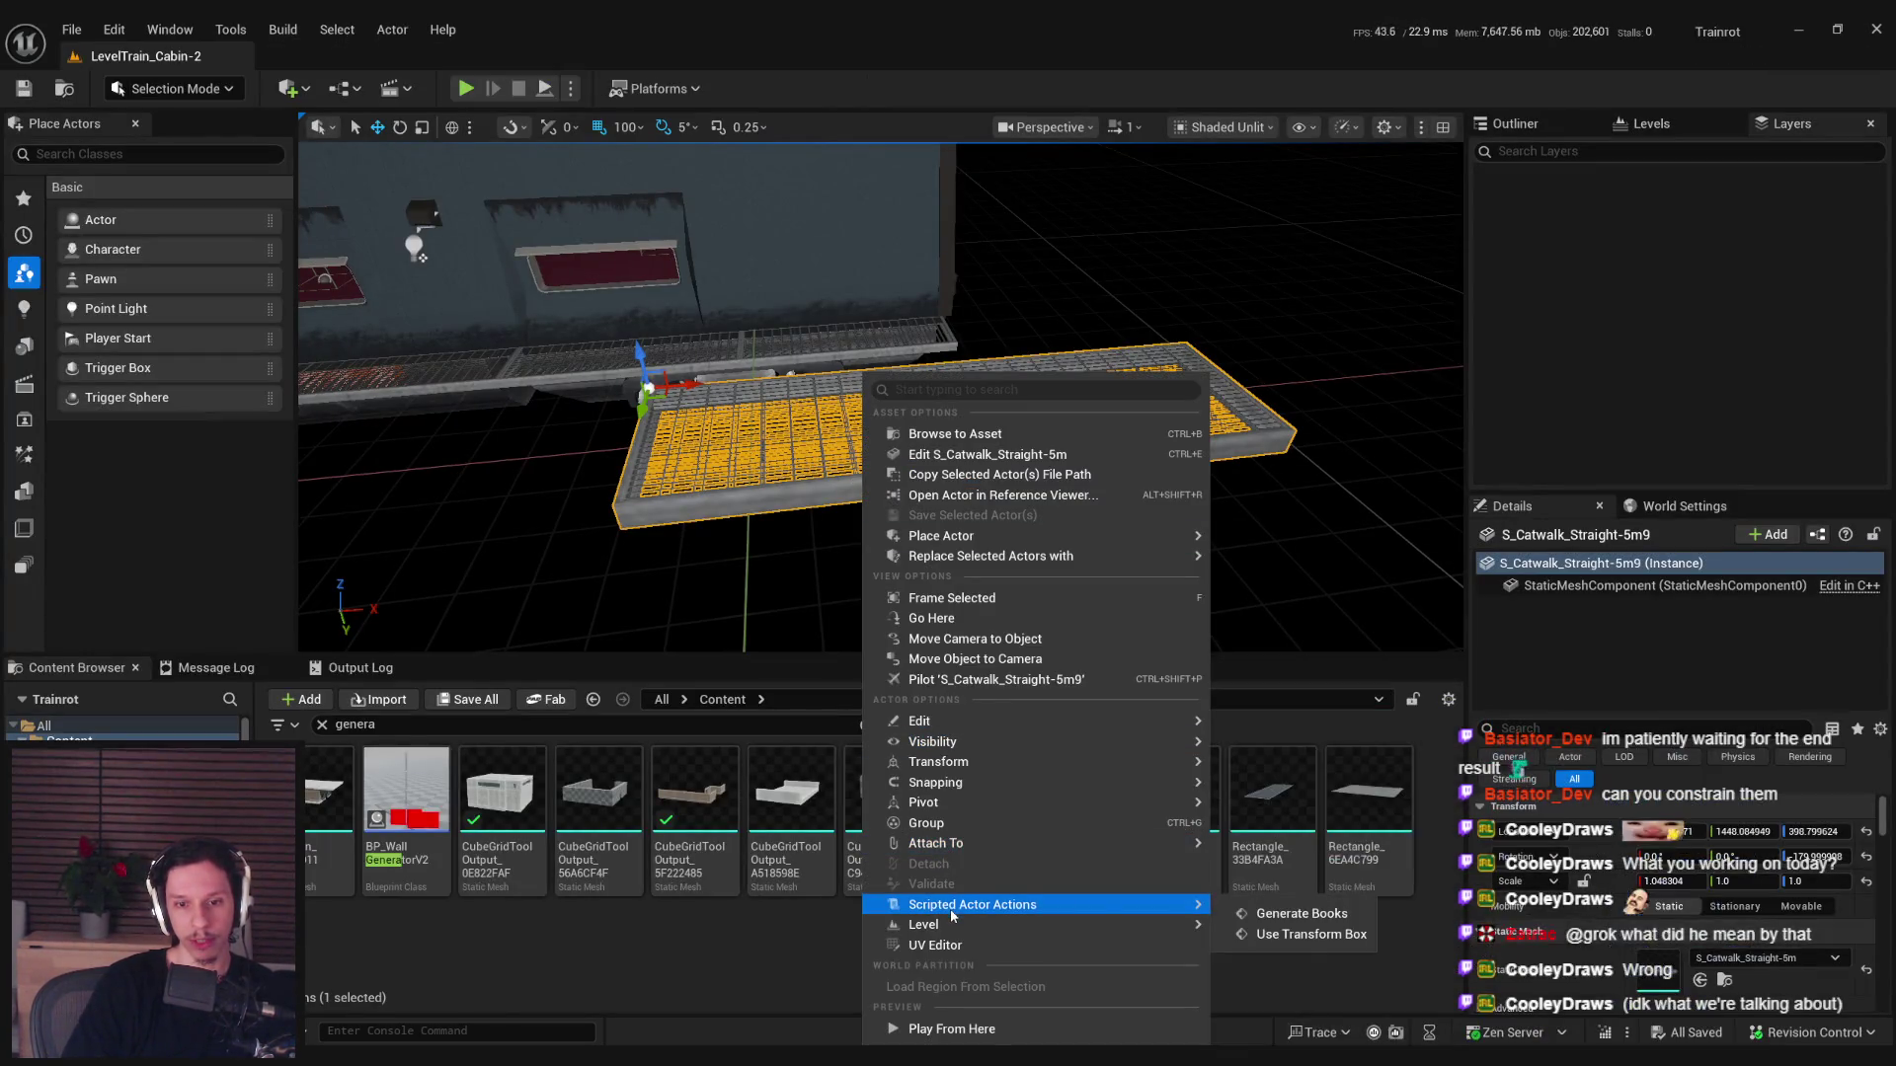
click(1274, 915)
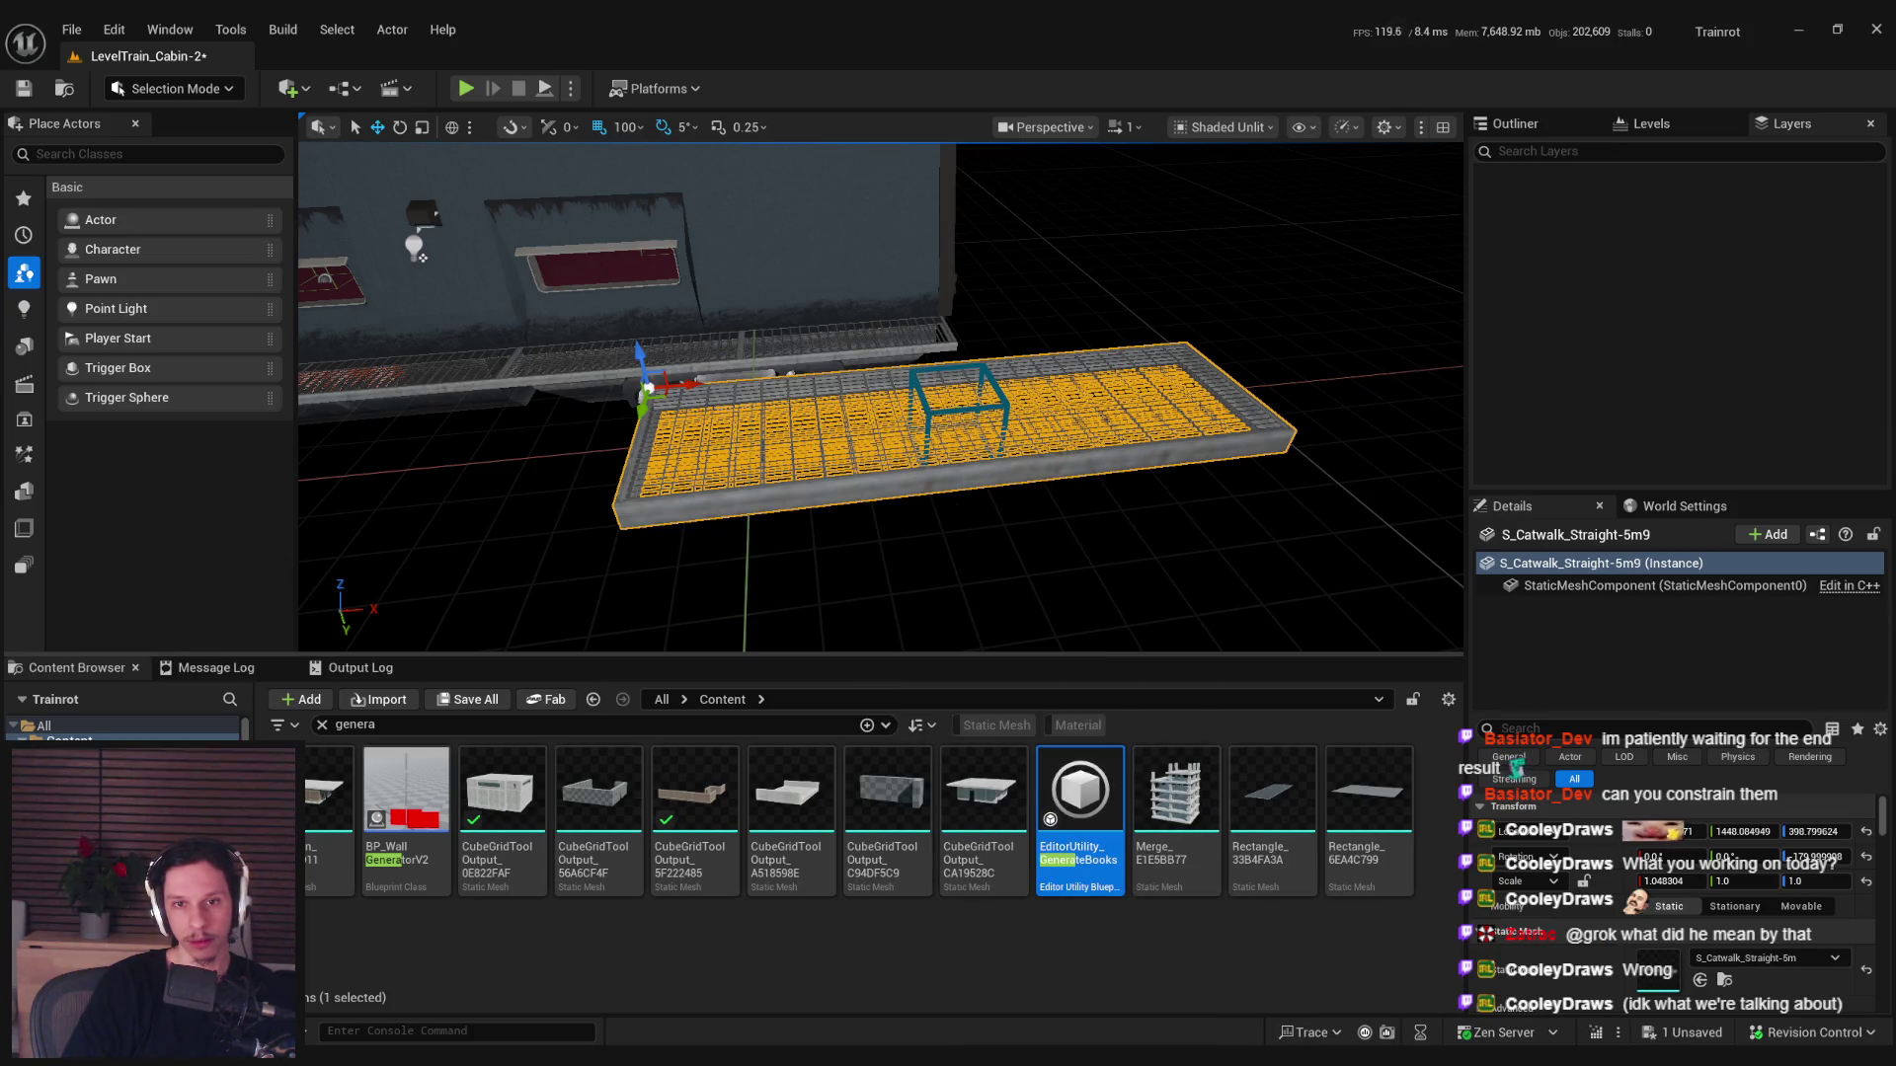
Stretch the spawned transform box along the catwalk, then delete it and return to the blueprint.
click(932, 415)
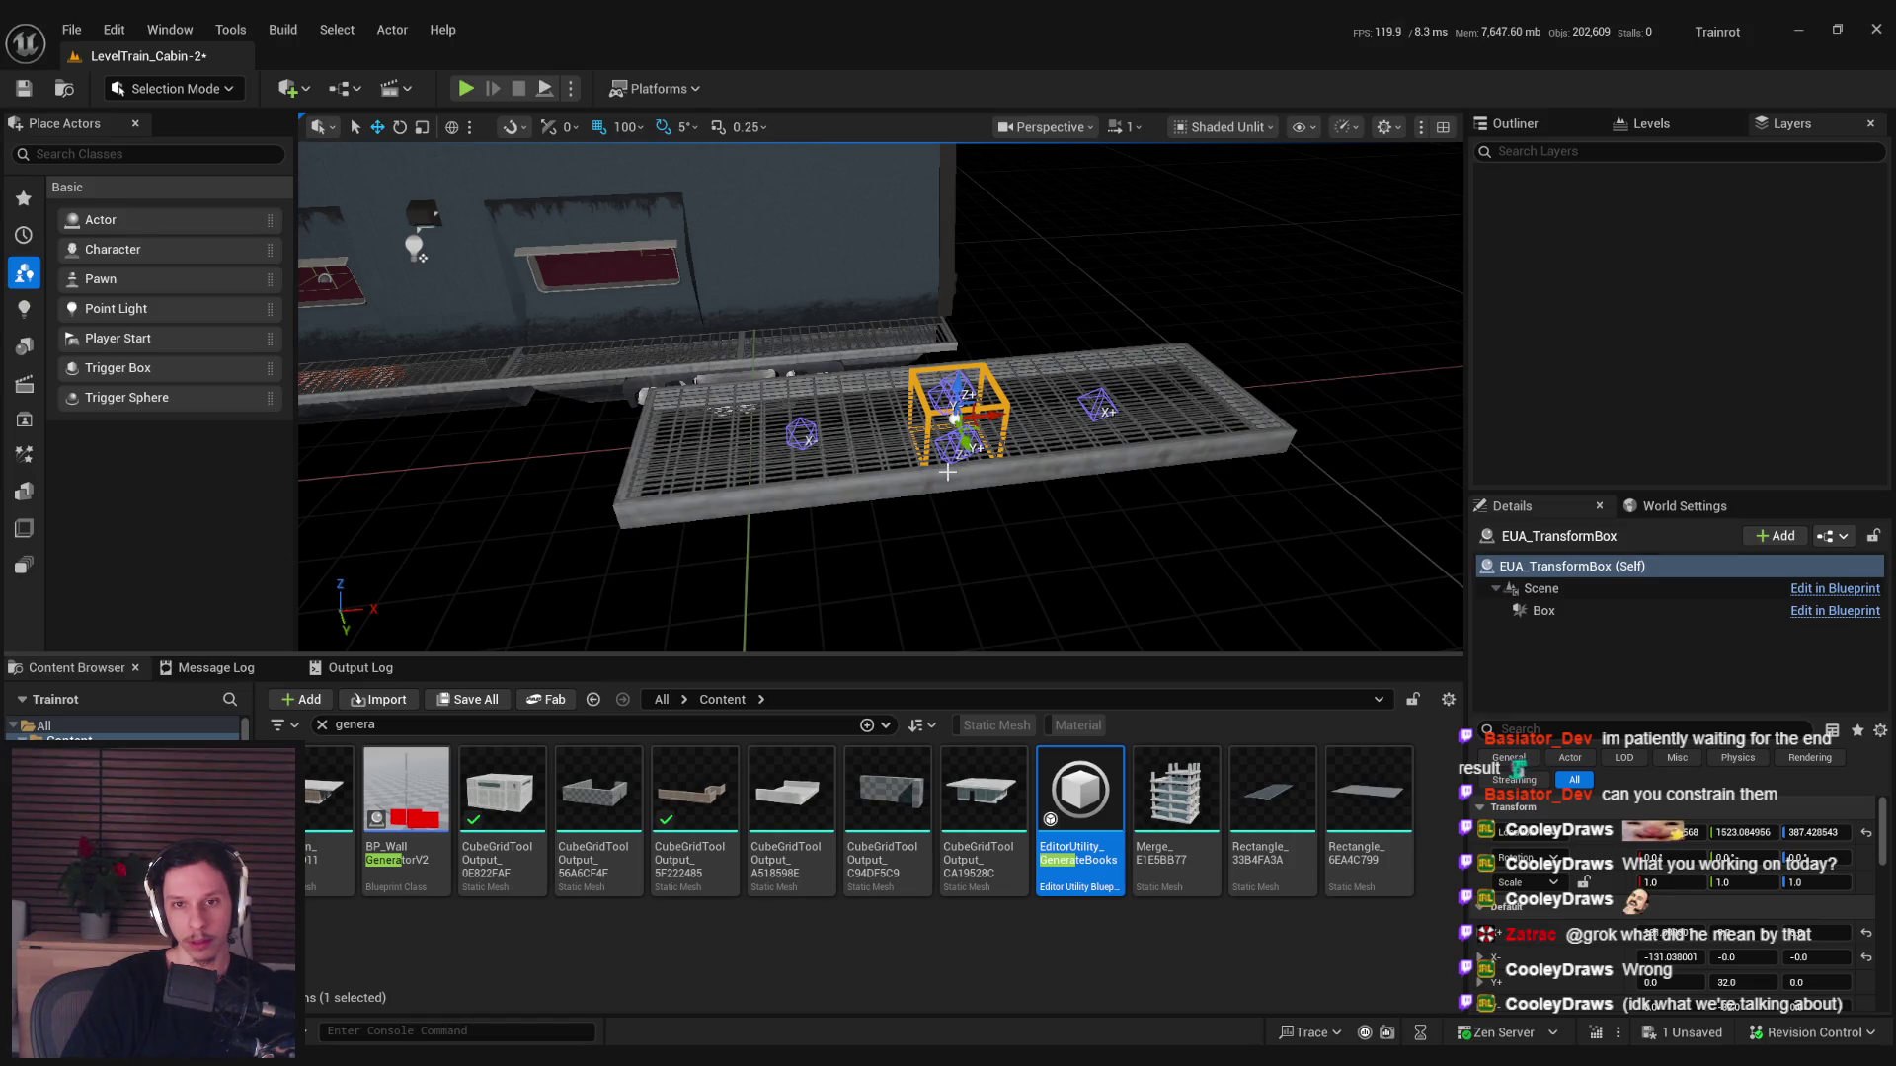
click(803, 442)
mouse_move(803, 440)
mouse_down()
mouse_move(672, 445)
mouse_move(812, 451)
mouse_up()
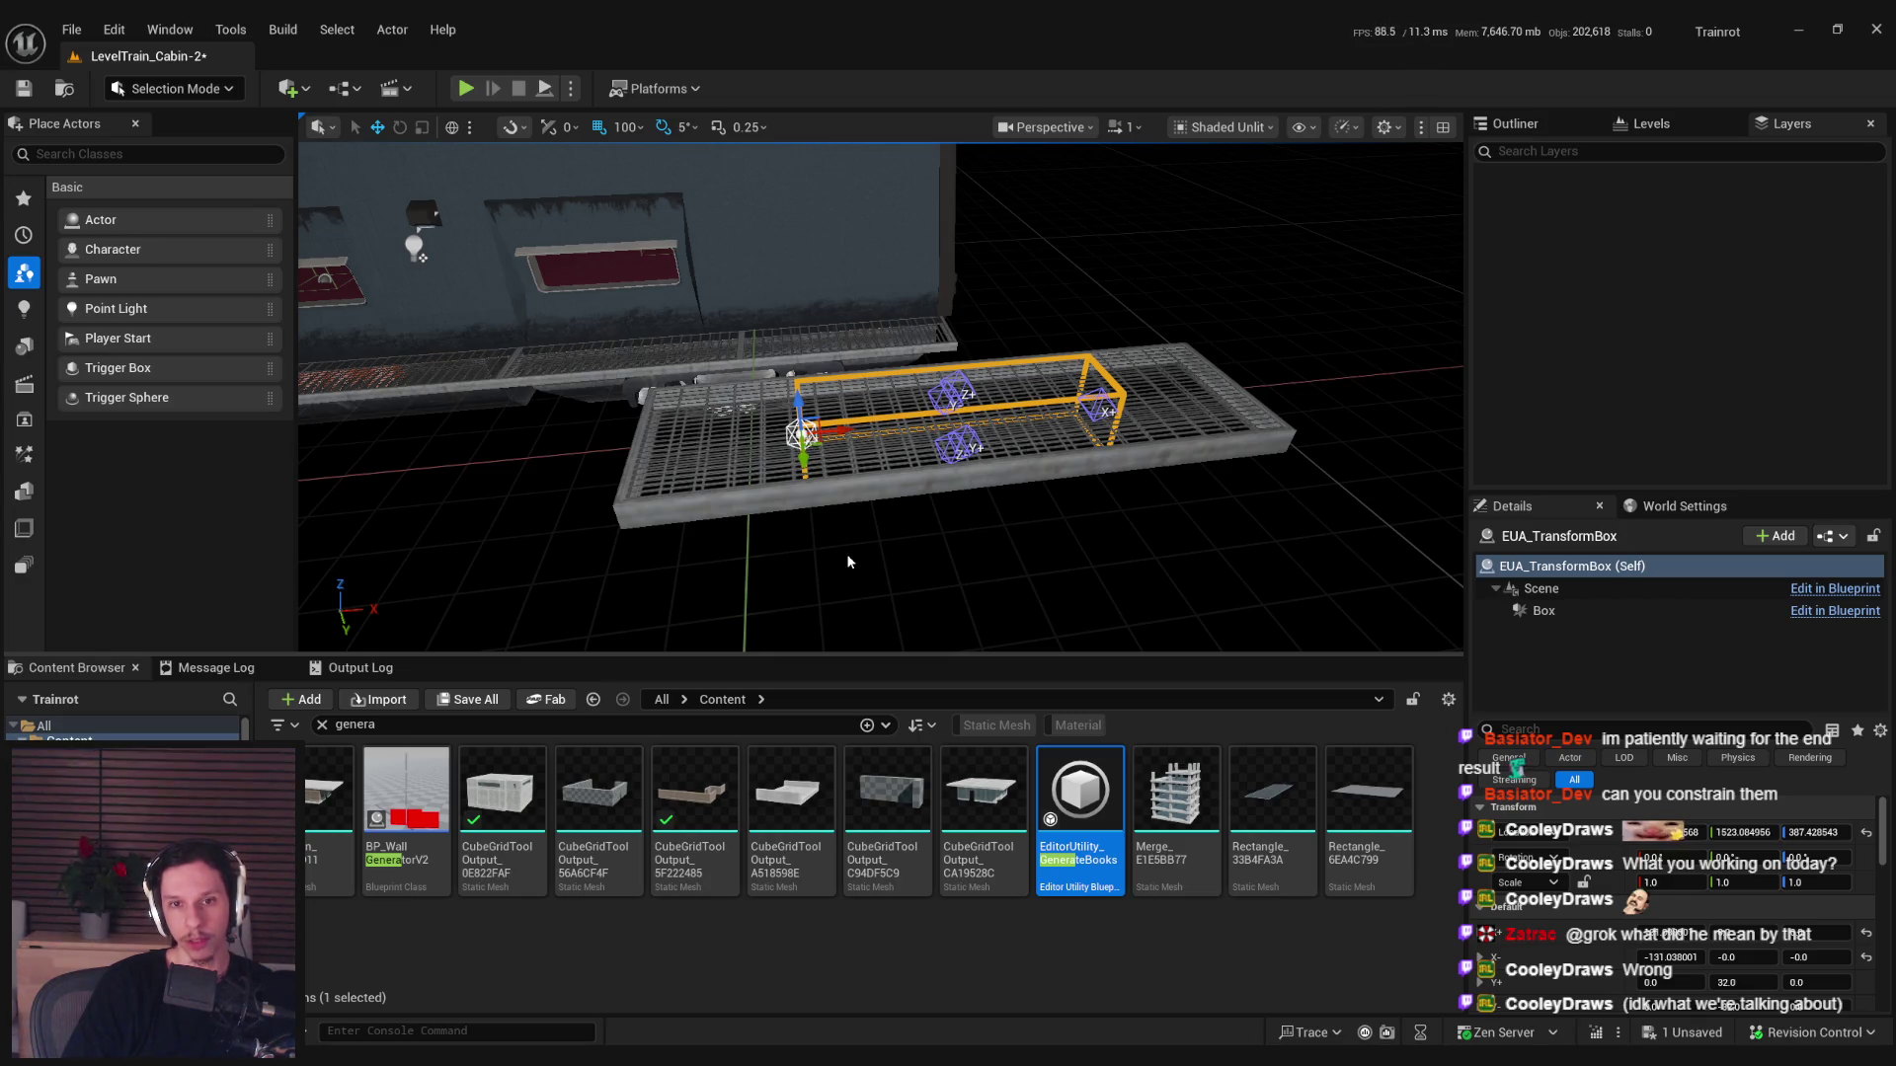
key(Escape)
click(799, 432)
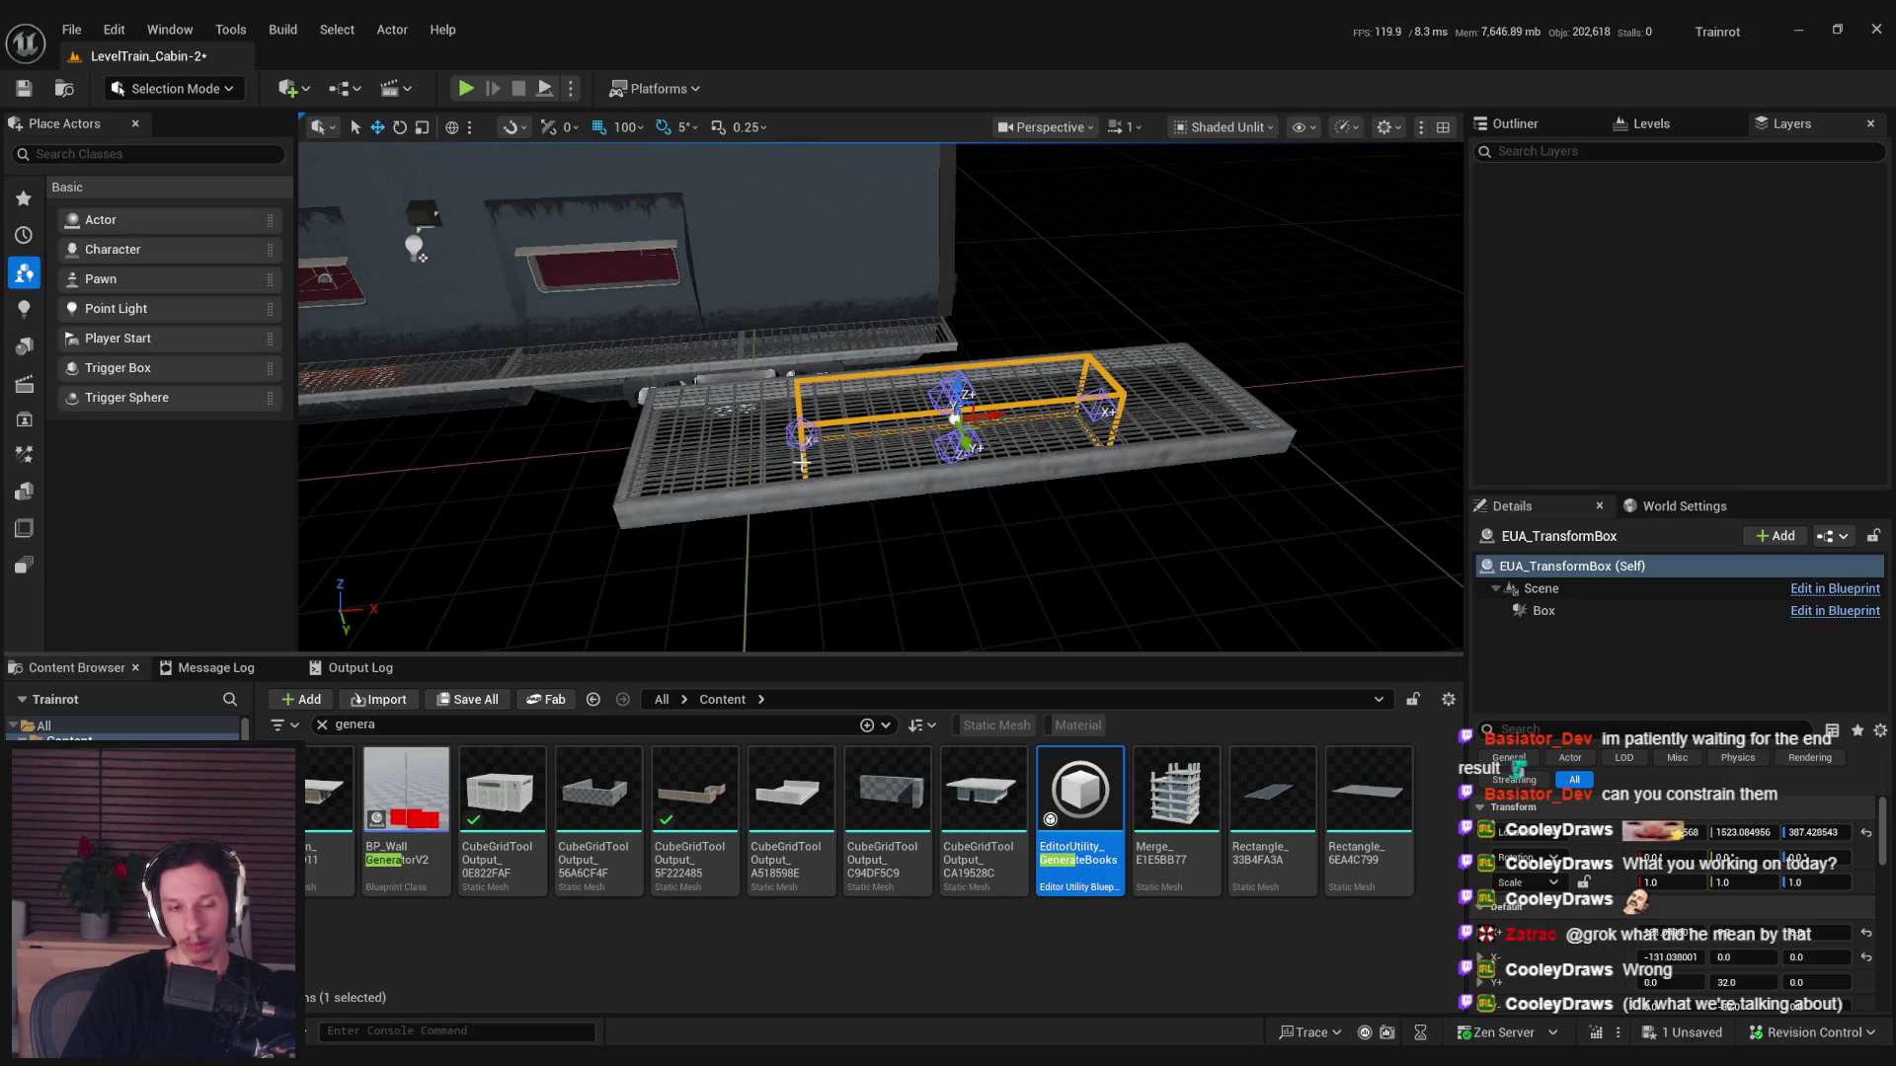
key(Delete)
key(alt+Tab)
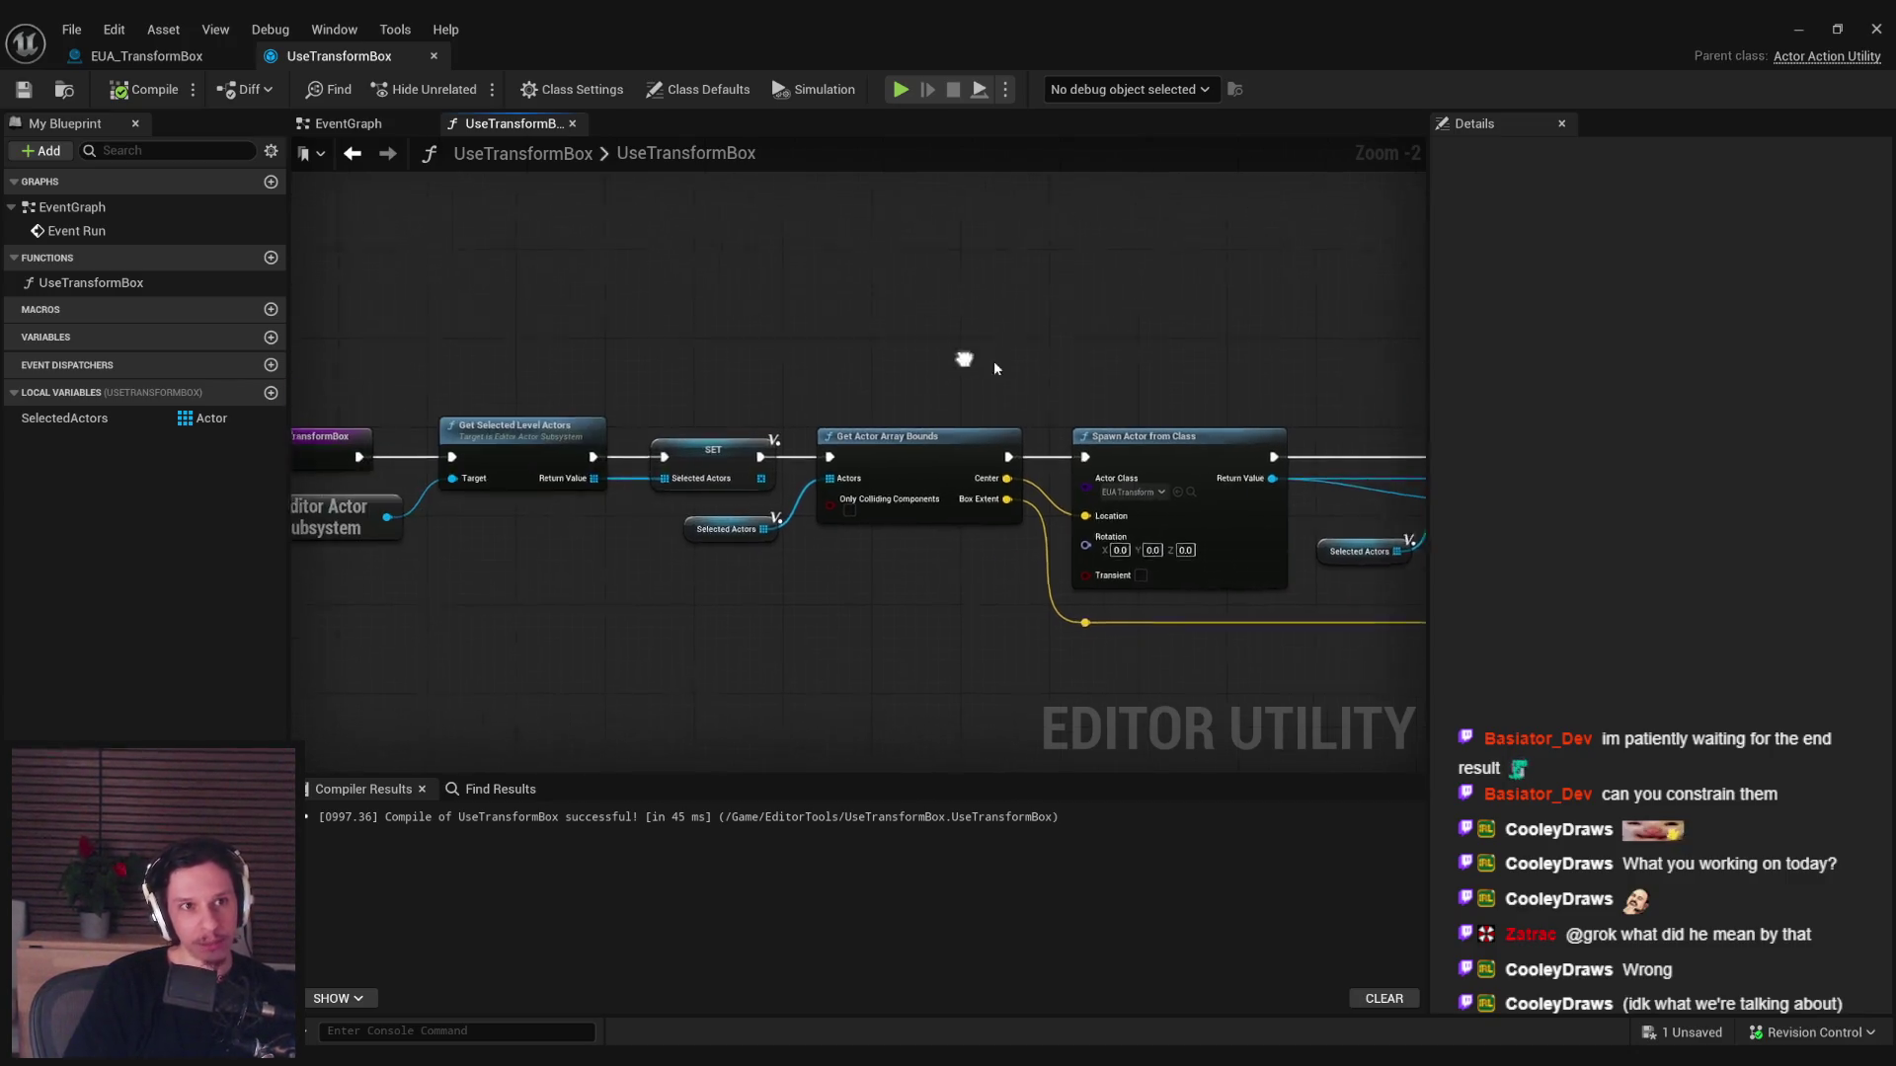
Add a new UpdateBox function to the EUA_TransformBox blueprint.
click(141, 54)
click(746, 123)
scroll(701, 385, down, 2)
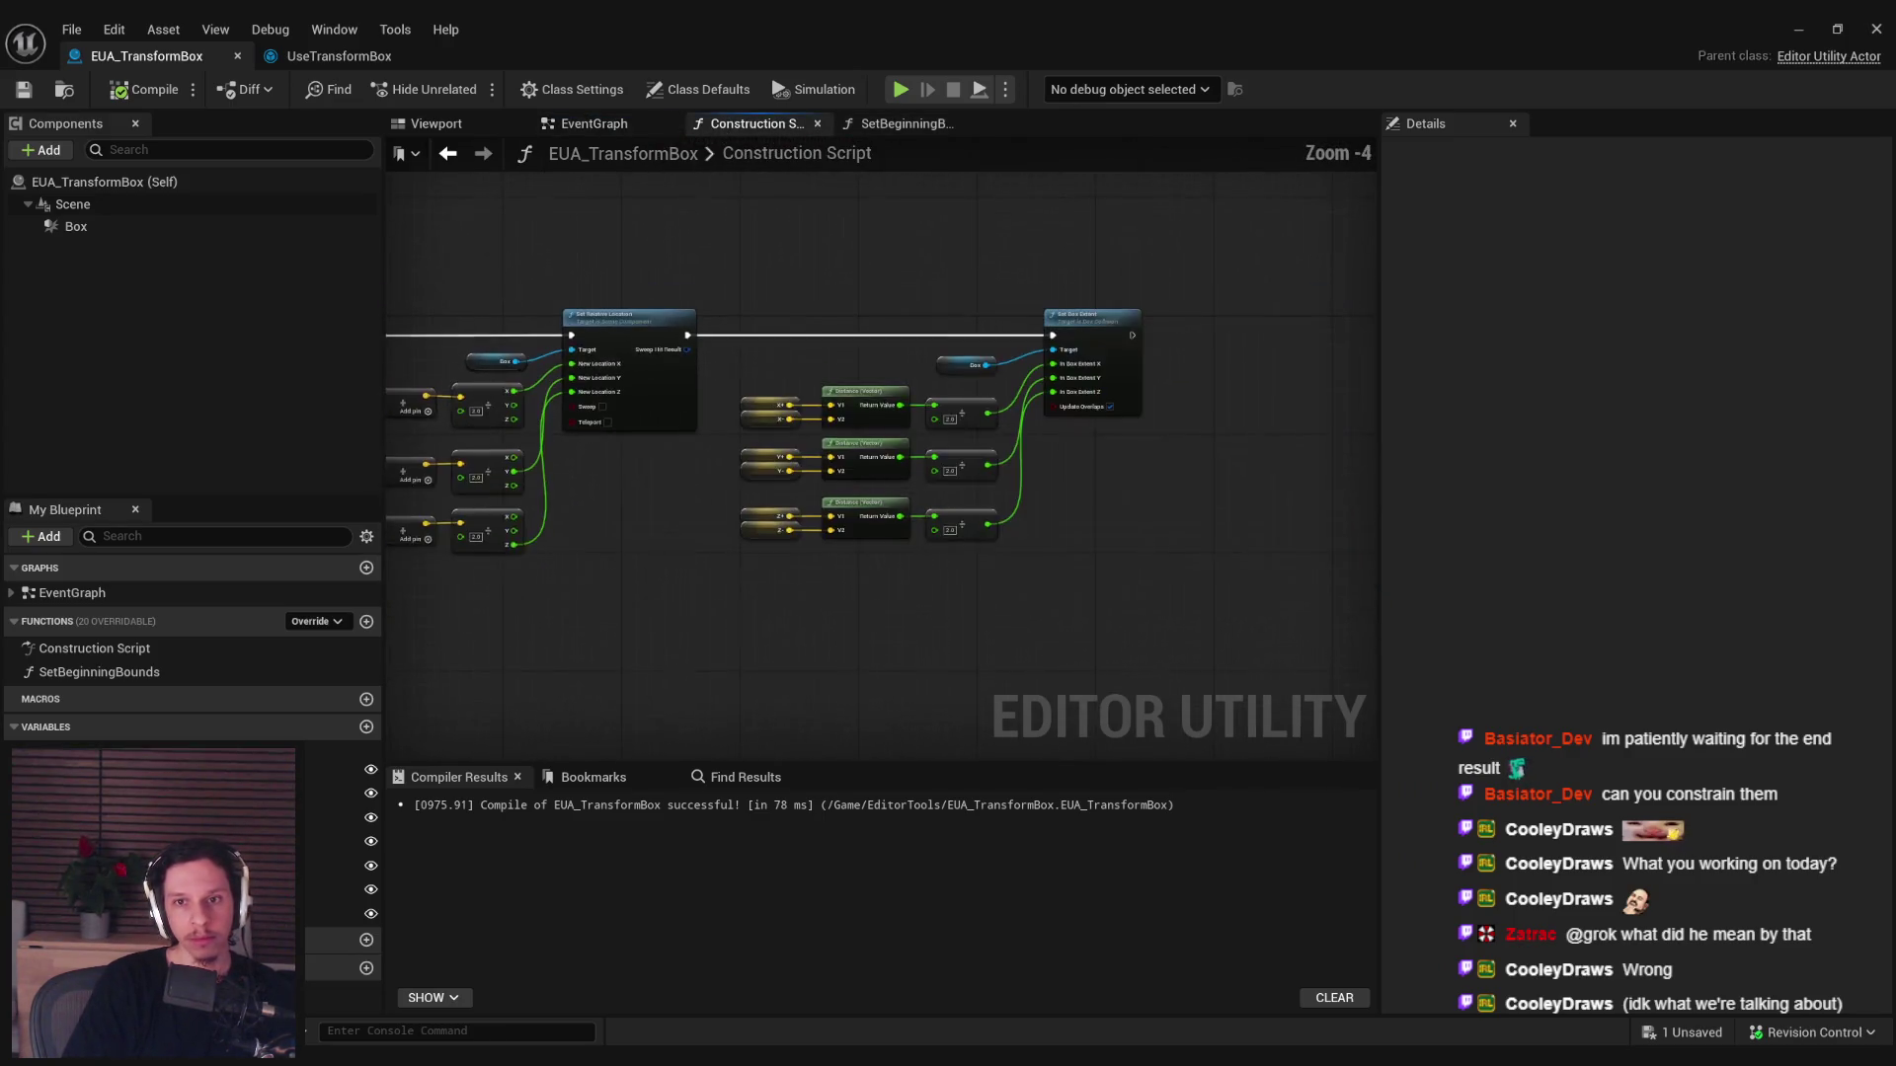
click(366, 622)
text(Updateb)
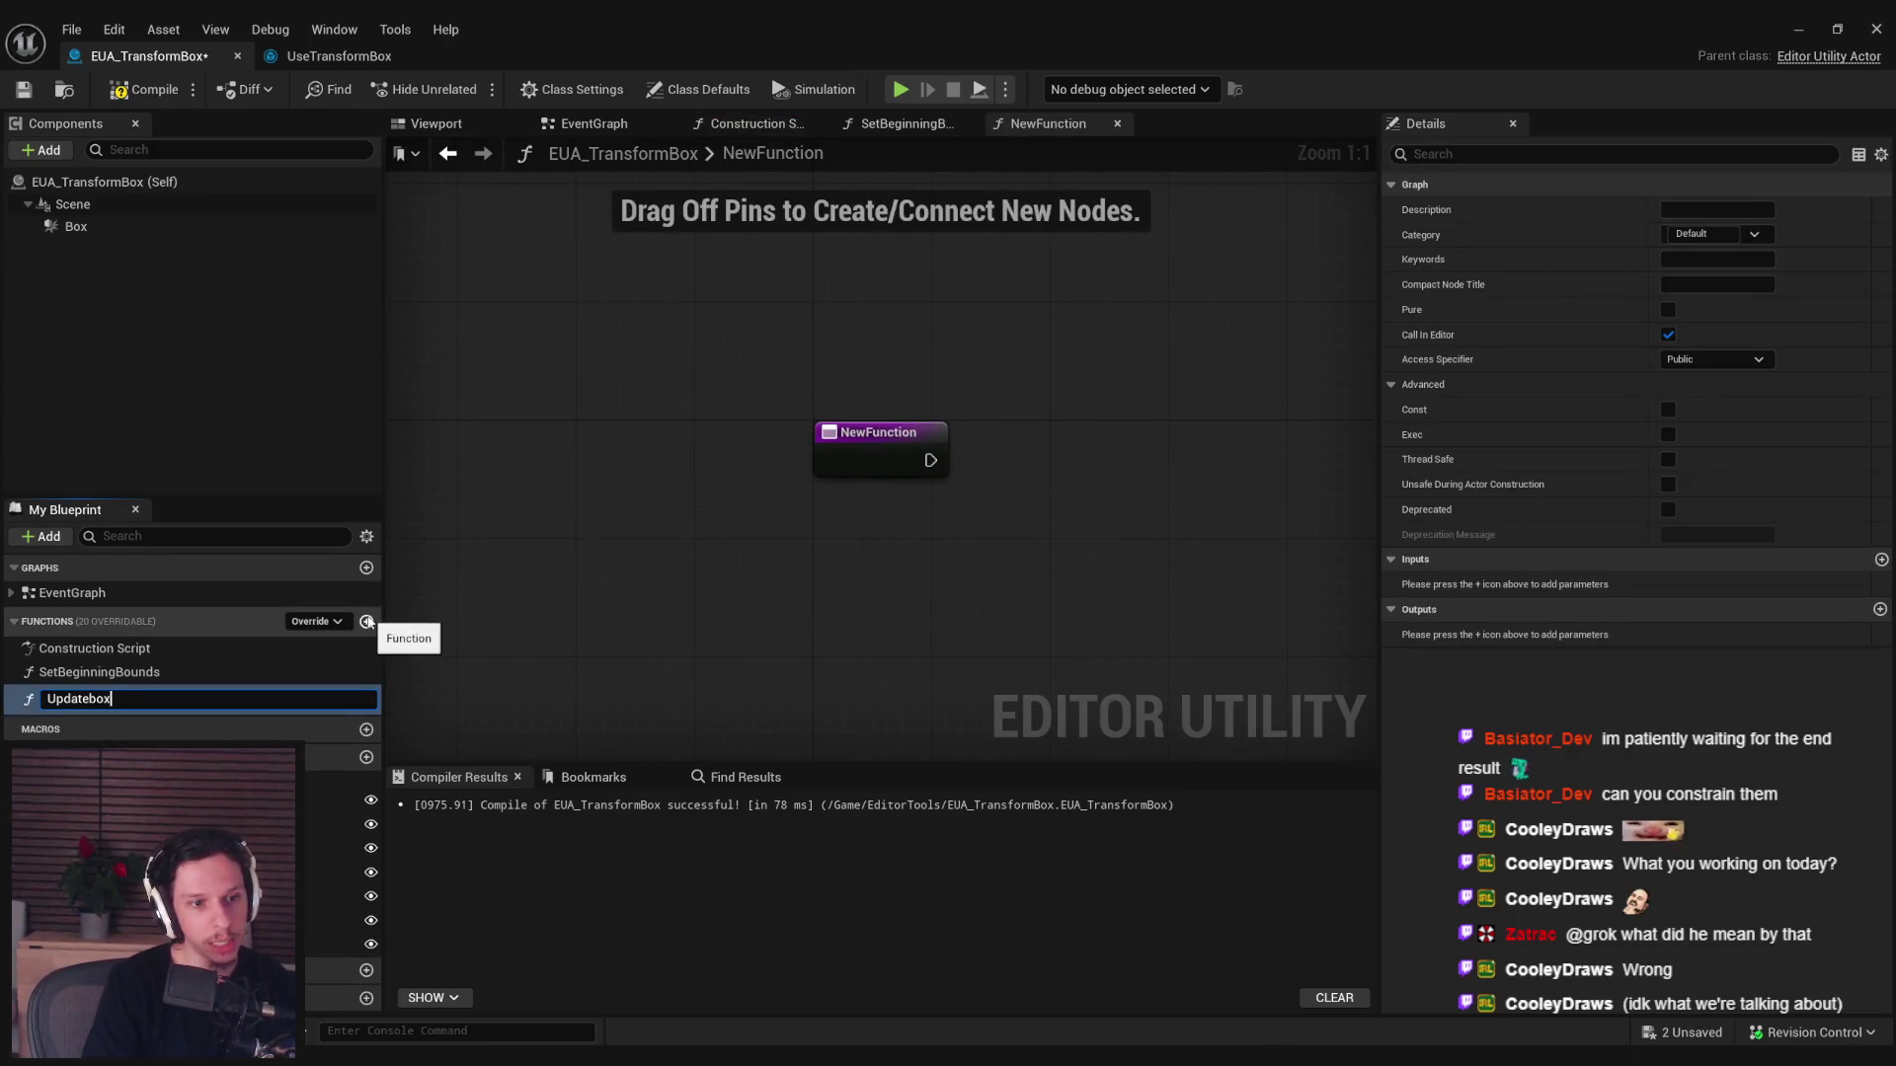
text(ox)
key(Return)
Move the box-resizing nodes from the Construction Script into UpdateBox, wire the entry, and save.
key(alt+Left)
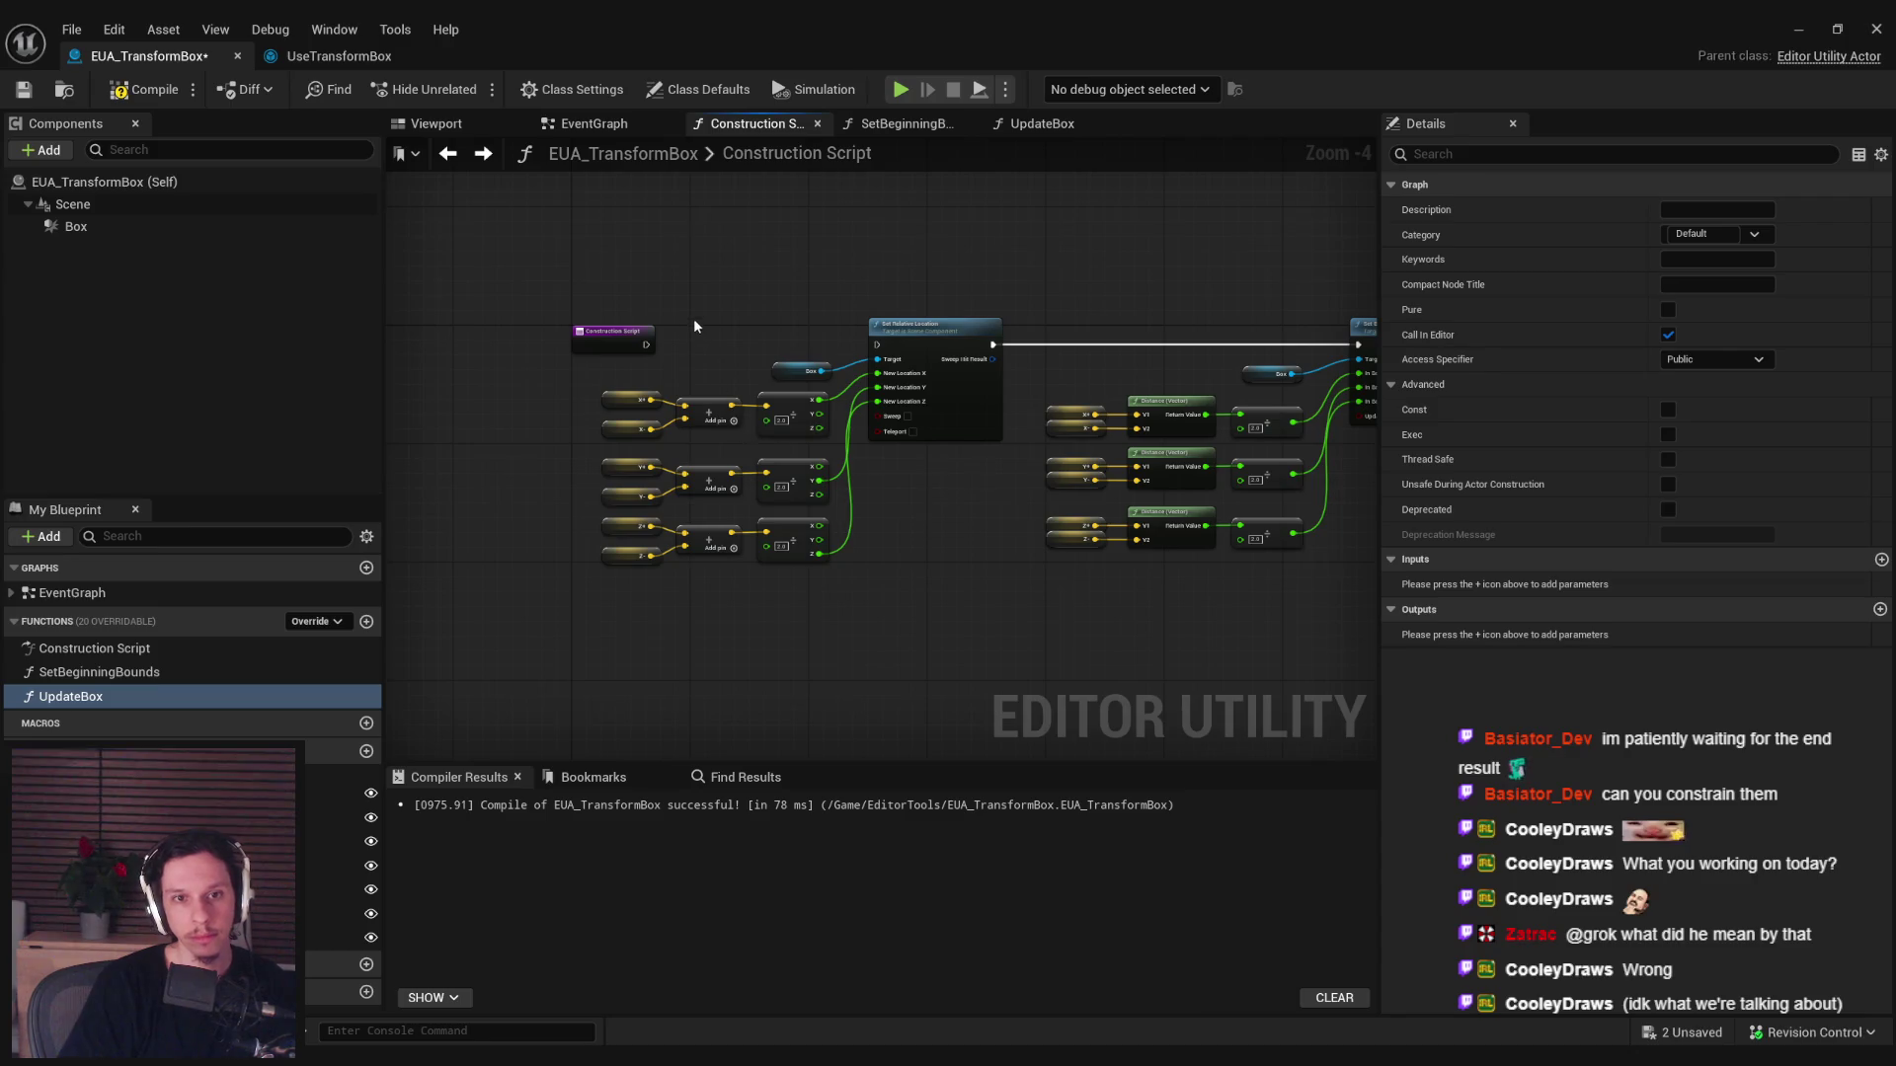
mouse_move(1016, 498)
mouse_down()
mouse_move(774, 699)
mouse_move(513, 612)
mouse_up()
key(ctrl+x)
click(104, 698)
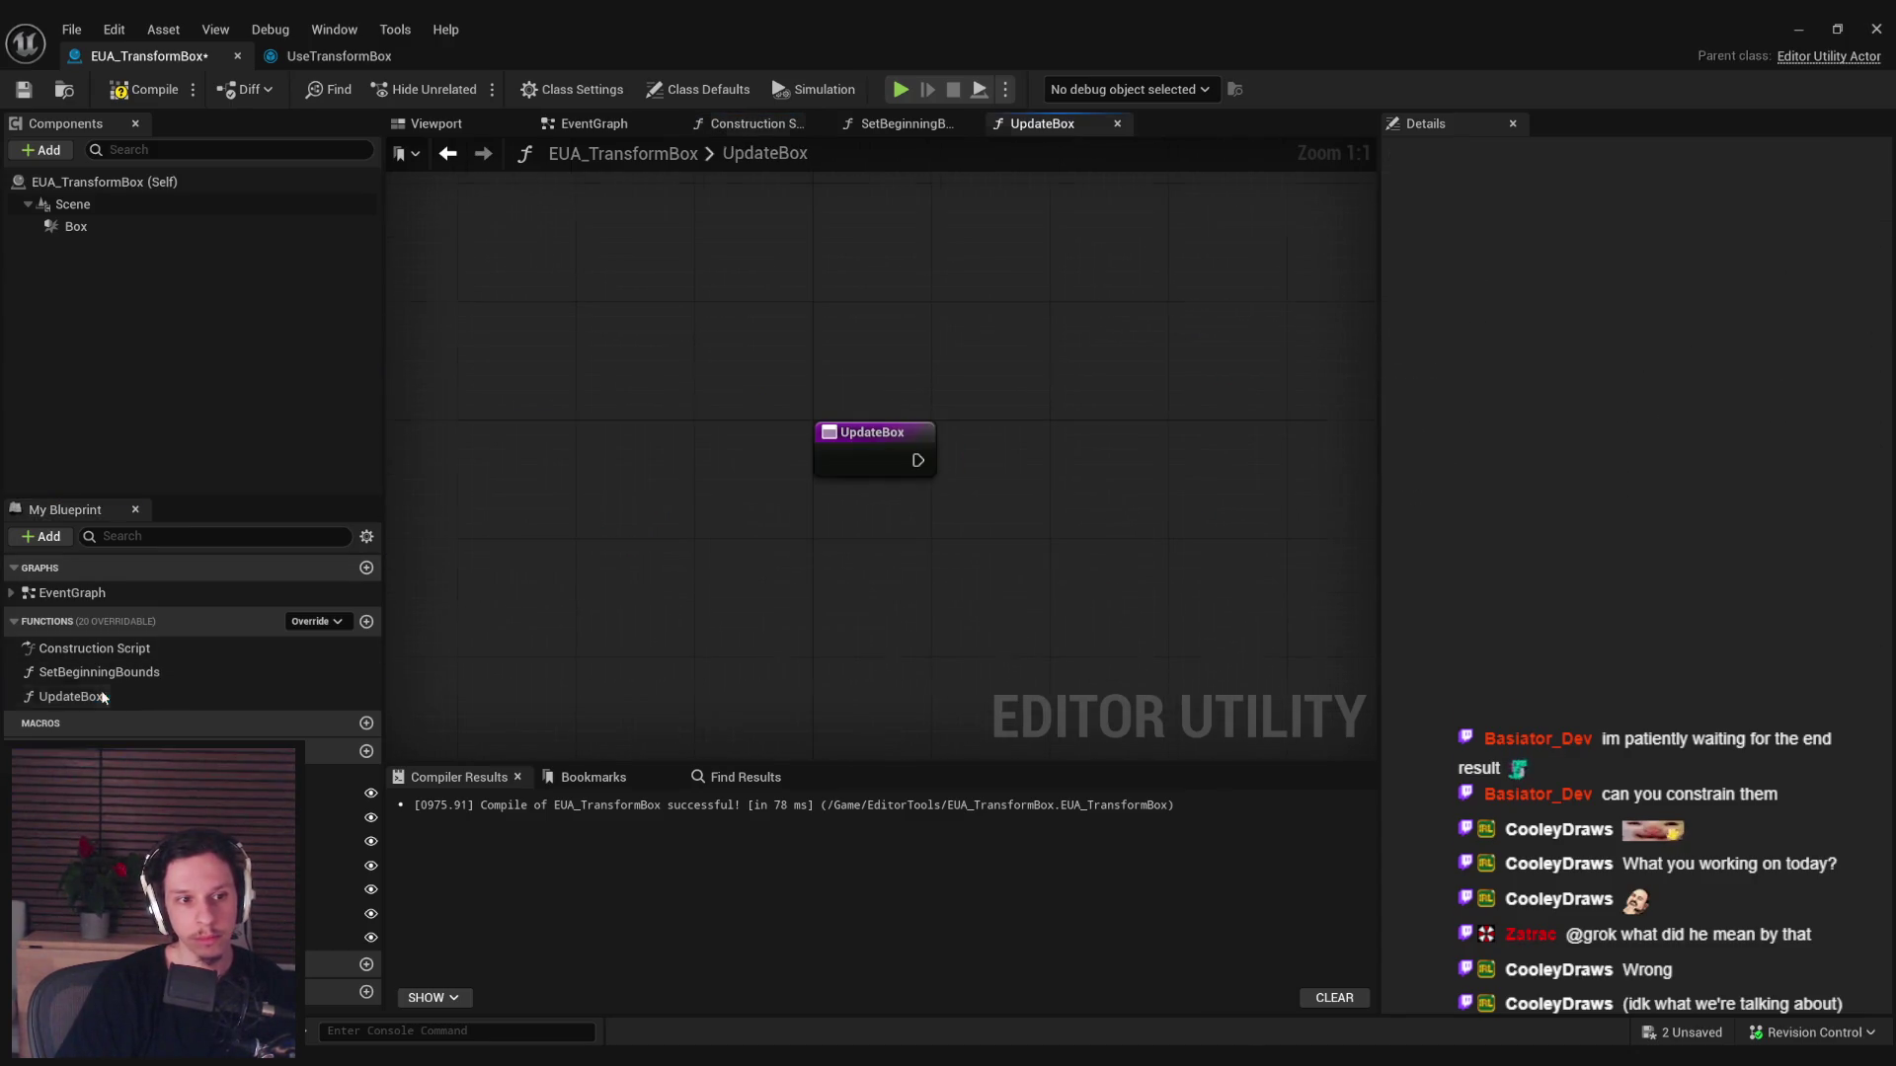
double_click(103, 697)
key(ctrl+v)
mouse_move(809, 311)
mouse_down()
mouse_move(736, 488)
mouse_move(685, 486)
mouse_up()
mouse_move(1220, 436)
mouse_down()
mouse_move(1196, 478)
mouse_move(1264, 466)
mouse_up()
click(920, 365)
key(ctrl+s)
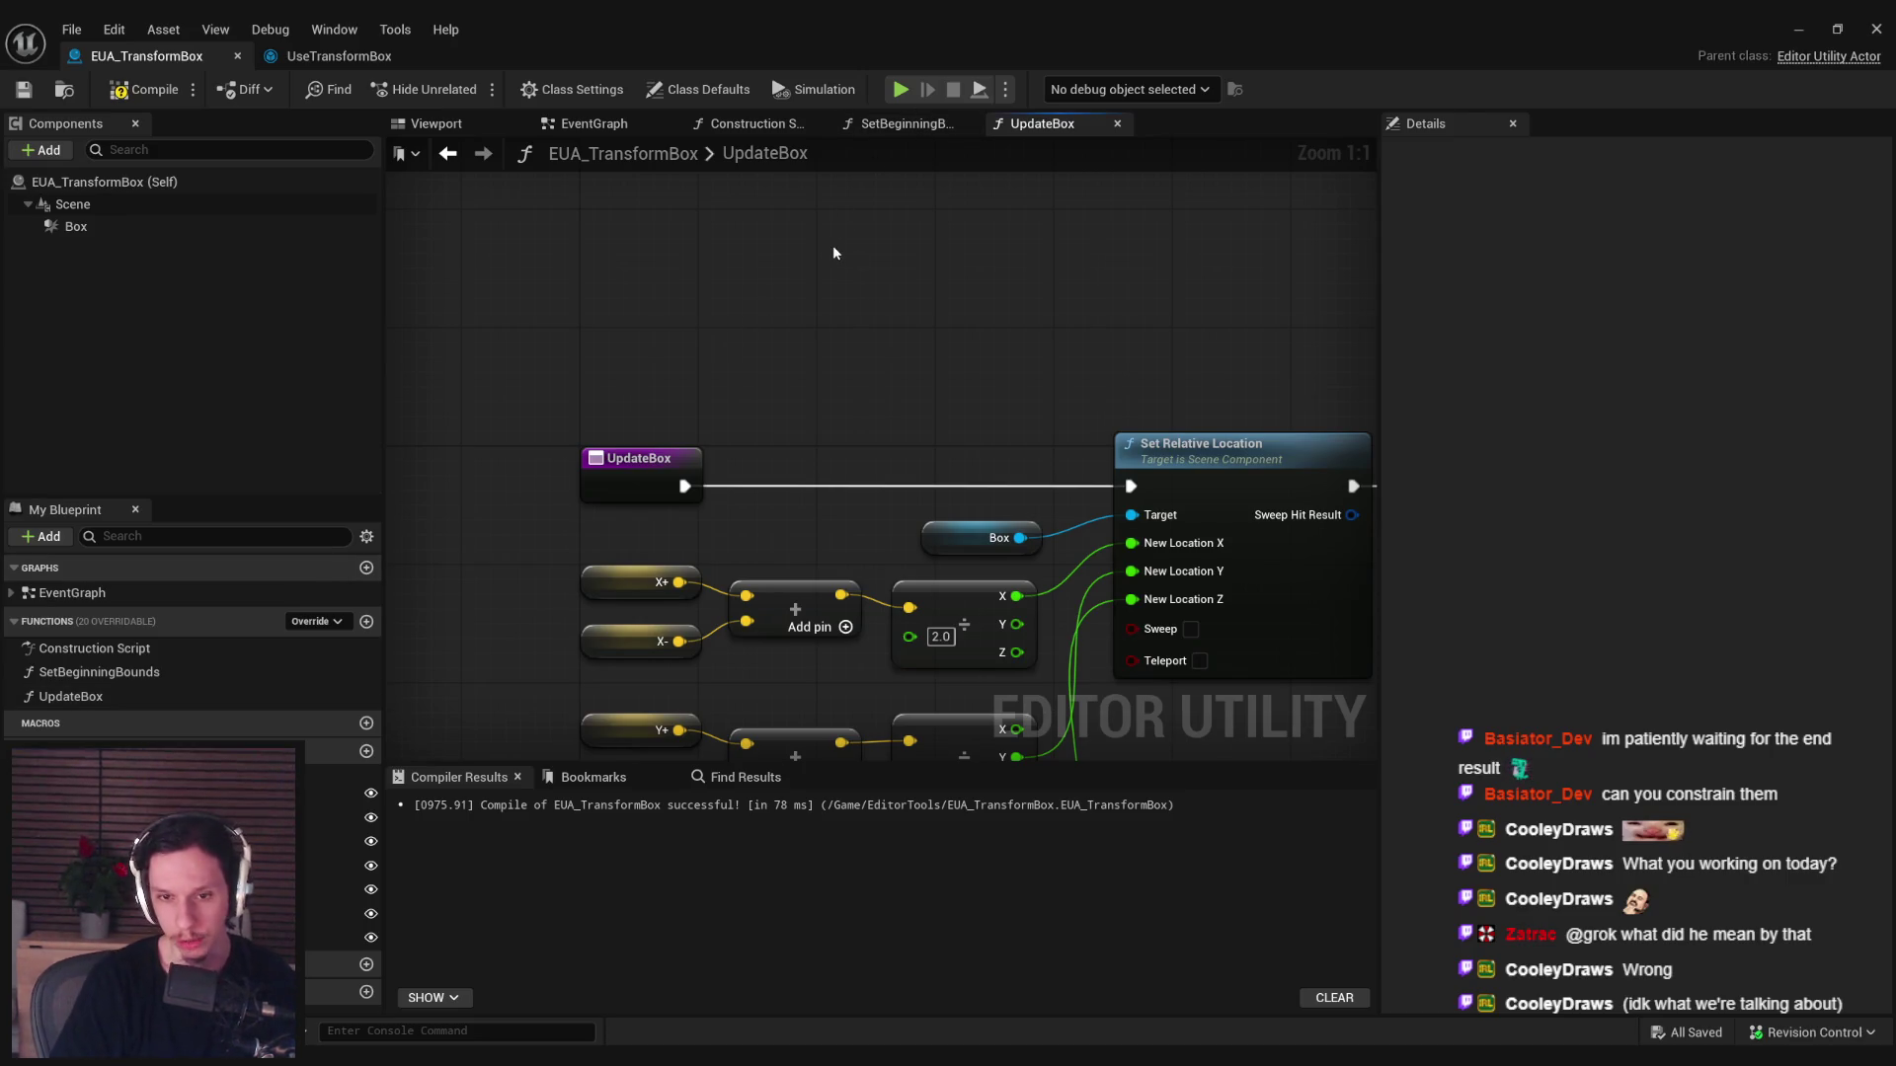
Review the pasted UpdateBox nodes and open the SetBeginningBounds function graph.
drag(773, 321, 636, 249)
scroll(772, 314, down, 1)
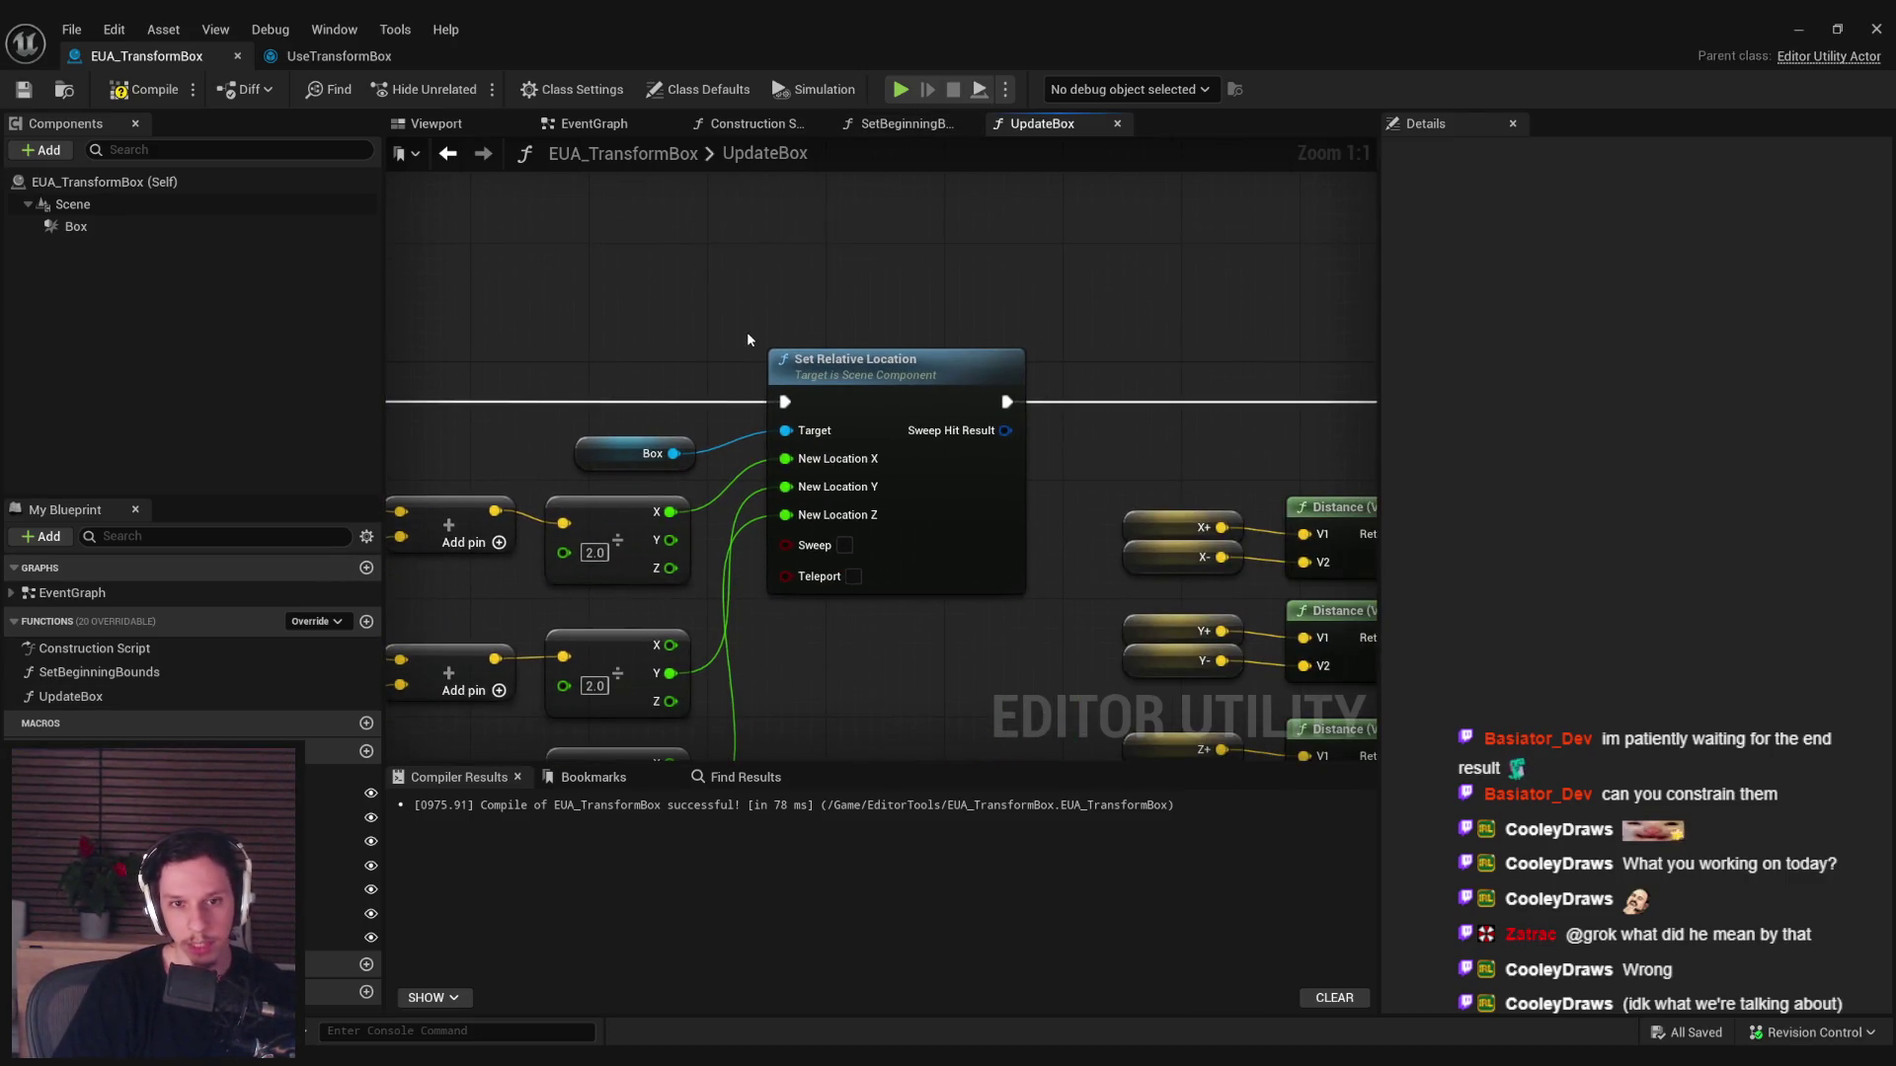
scroll(789, 543, down, 1)
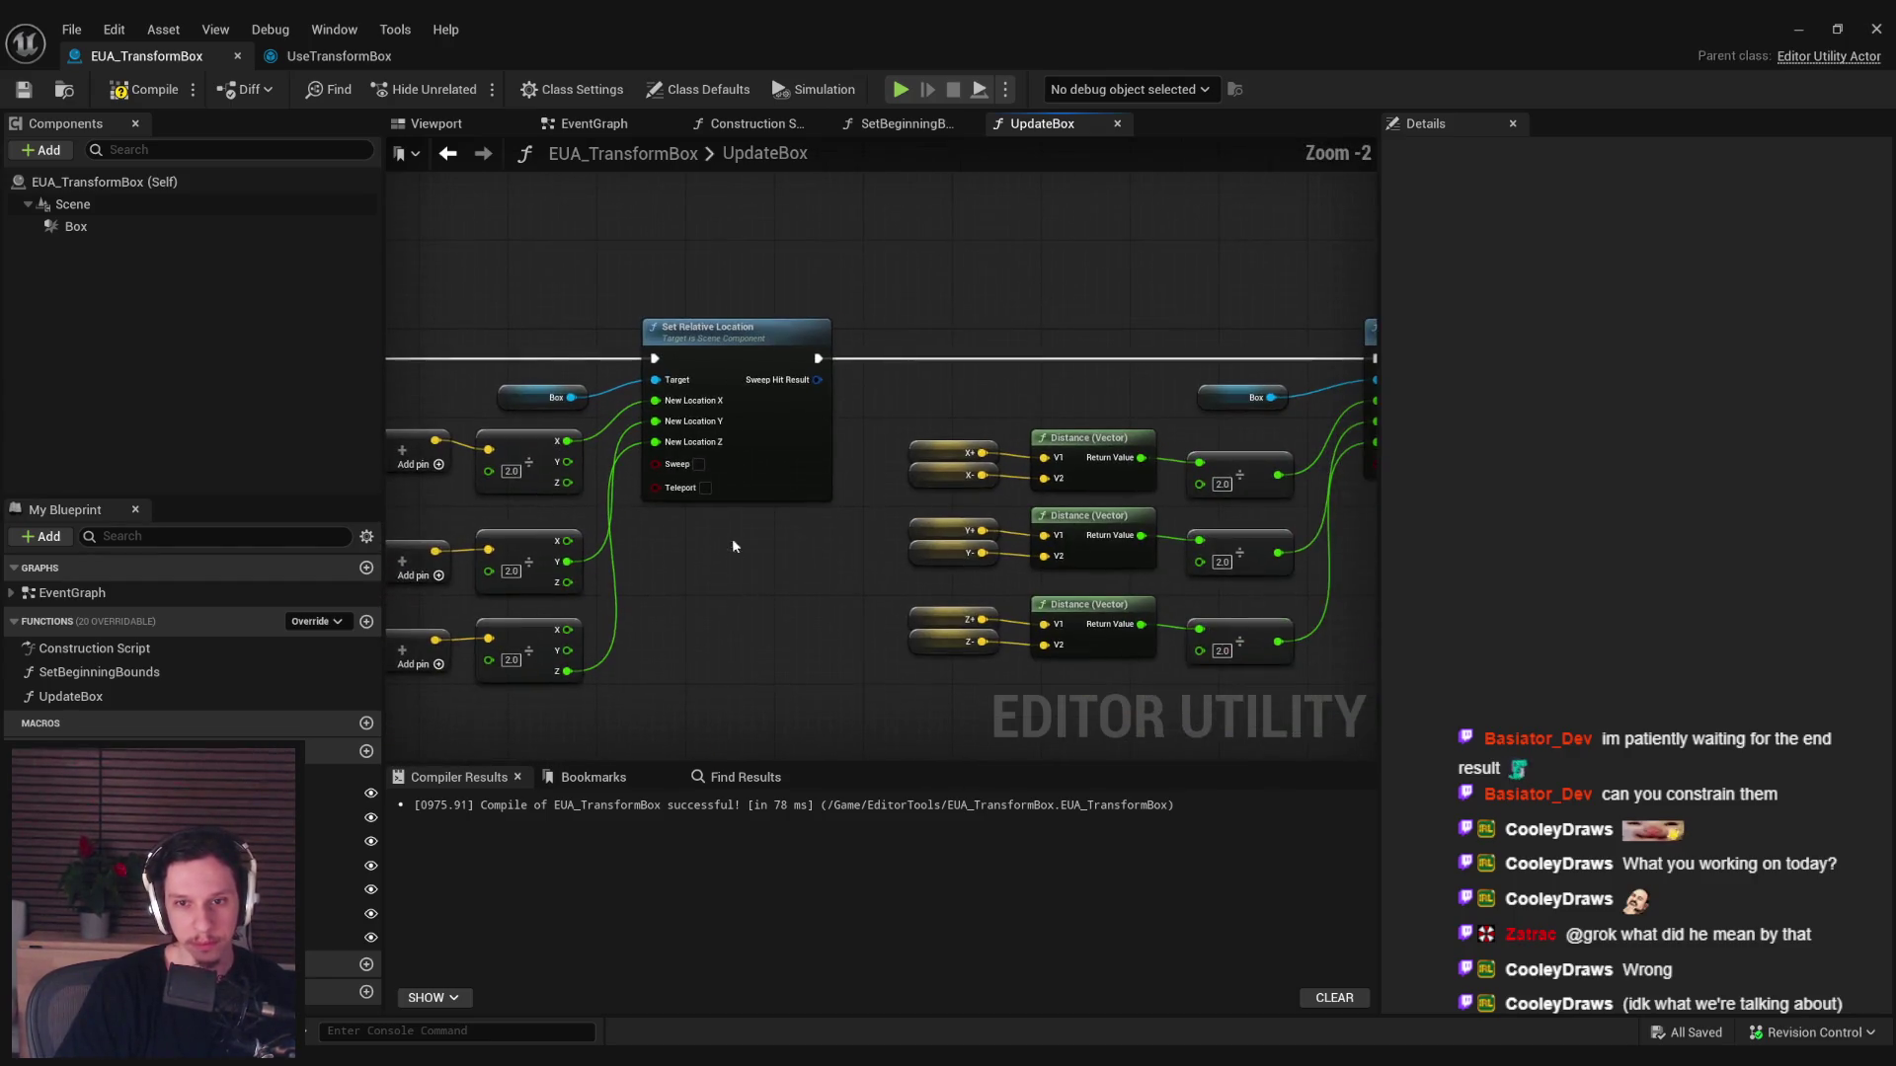
drag(820, 537, 1164, 548)
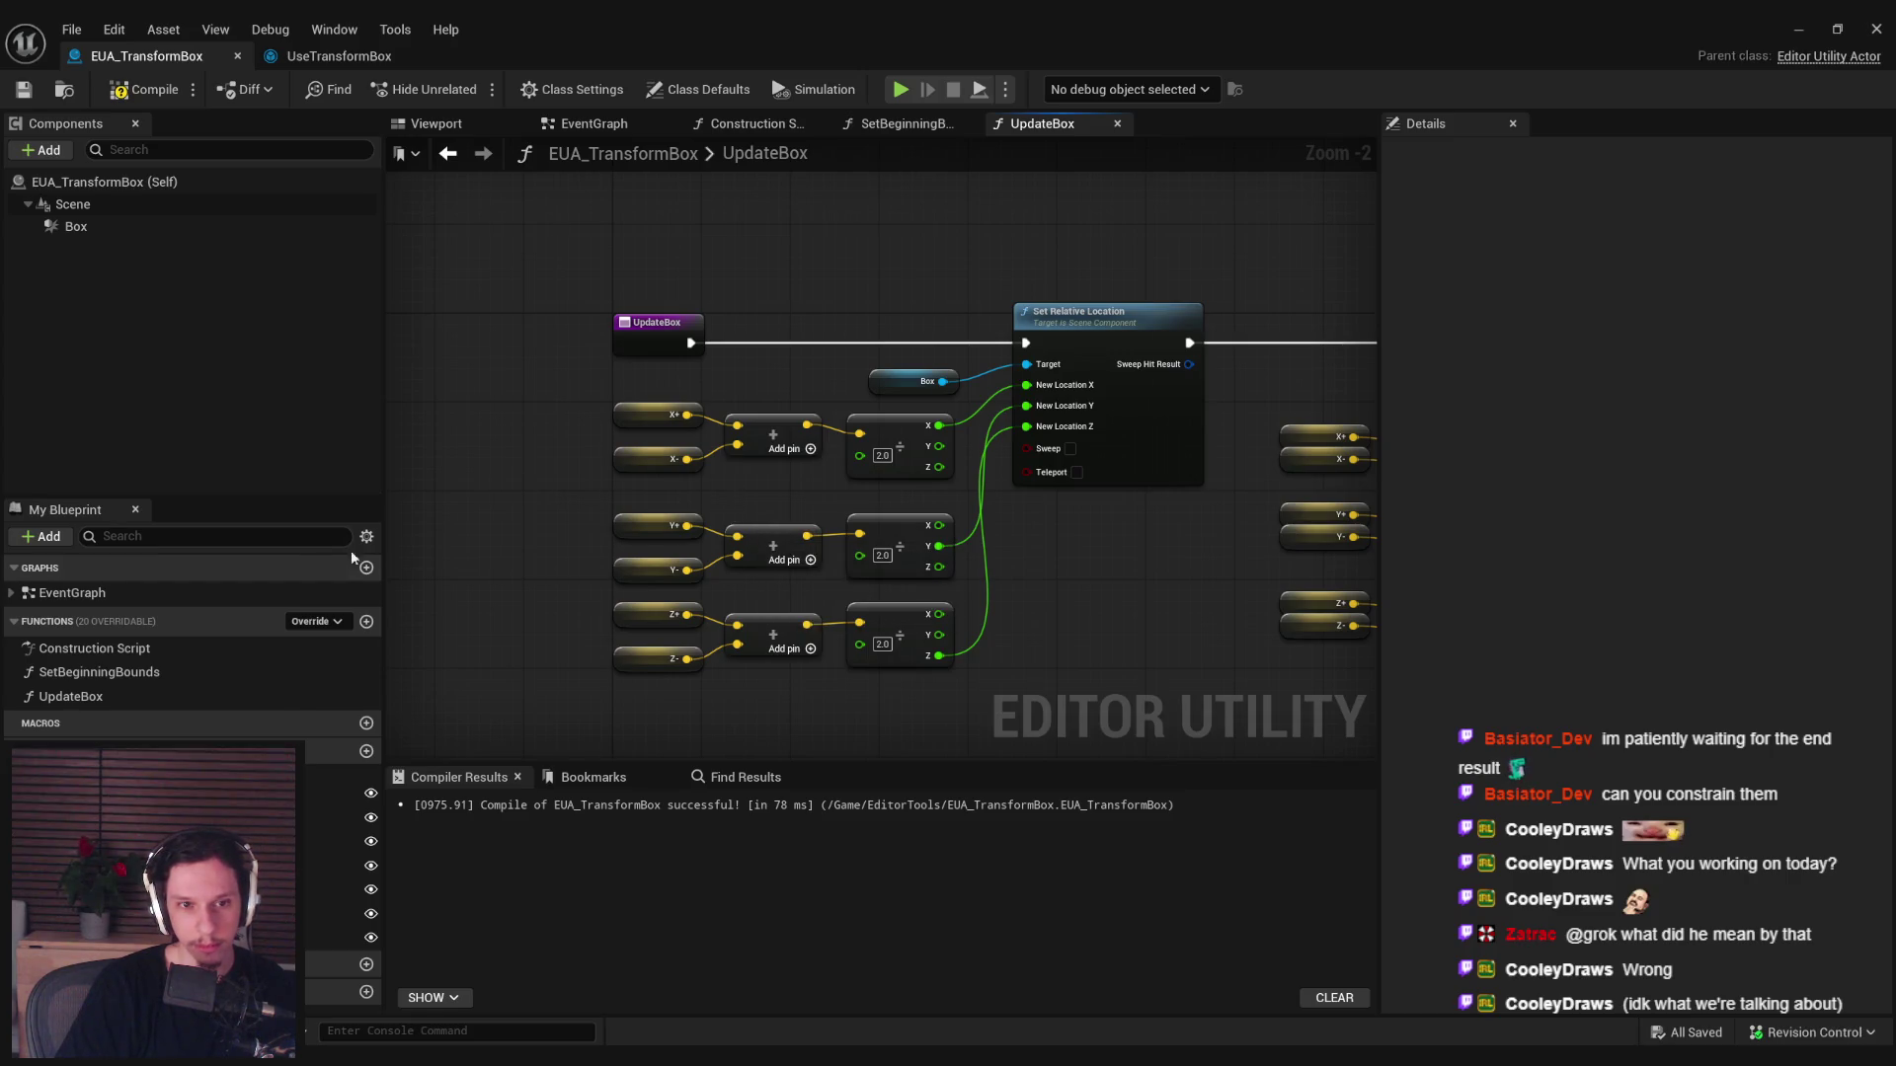
double_click(99, 671)
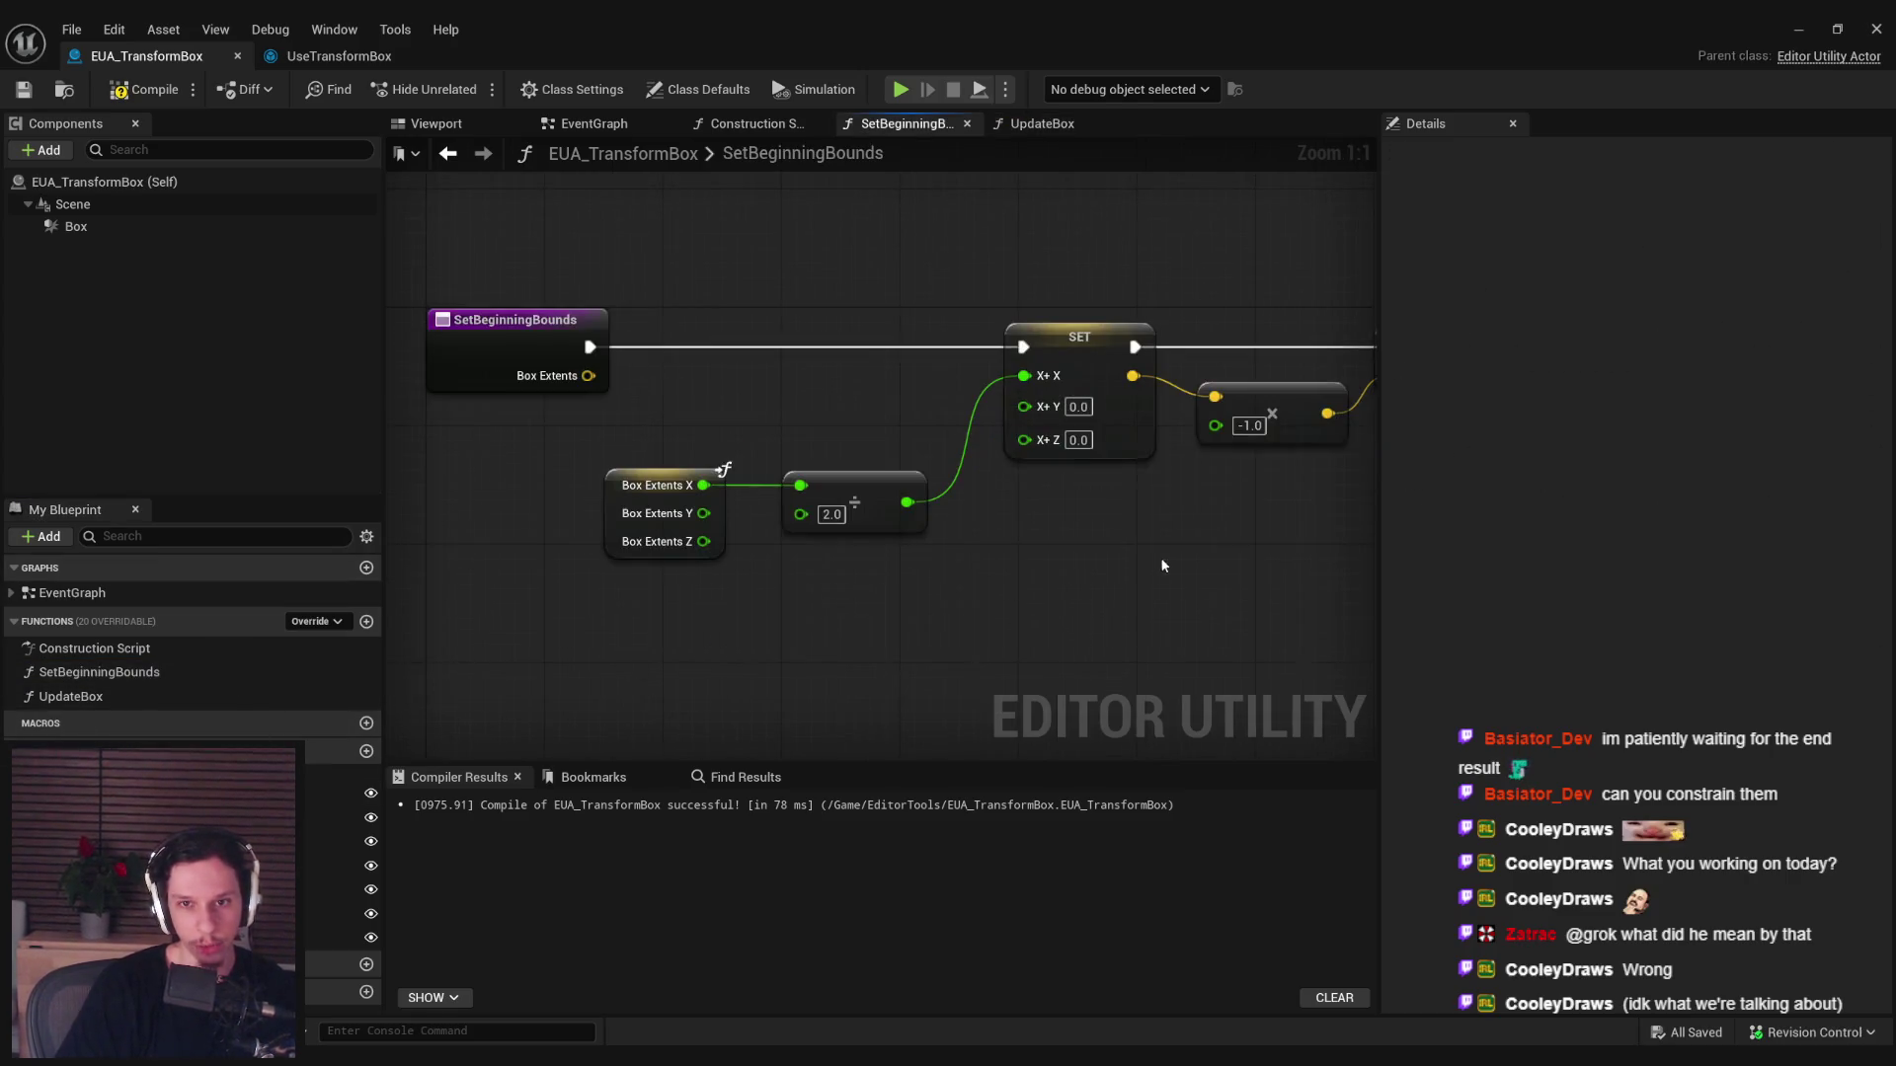
Duplicate the X+ multiply and SET node group and chain the copy after the first SET.
scroll(788, 483, down, 1)
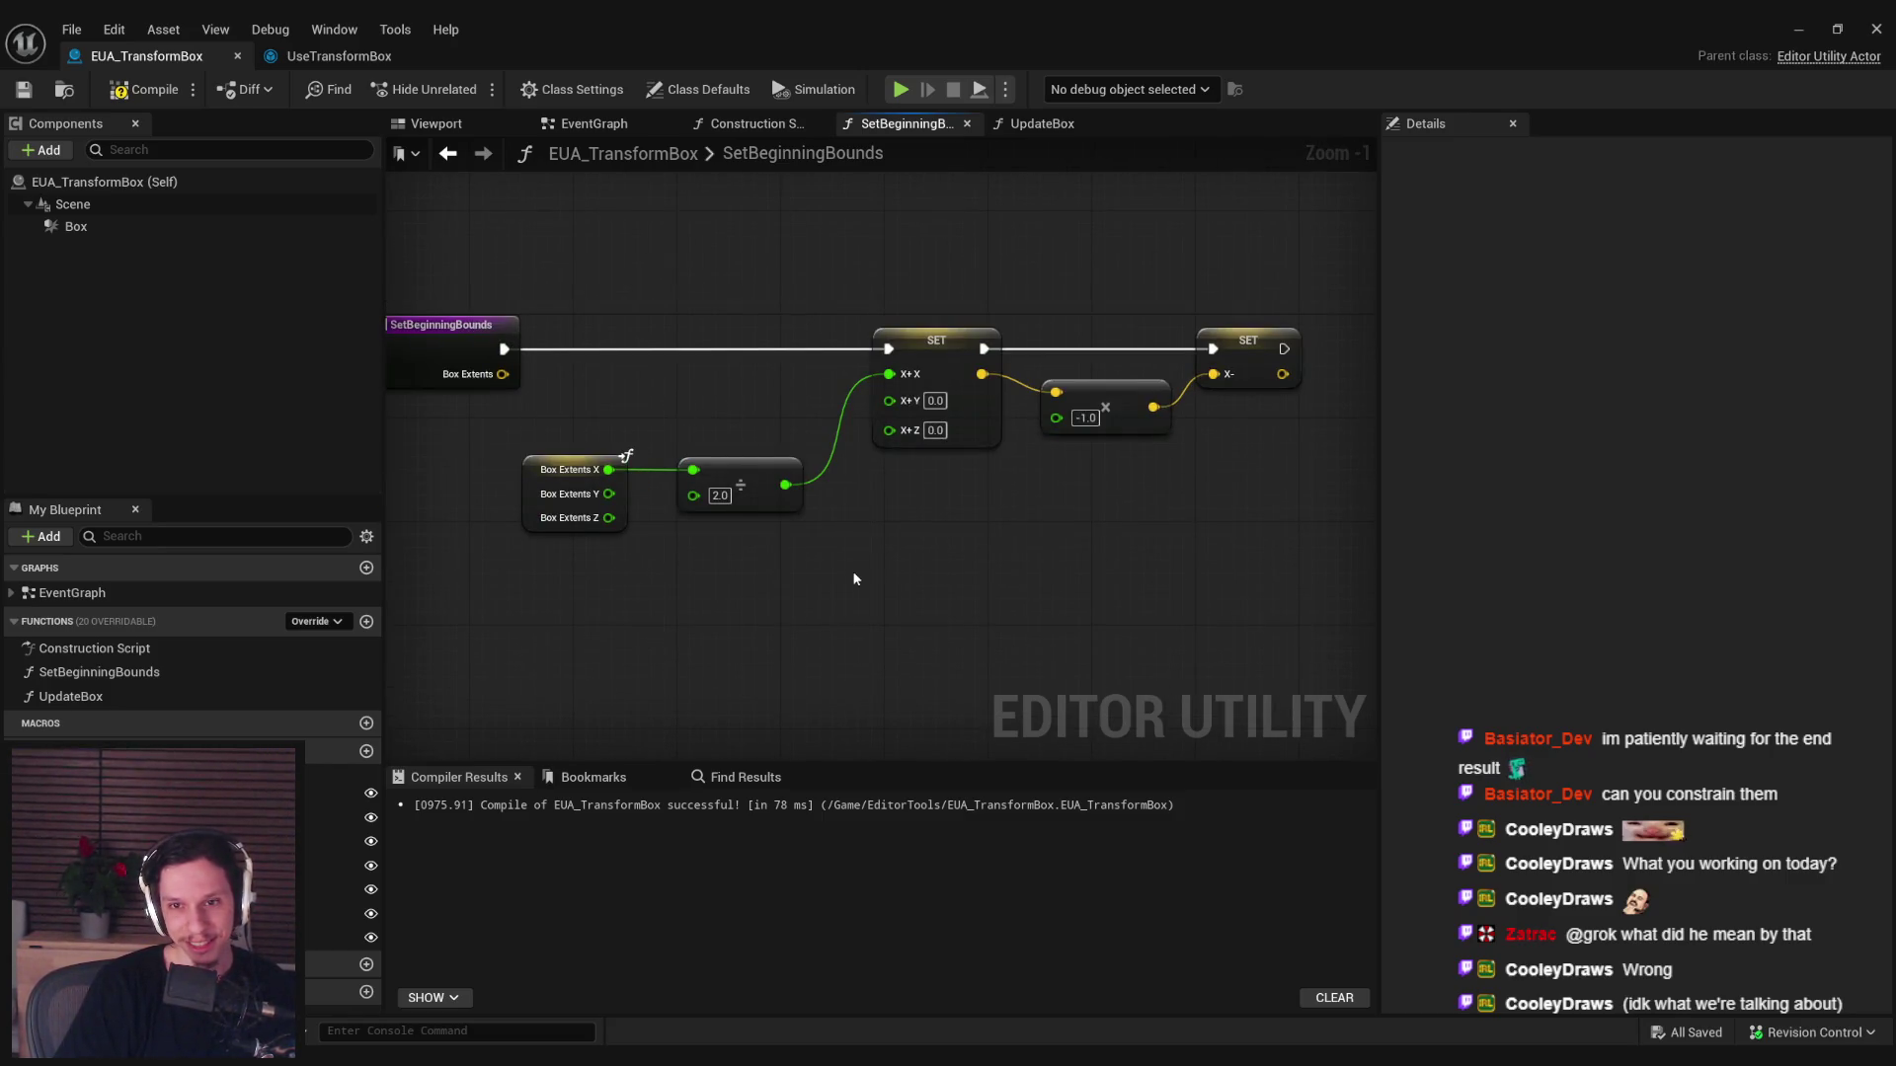
mouse_move(1211, 584)
mouse_down()
mouse_move(520, 329)
mouse_move(435, 317)
mouse_up()
key(ctrl+c)
key(ctrl+v)
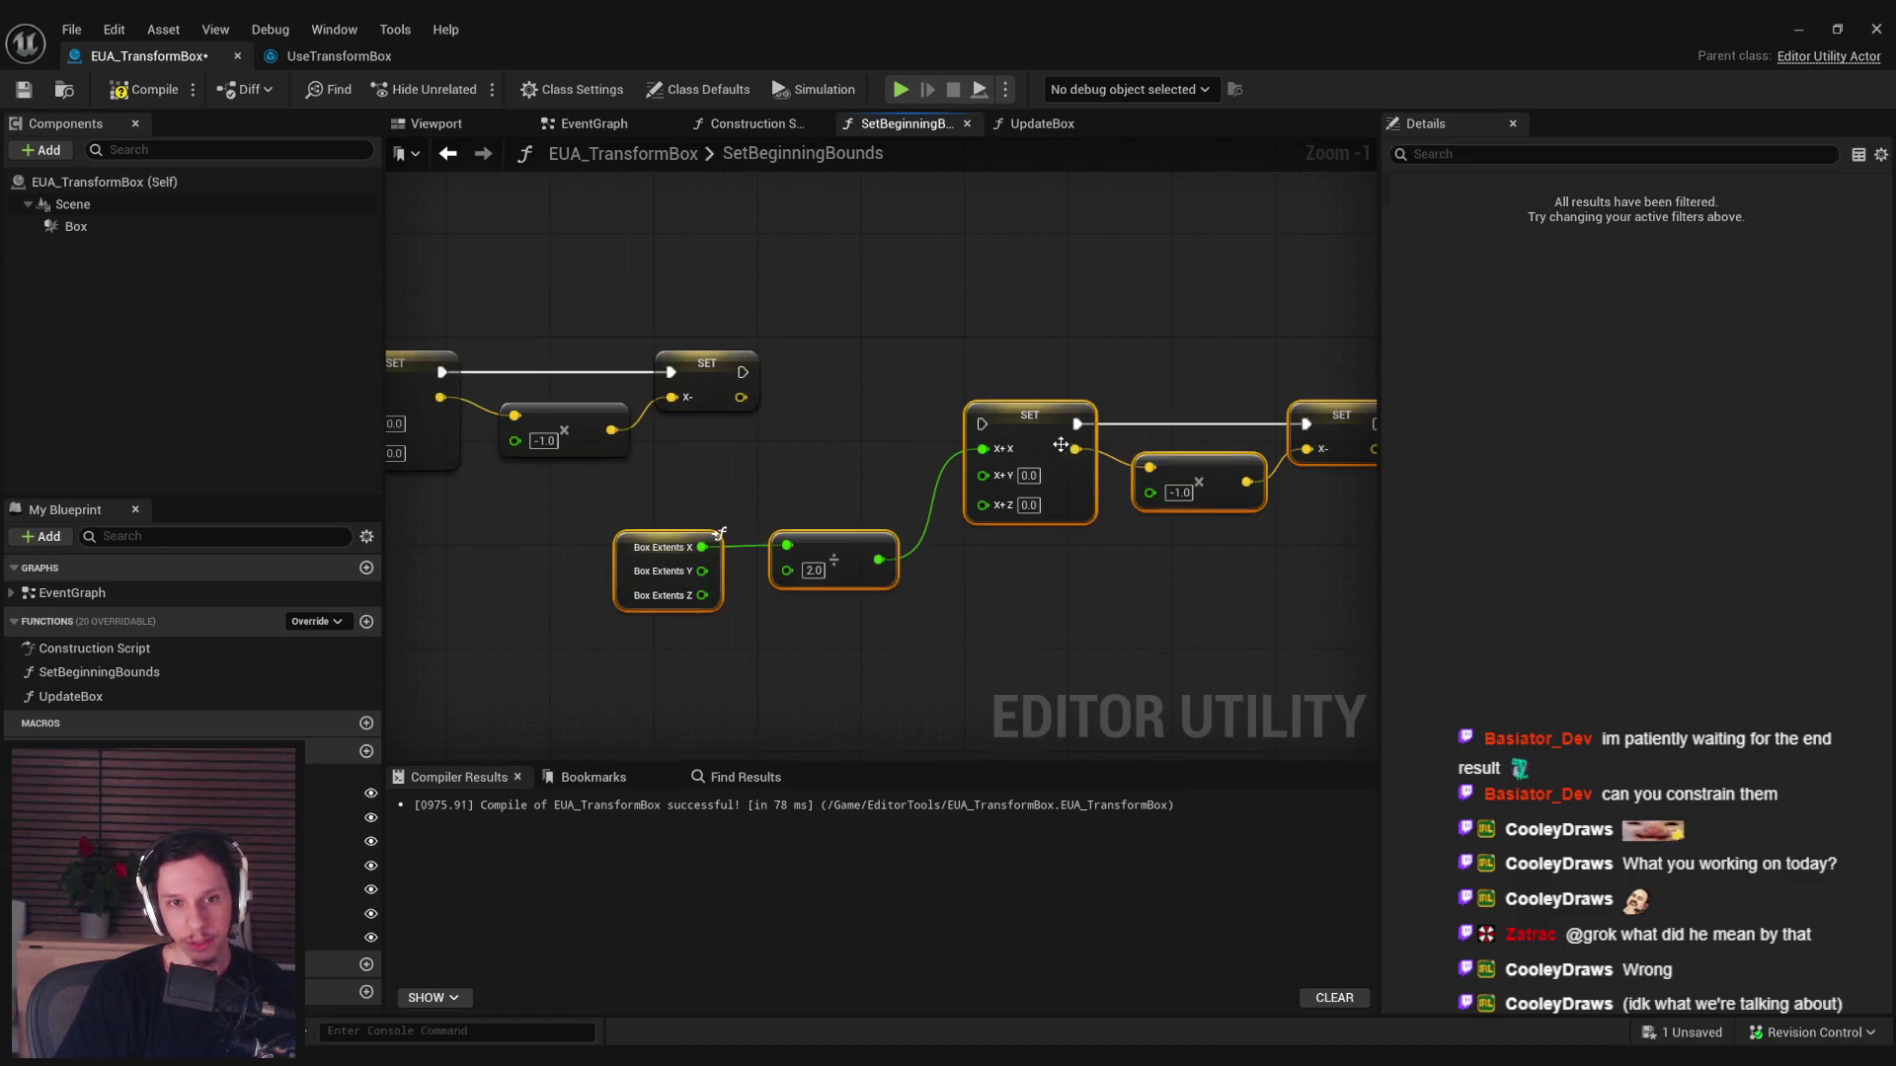
drag(1050, 448, 1115, 397)
drag(1047, 371, 742, 372)
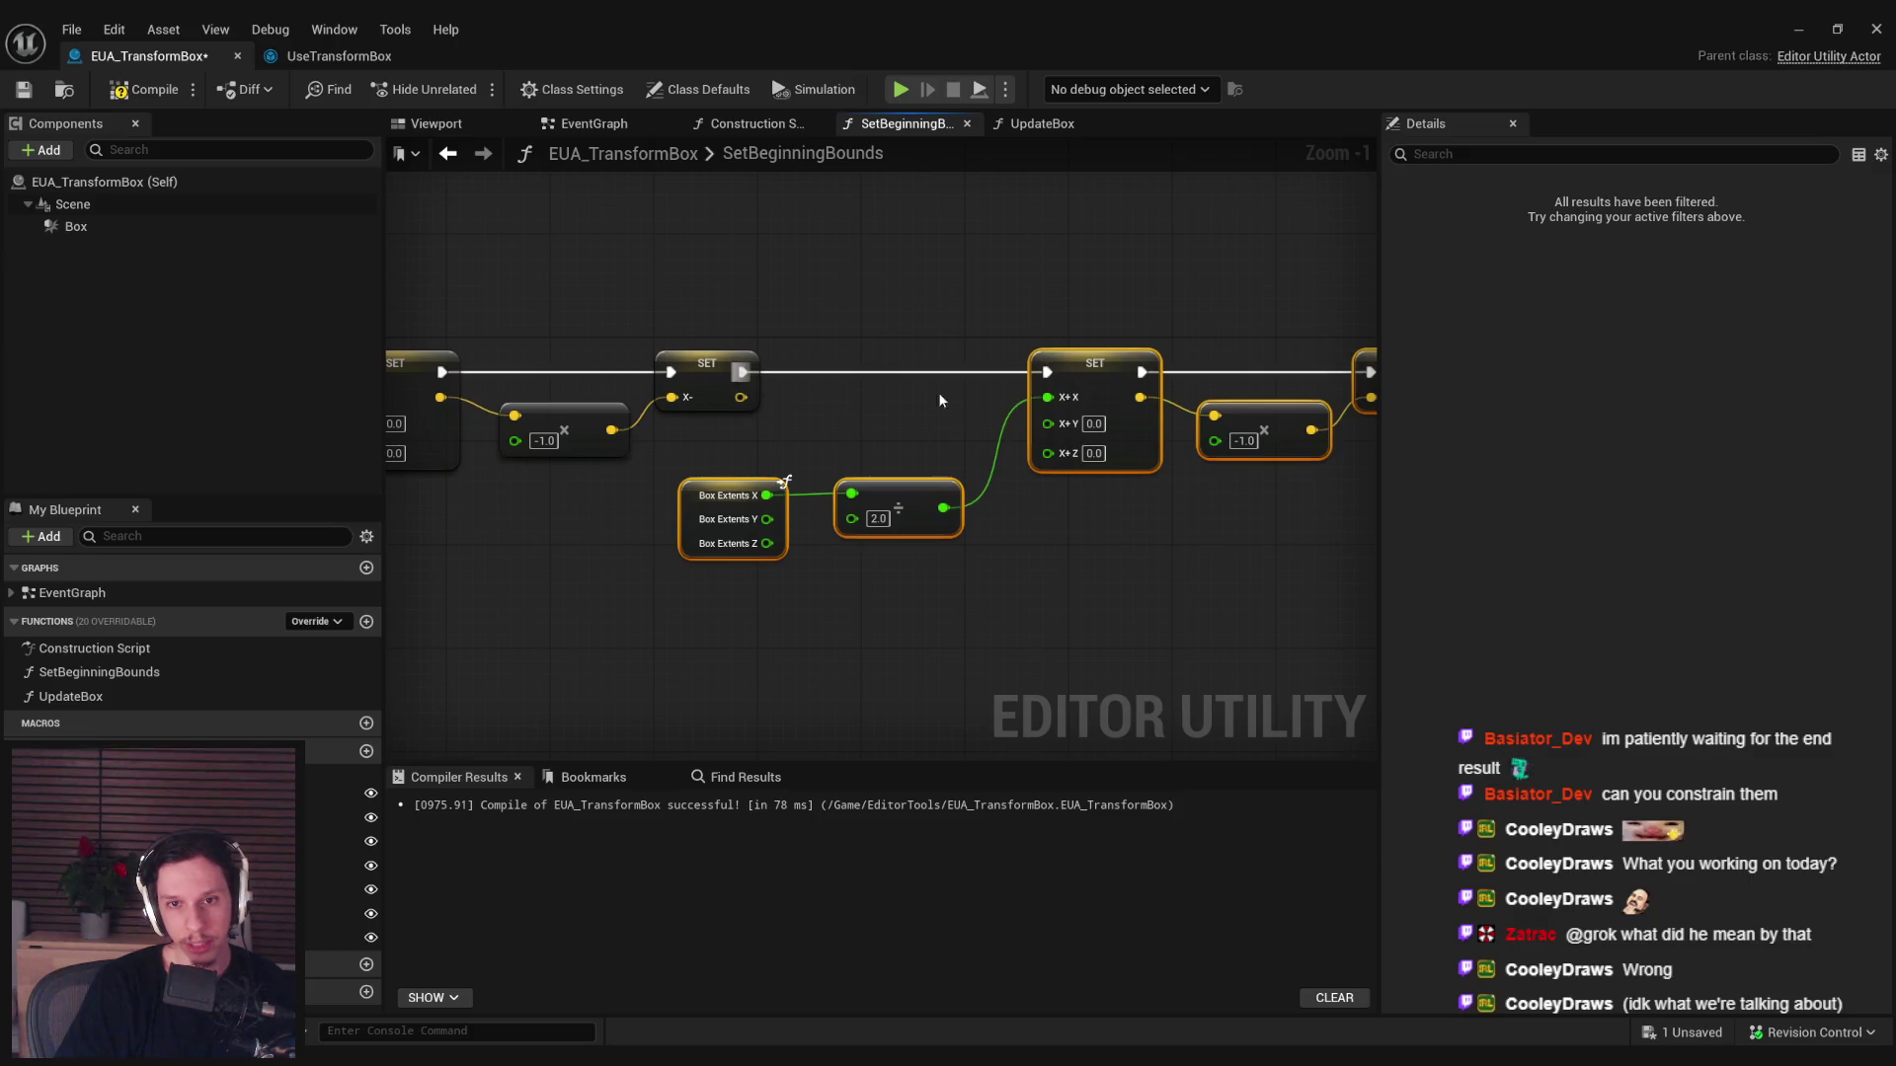
click(1108, 530)
Create a Set Y+ node and split its Y+ pin into X, Y, Z.
drag(197, 841, 1090, 379)
click(1113, 427)
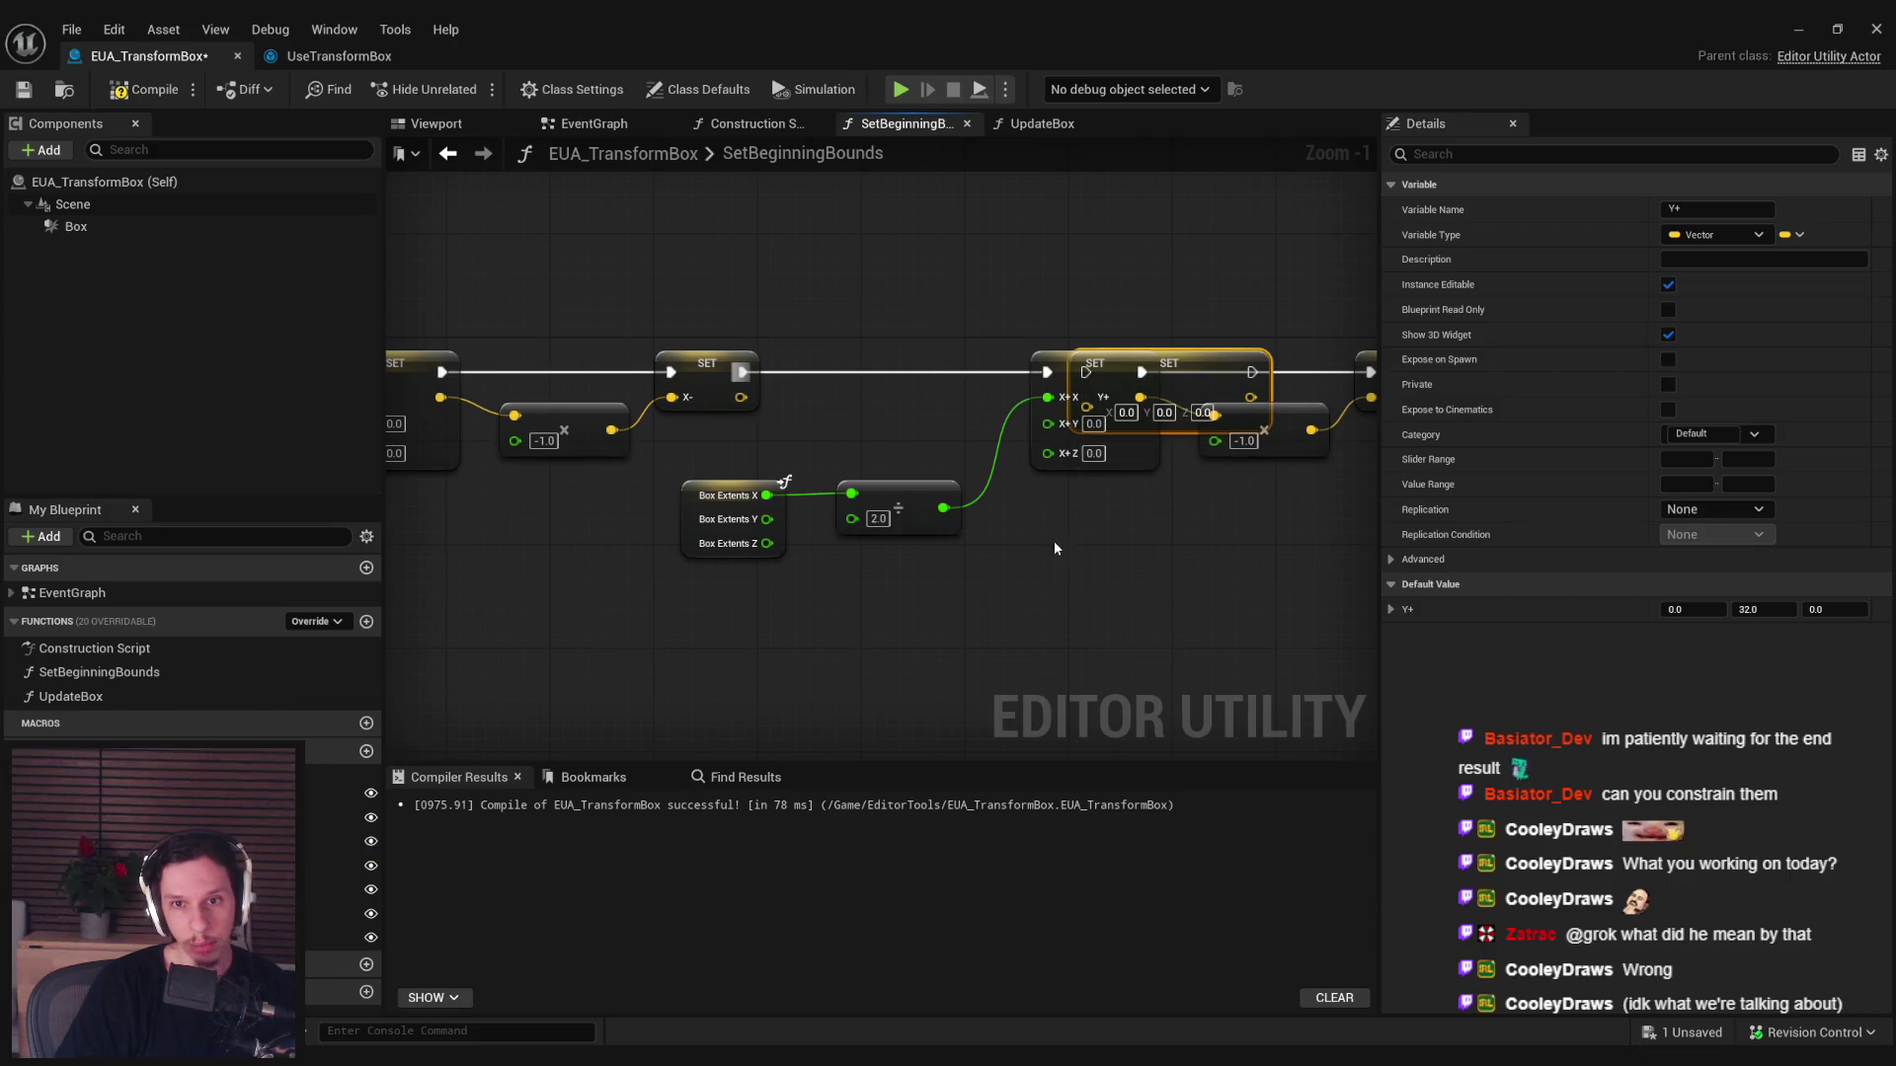
click(586, 690)
click(1076, 365)
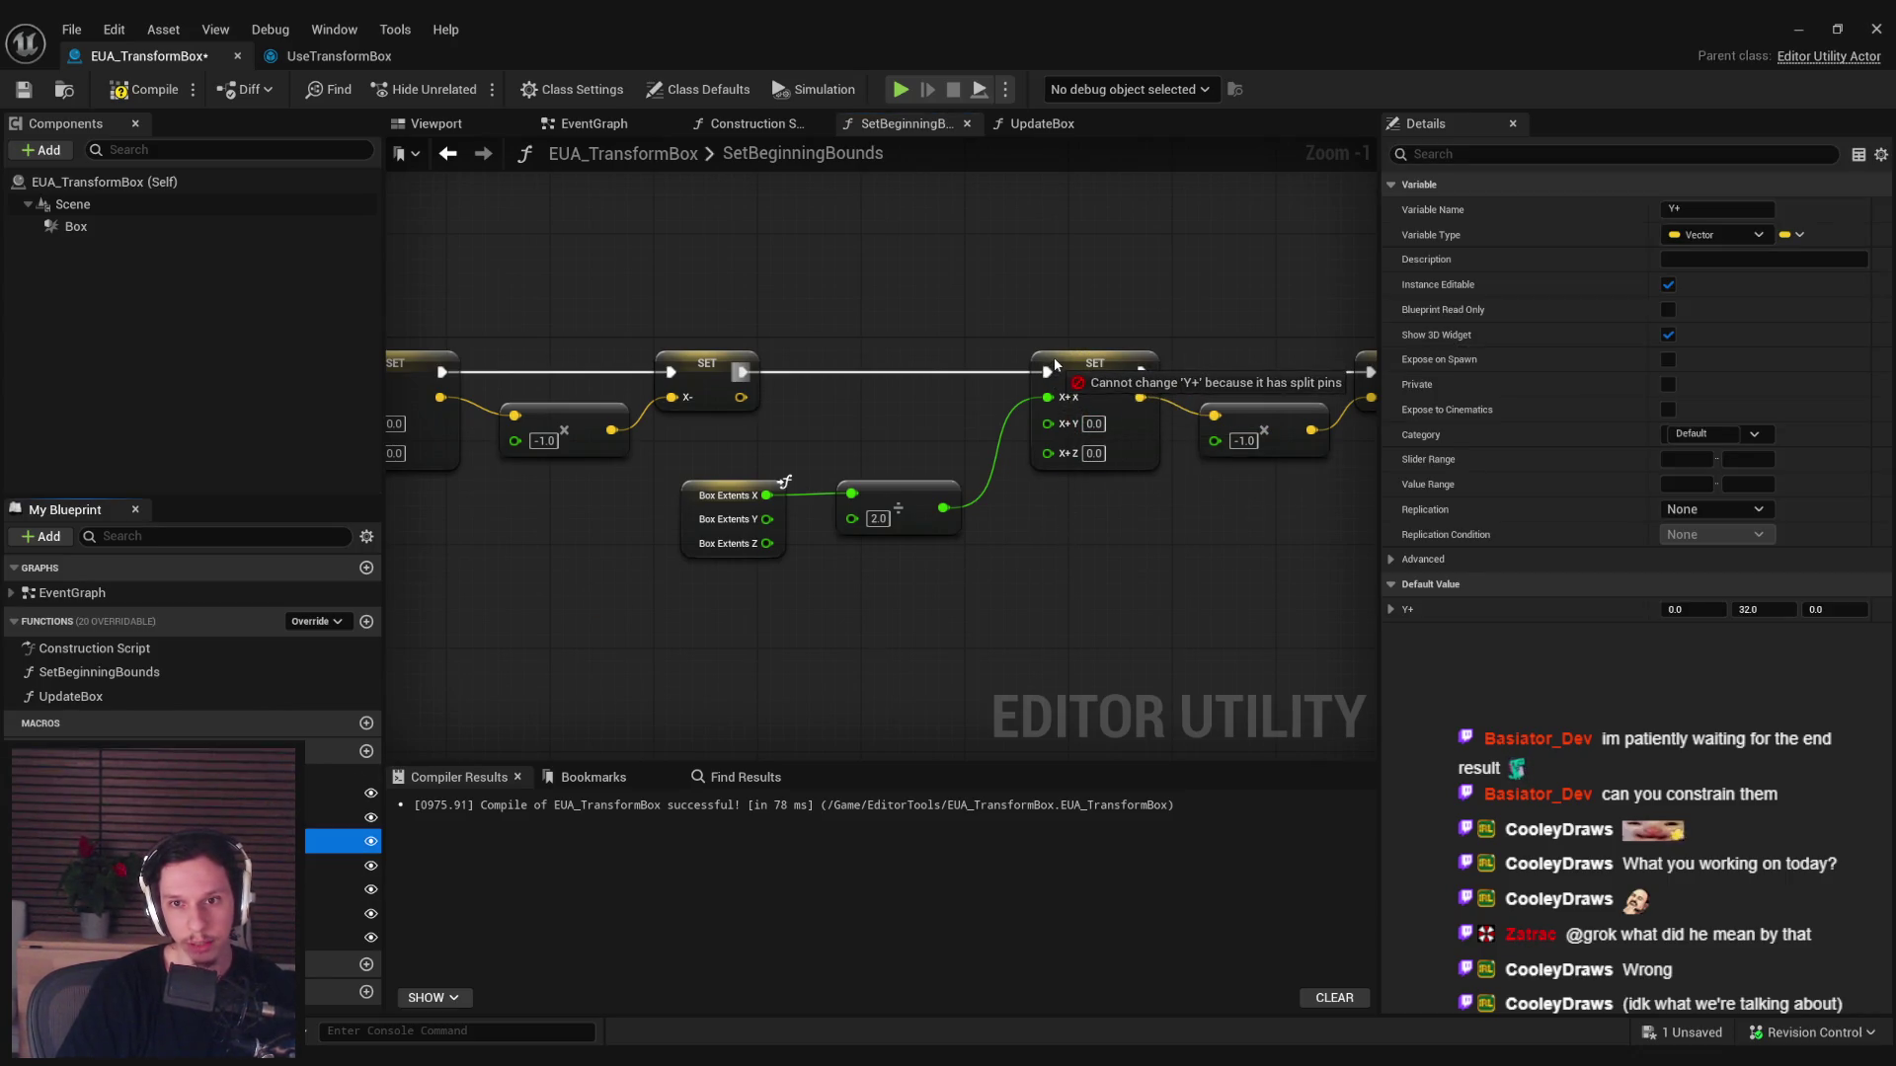
drag(1048, 372, 1049, 375)
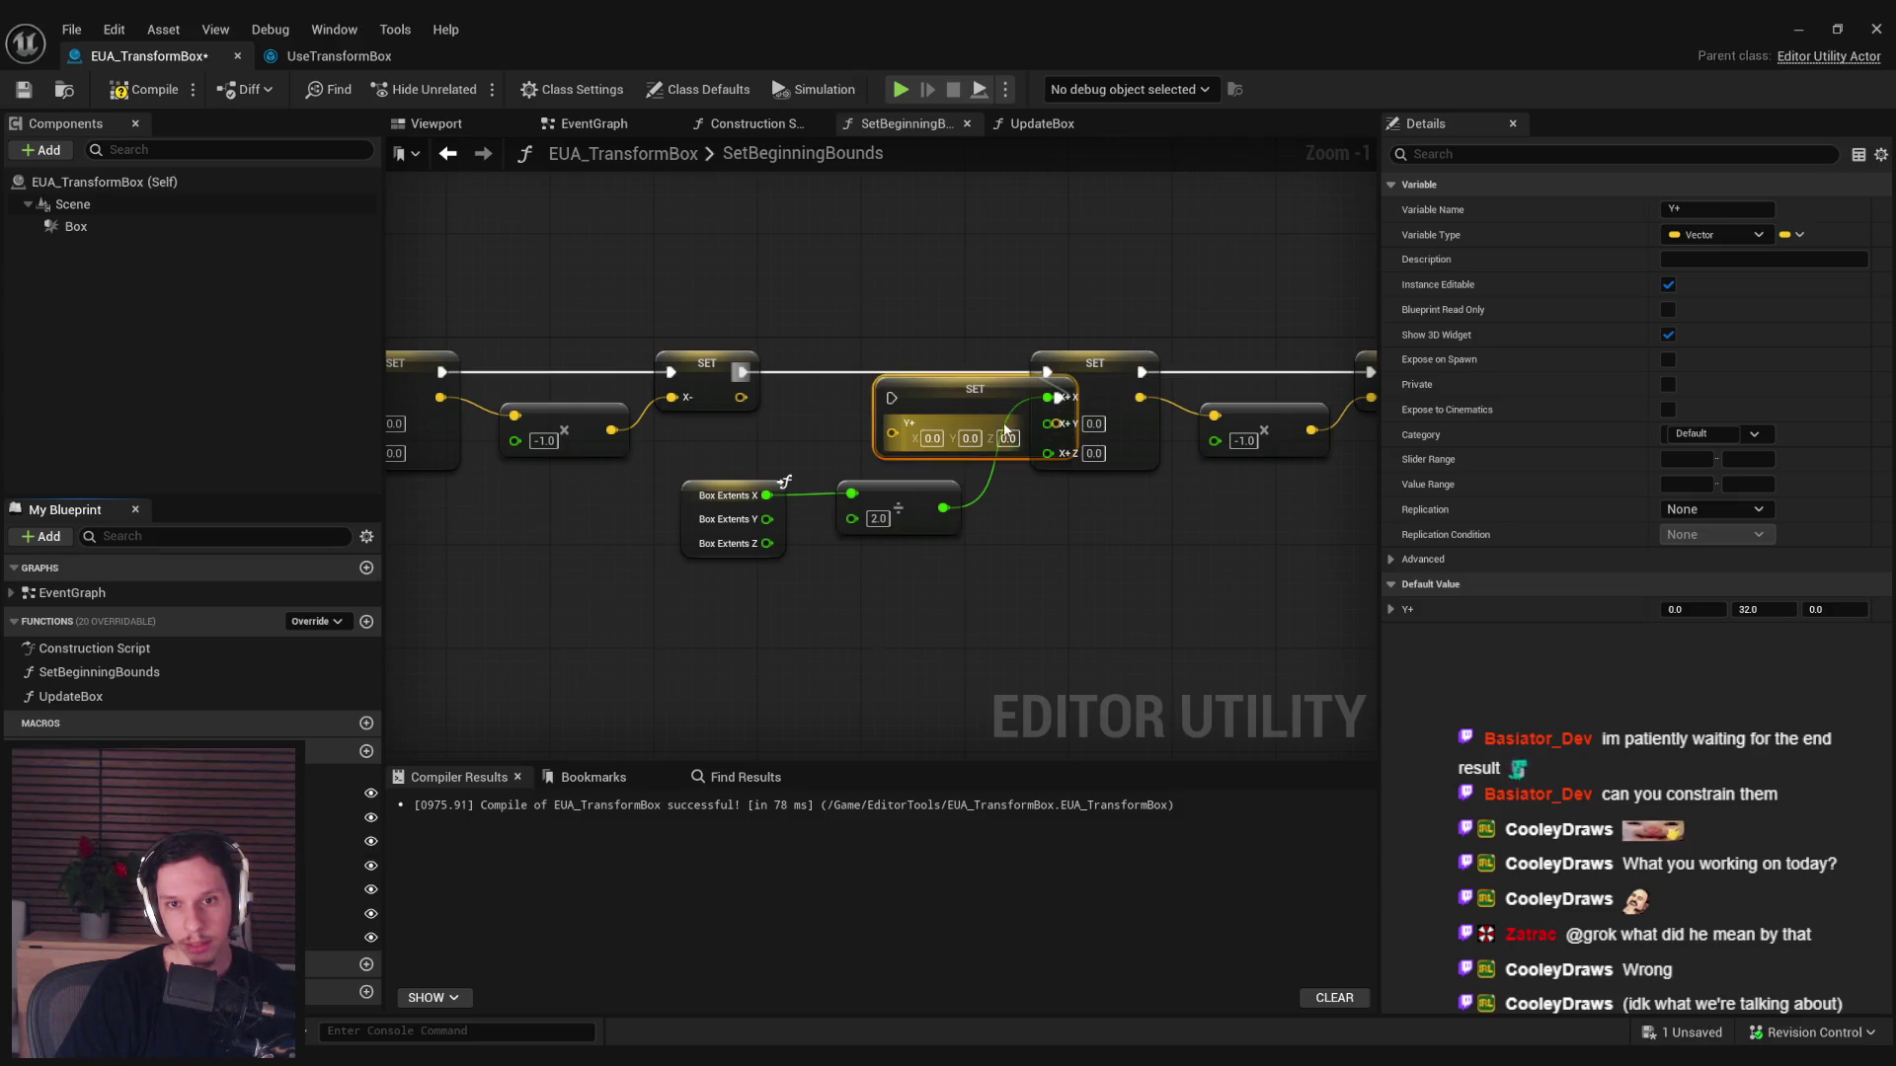
key(Delete)
mouse_move(340, 840)
mouse_down()
mouse_move(1090, 365)
mouse_move(1040, 513)
mouse_up()
click(1069, 578)
right_click(1084, 539)
right_click(1049, 562)
click(1102, 650)
Remove the divide node from the SetBeginningBounds graph.
drag(1062, 522, 846, 524)
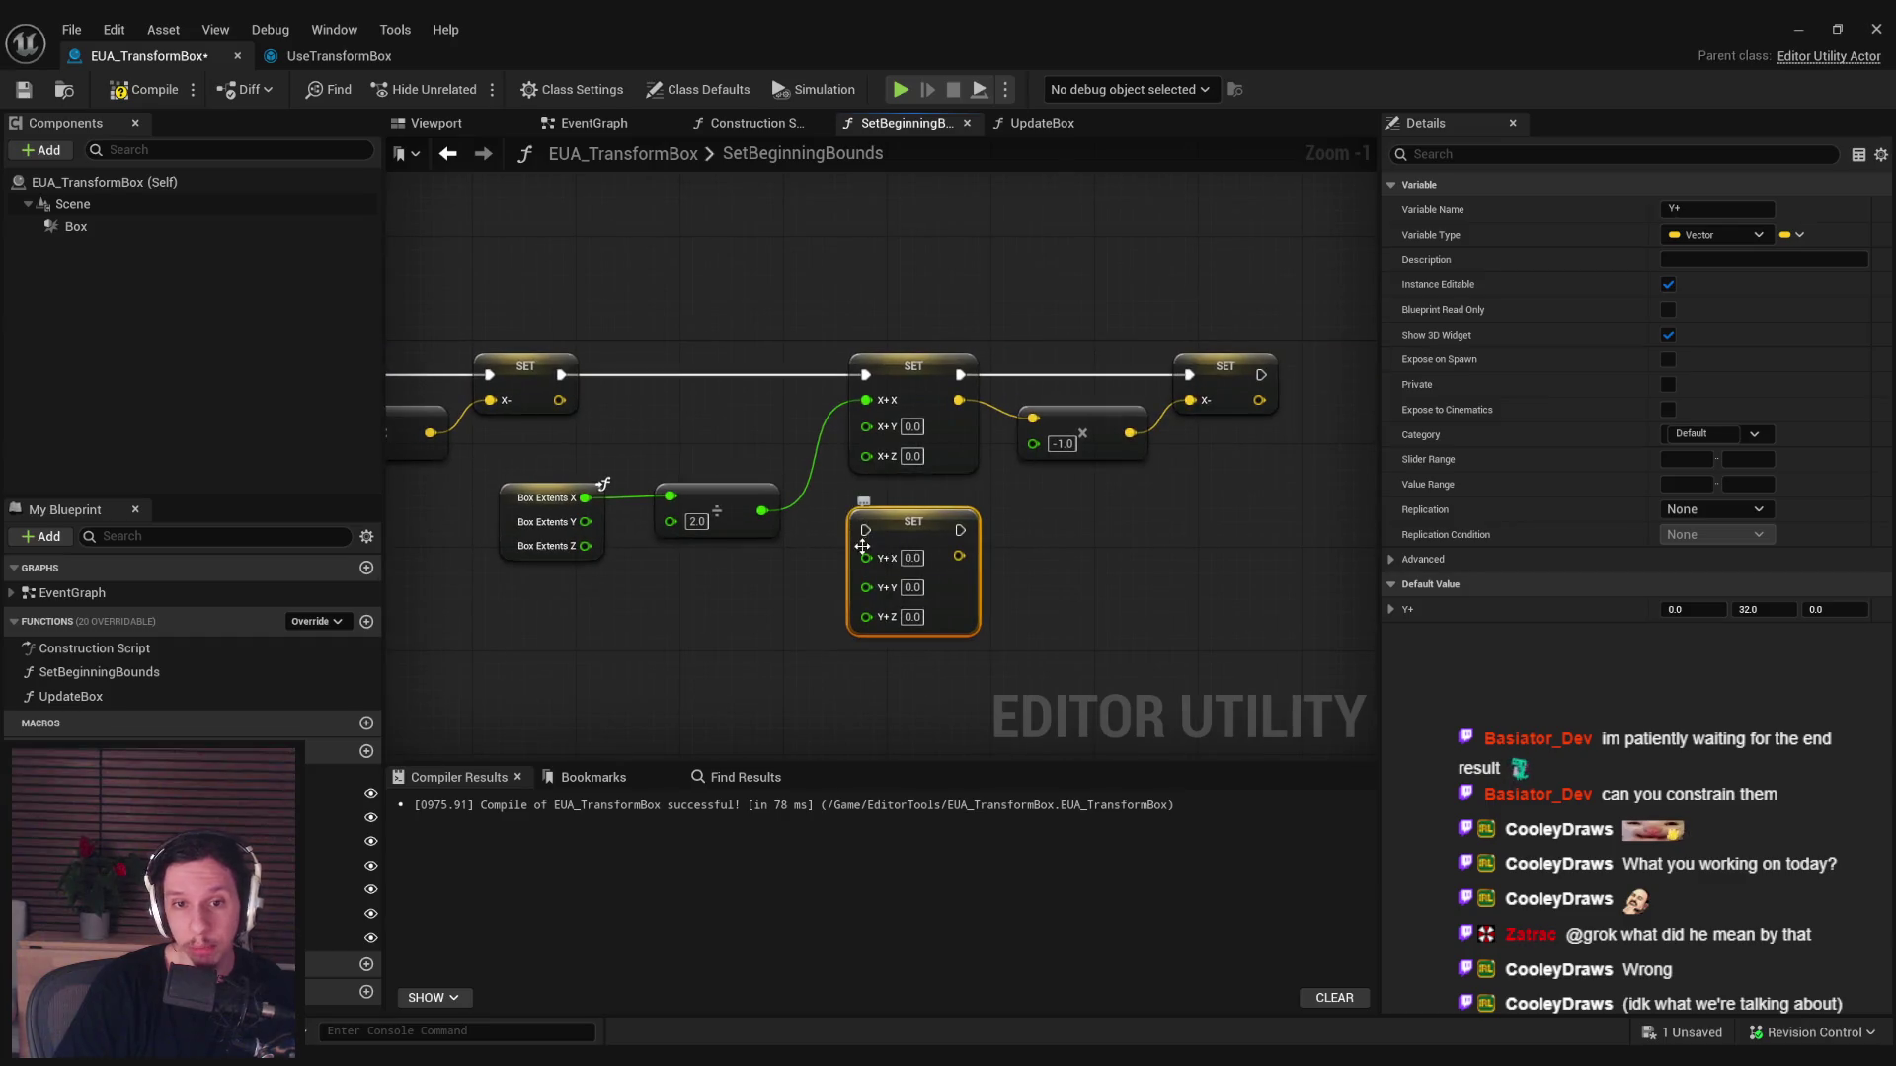
click(763, 534)
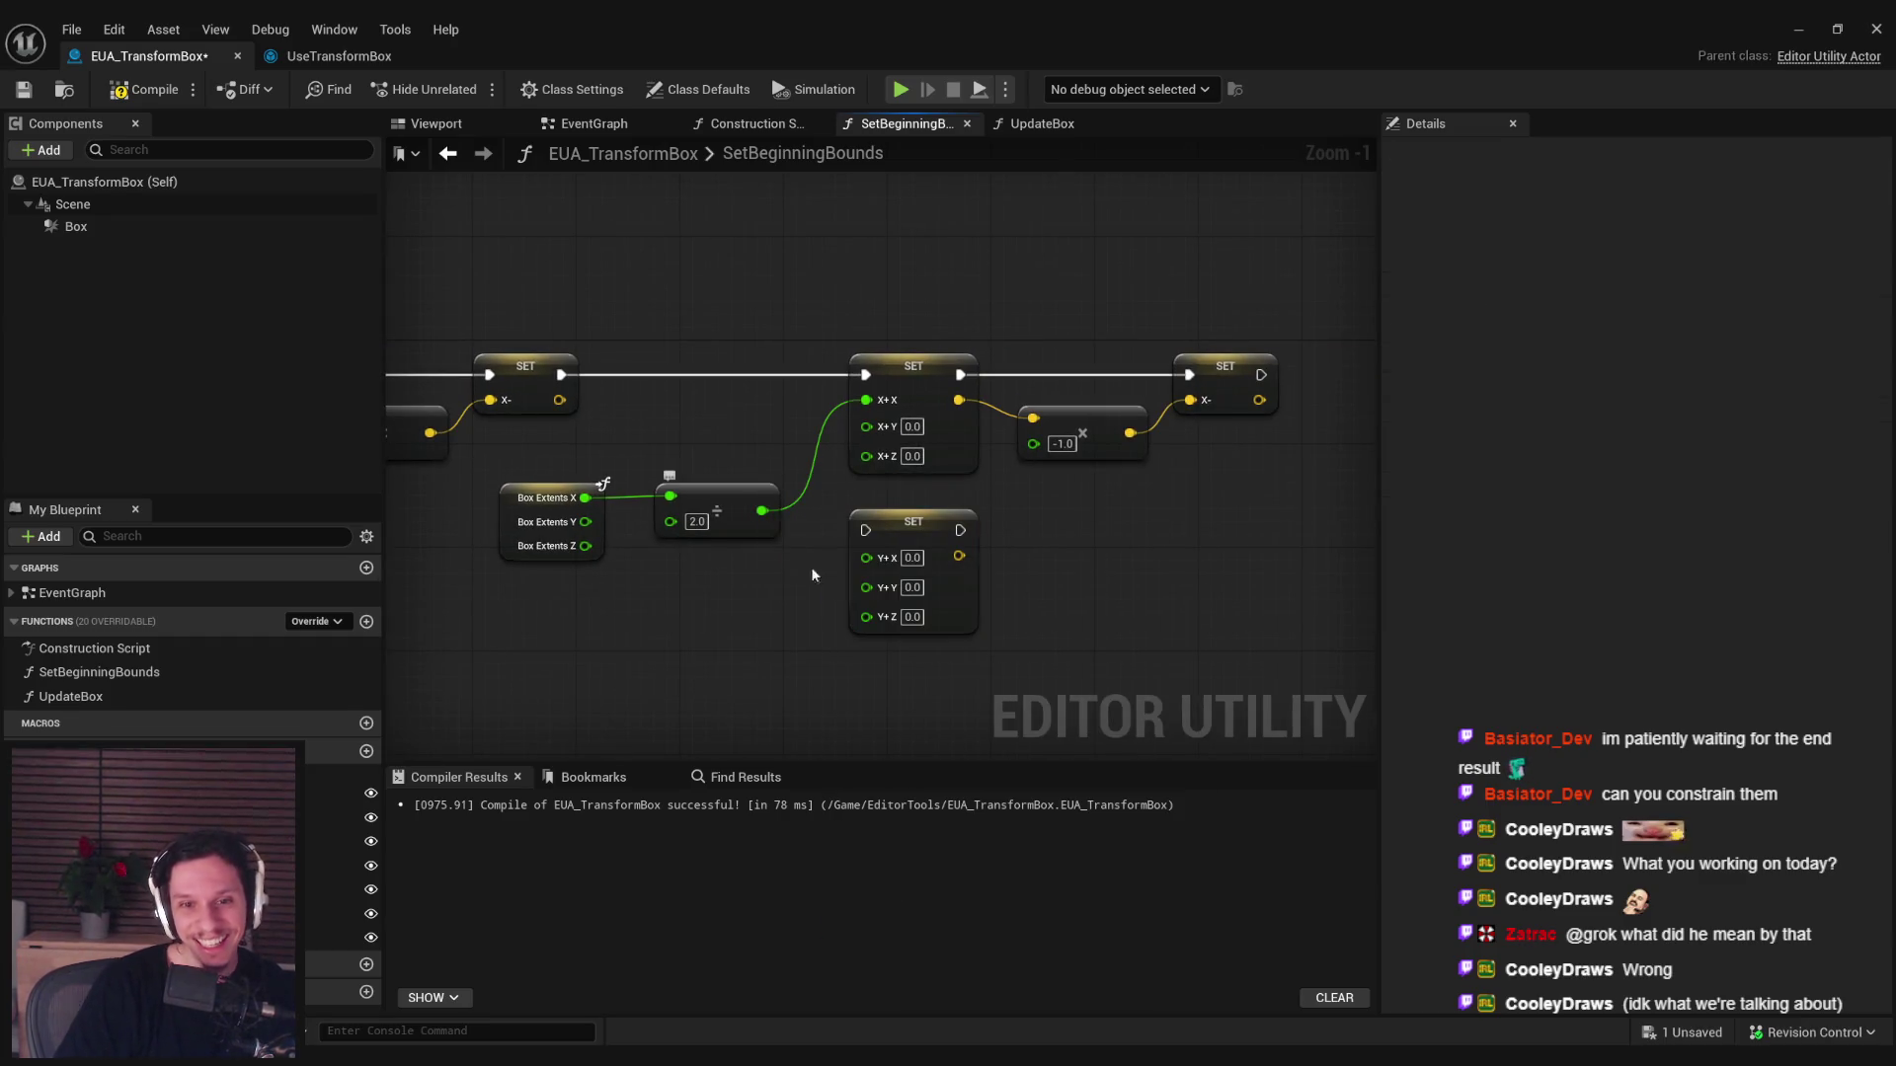
drag(624, 489, 828, 445)
key(ctrl+z)
key(ctrl+z)
key(ctrl+z)
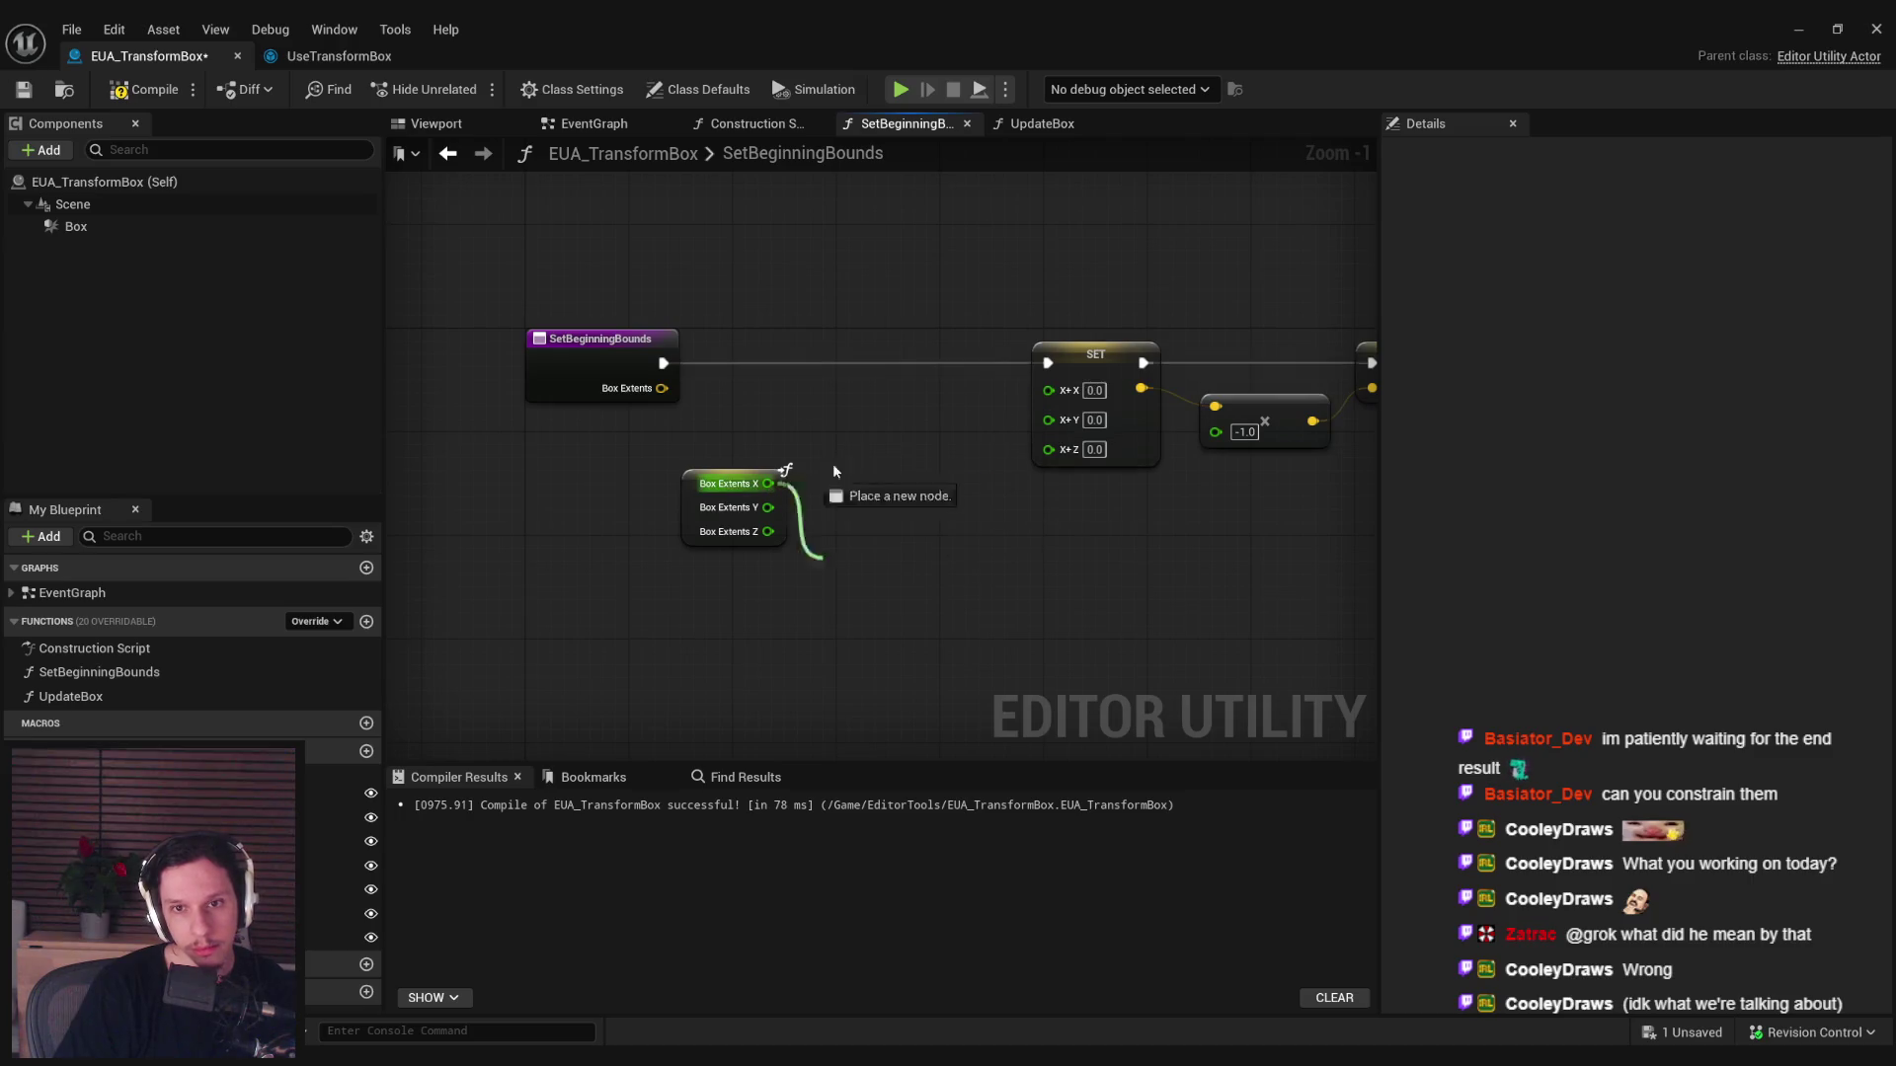
key(ctrl+y)
key(ctrl+y)
key(ctrl+y)
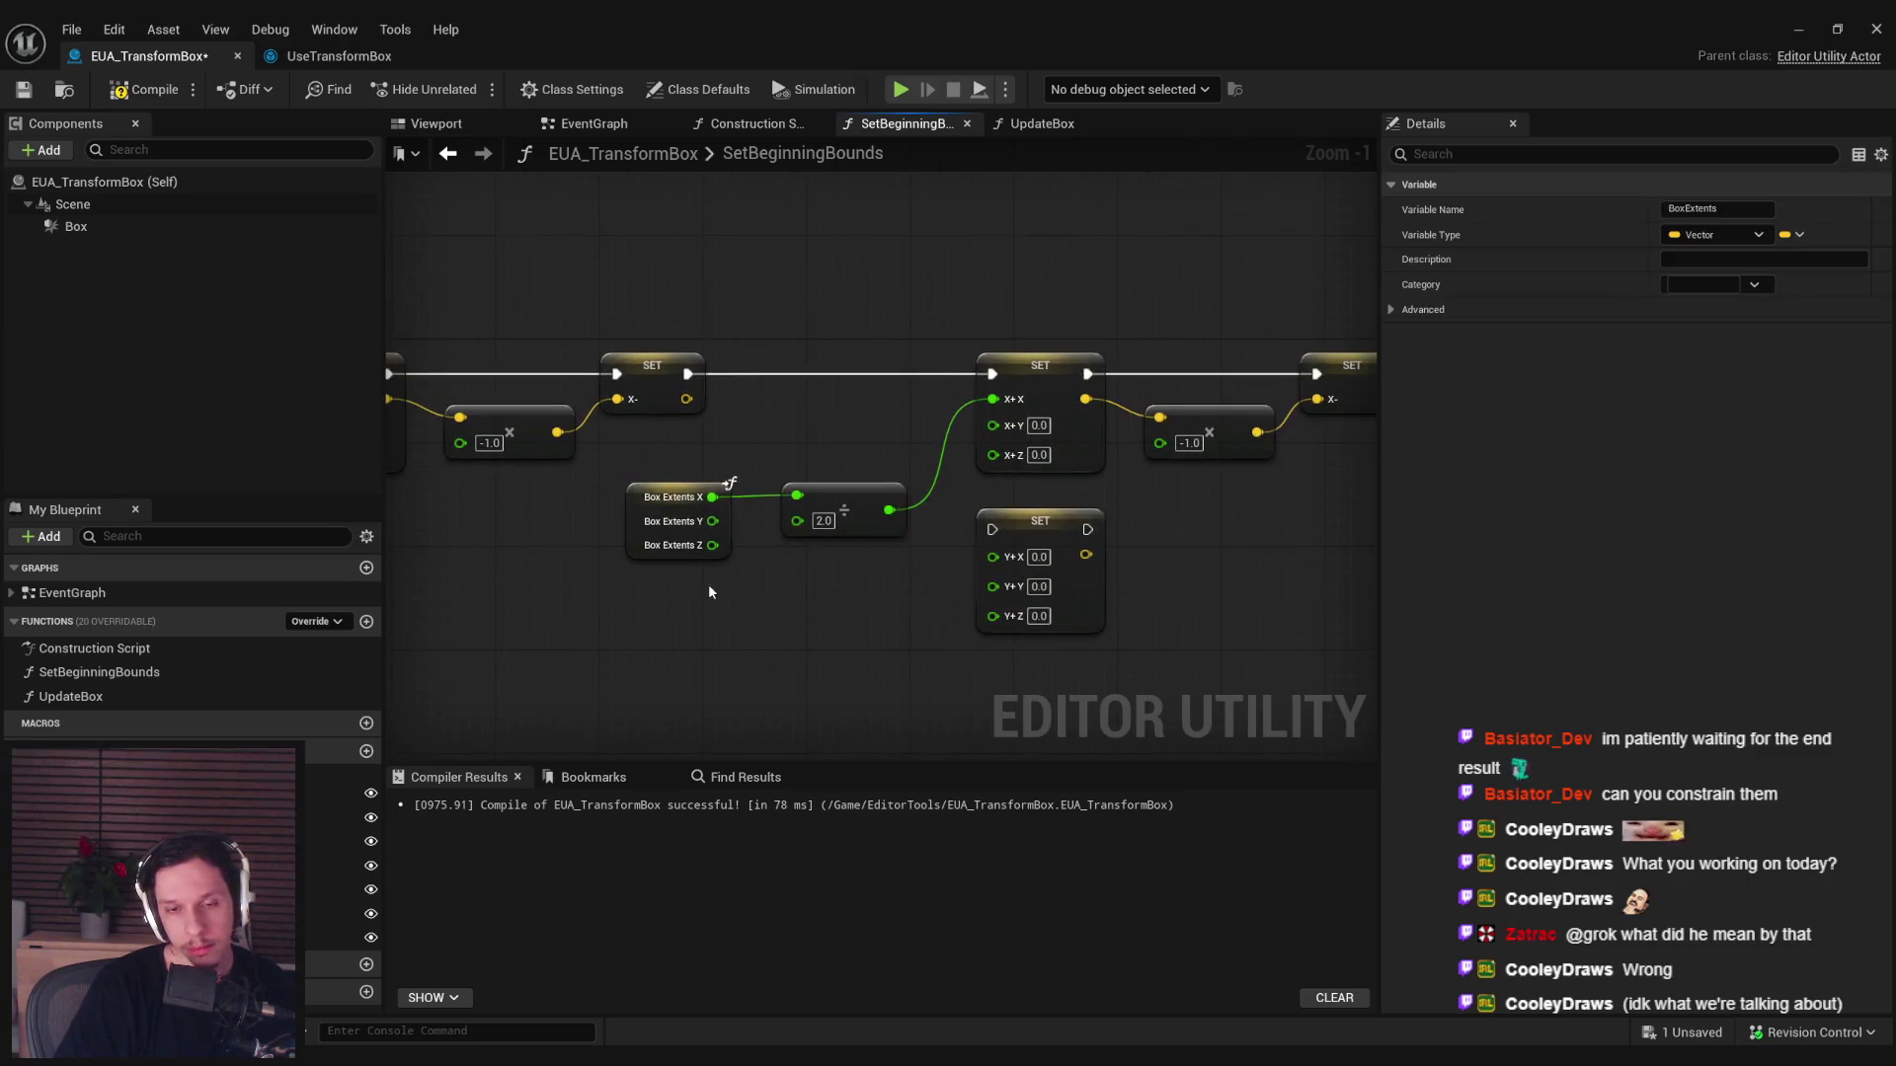
click(839, 504)
key(Delete)
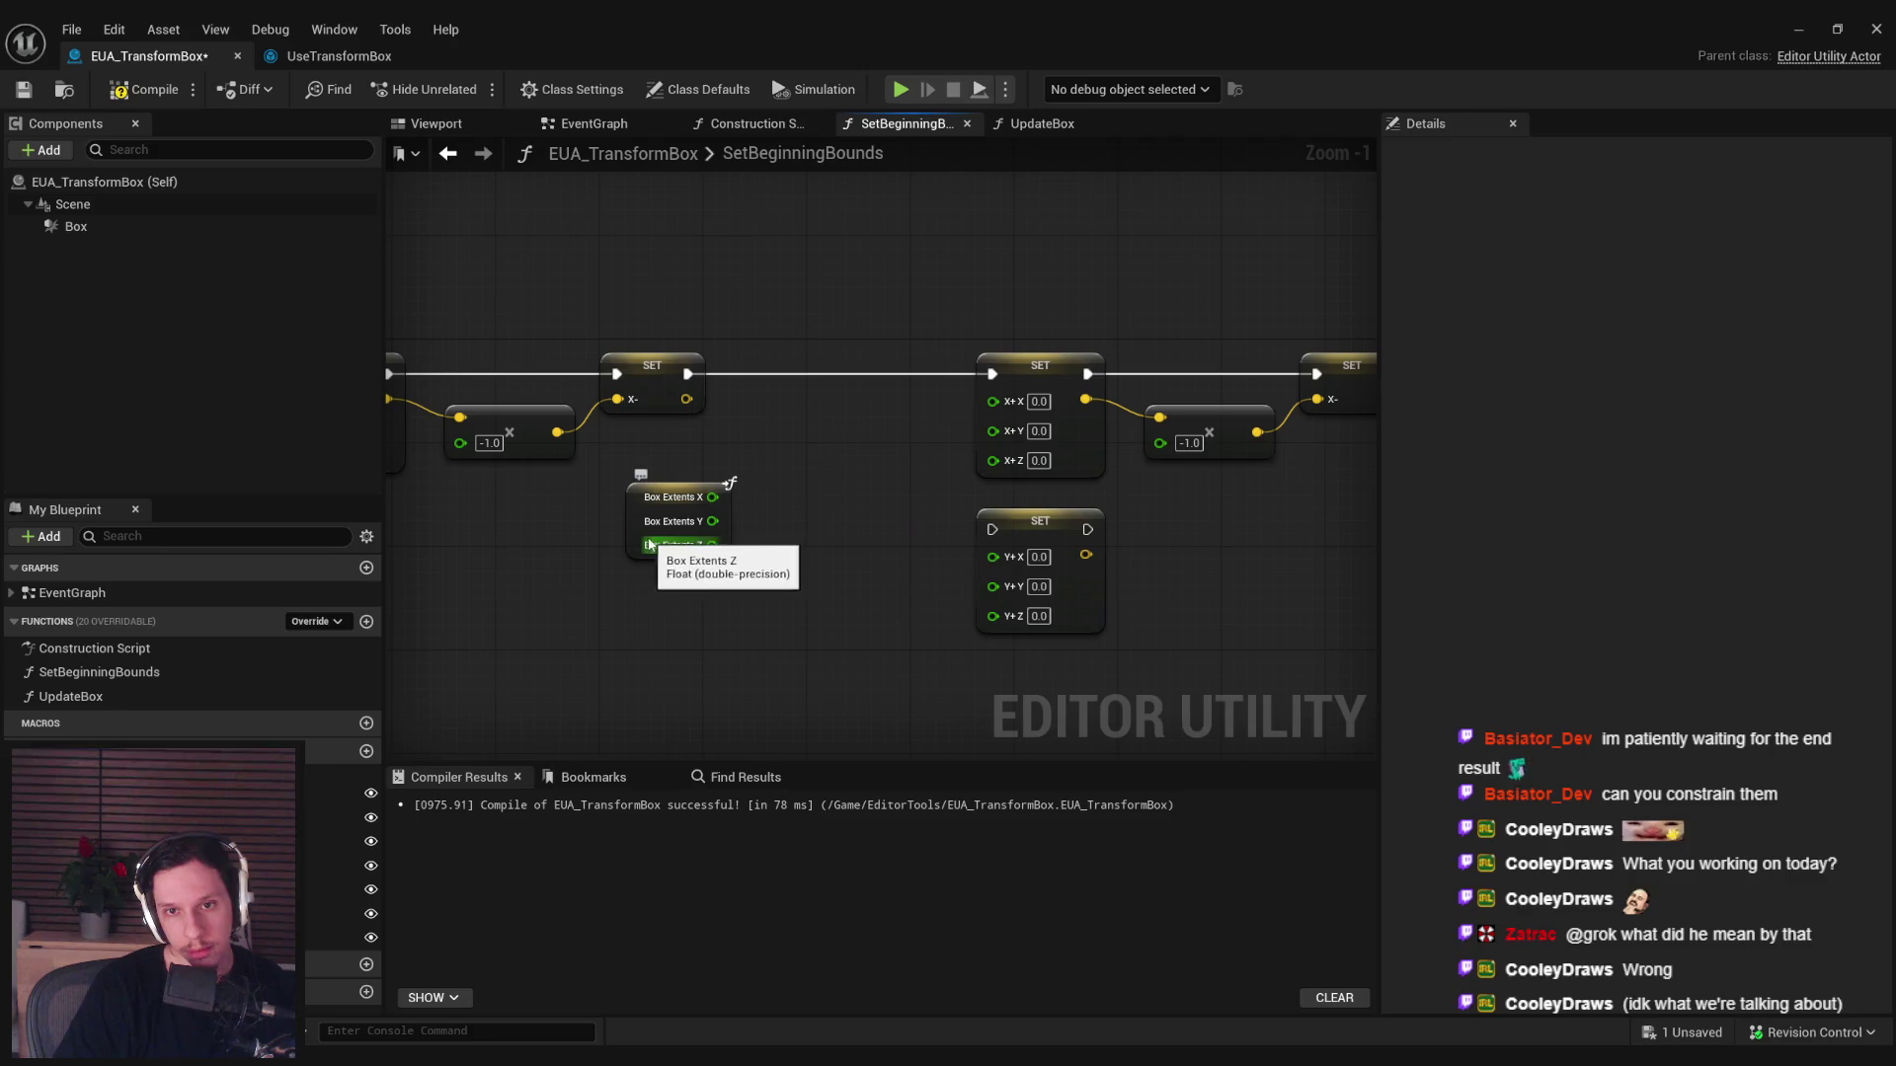
Wire Box Extents Y into Set Y+, delete the extra X+ SET, and chain Set Y+ after the first SET.
drag(647, 543, 763, 491)
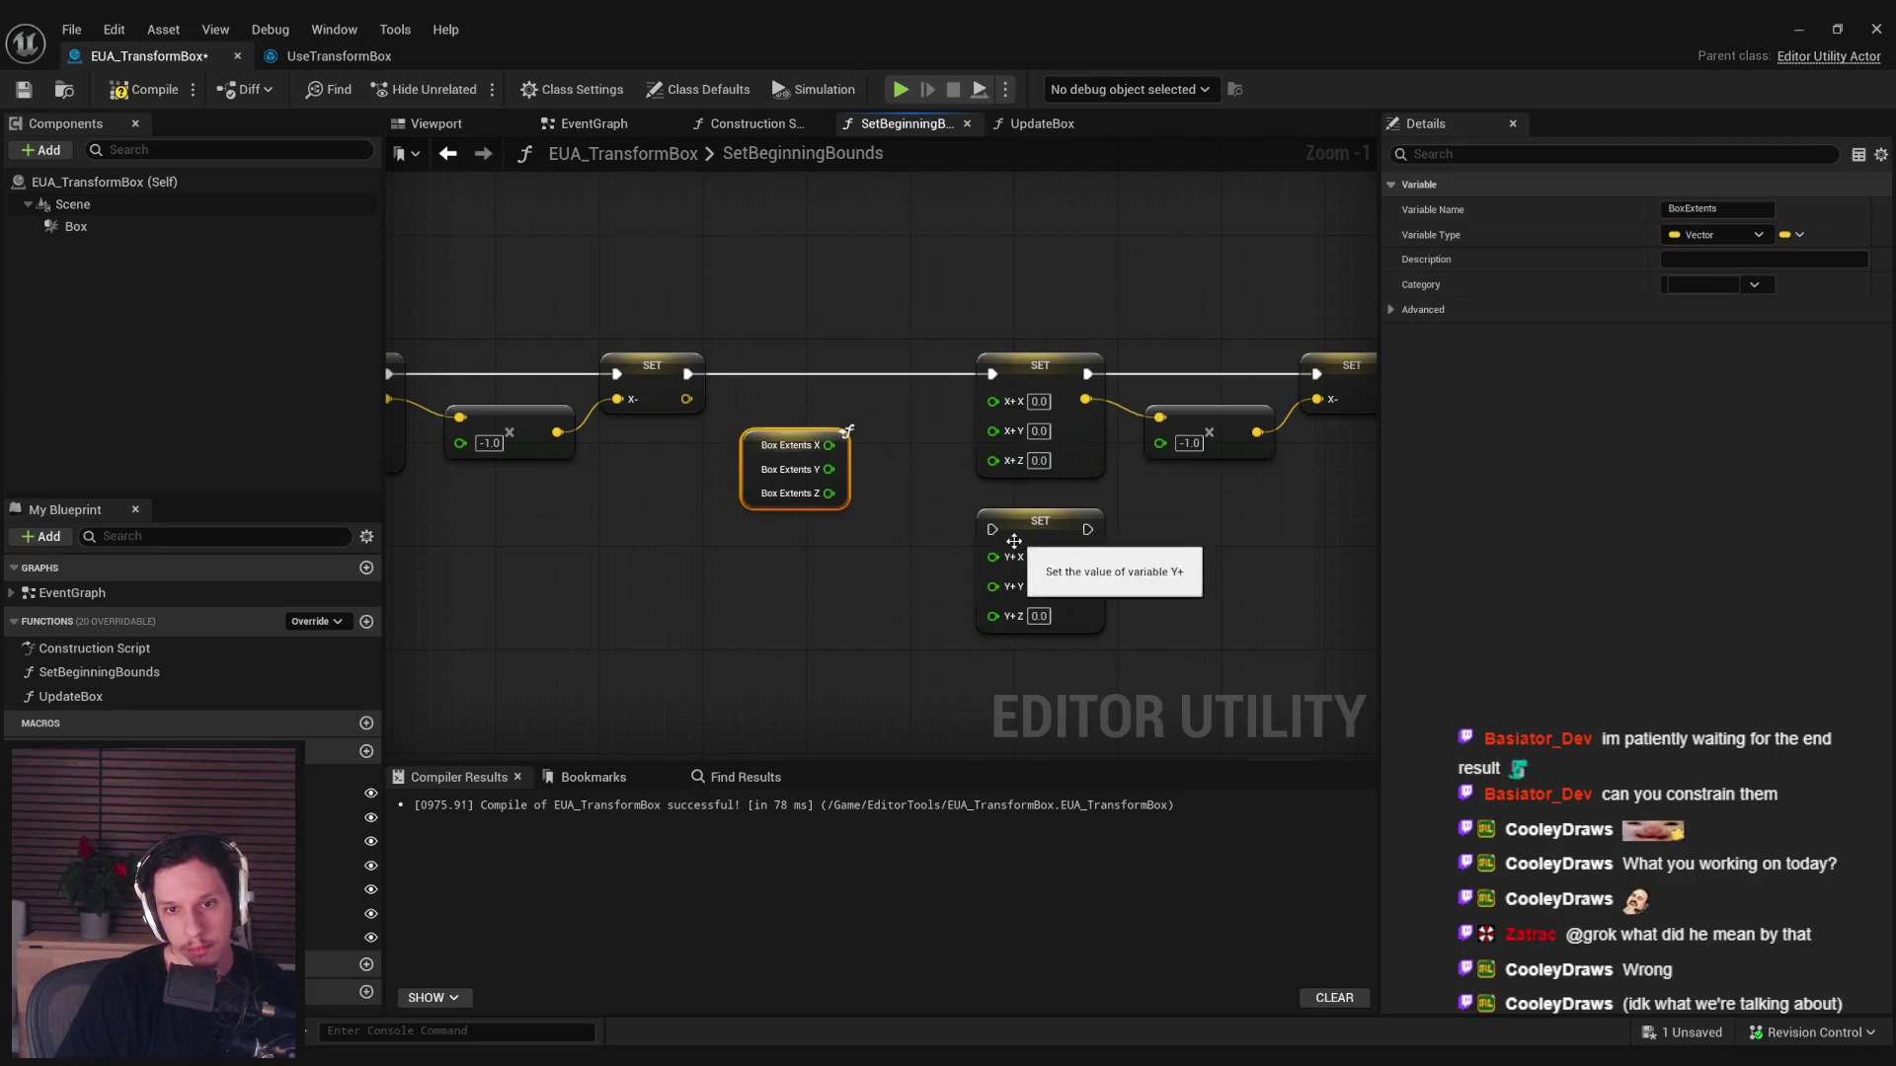
drag(992, 587, 833, 474)
click(1040, 365)
key(Delete)
mouse_move(1039, 521)
mouse_down()
mouse_move(1024, 364)
mouse_move(690, 384)
mouse_up()
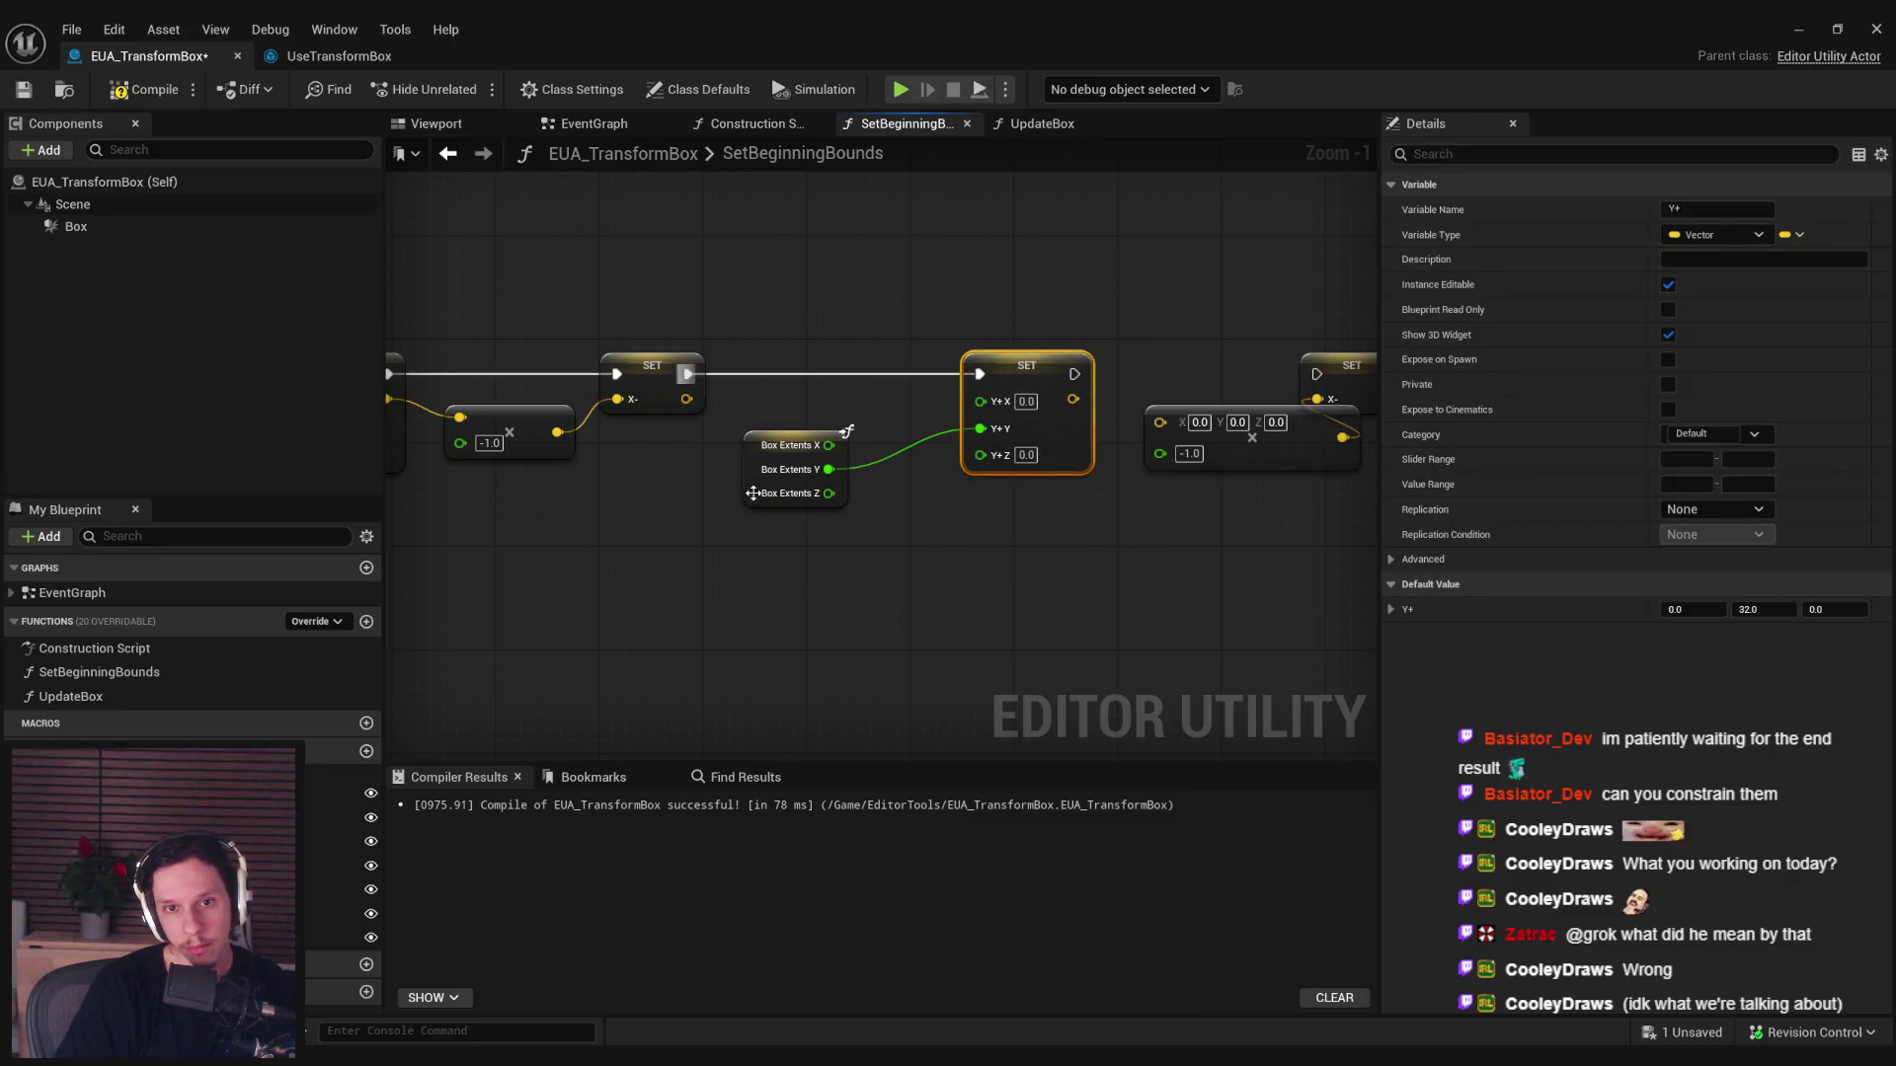
drag(755, 491, 807, 492)
click(1009, 547)
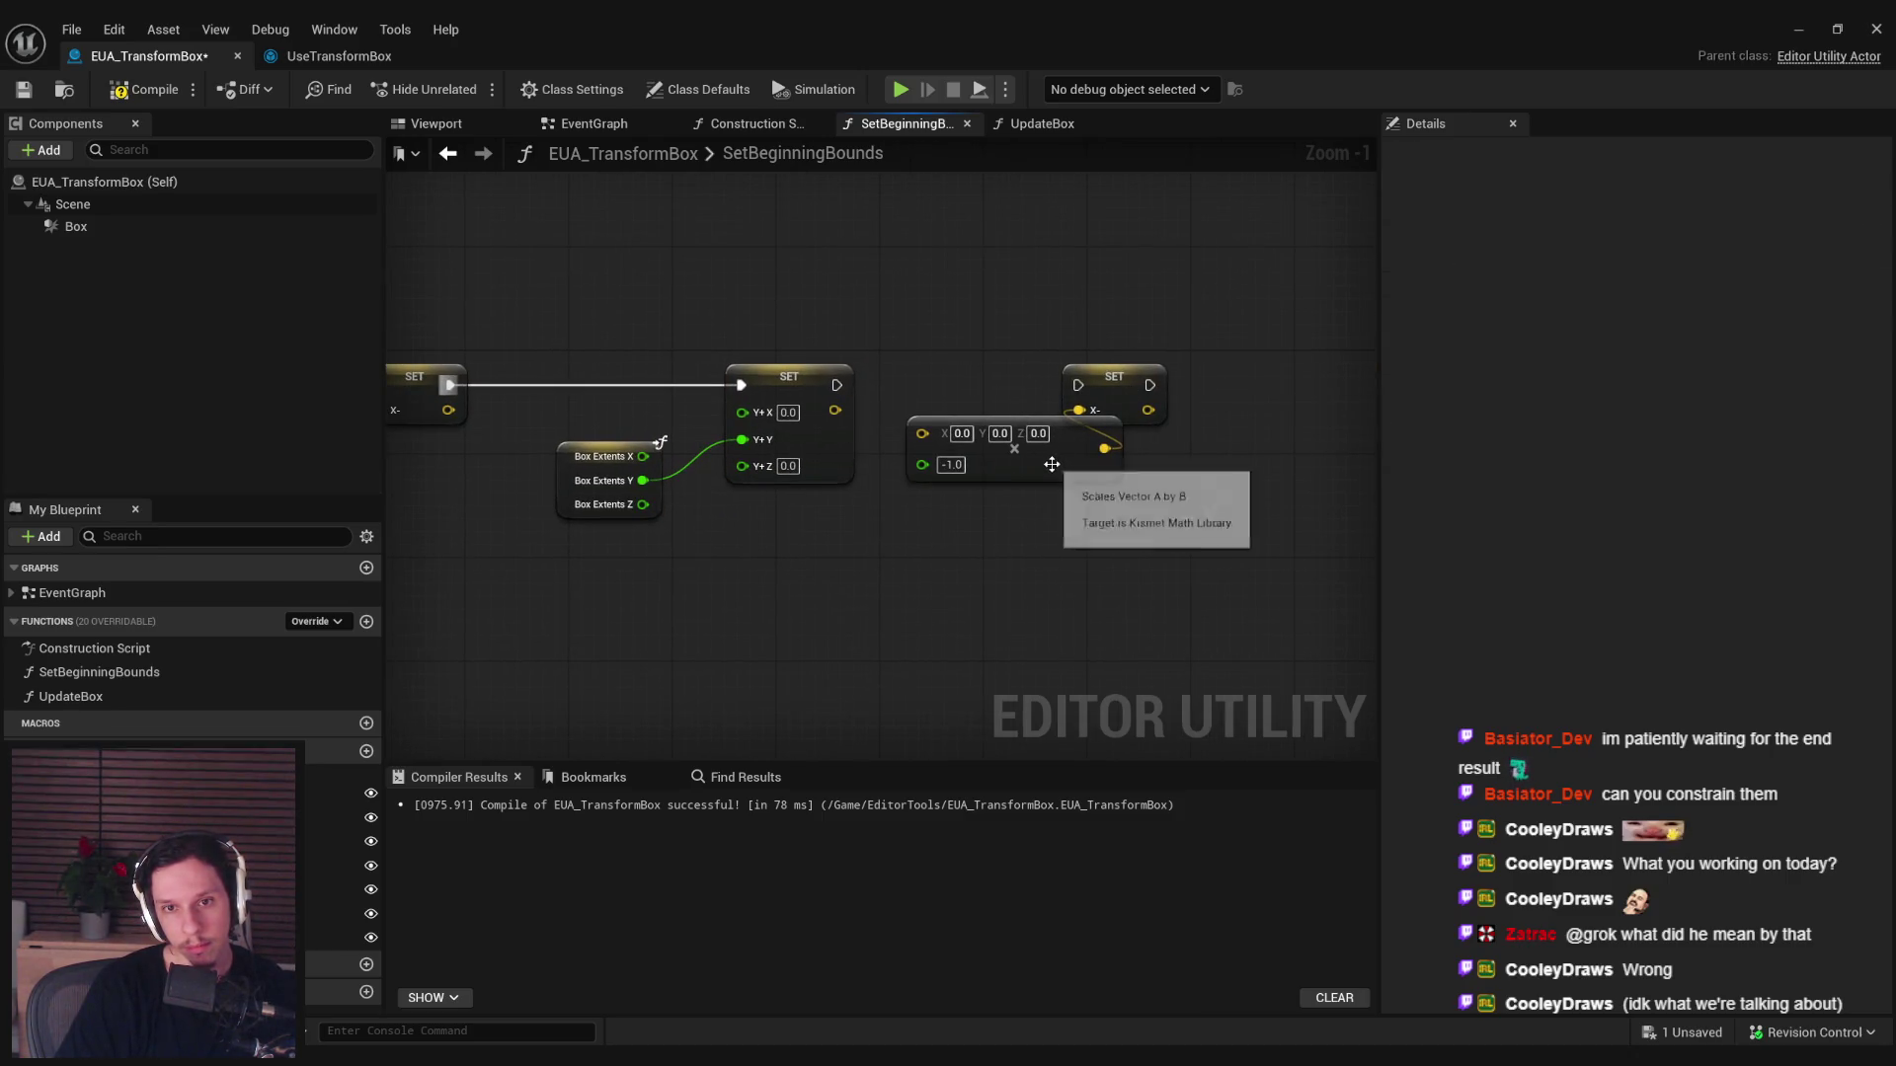
Make the right-hand SET node write Y-, compile, and tidy the node layout.
mouse_move(335, 865)
mouse_down()
mouse_move(1183, 448)
mouse_move(1110, 382)
mouse_move(841, 388)
mouse_move(921, 428)
mouse_up()
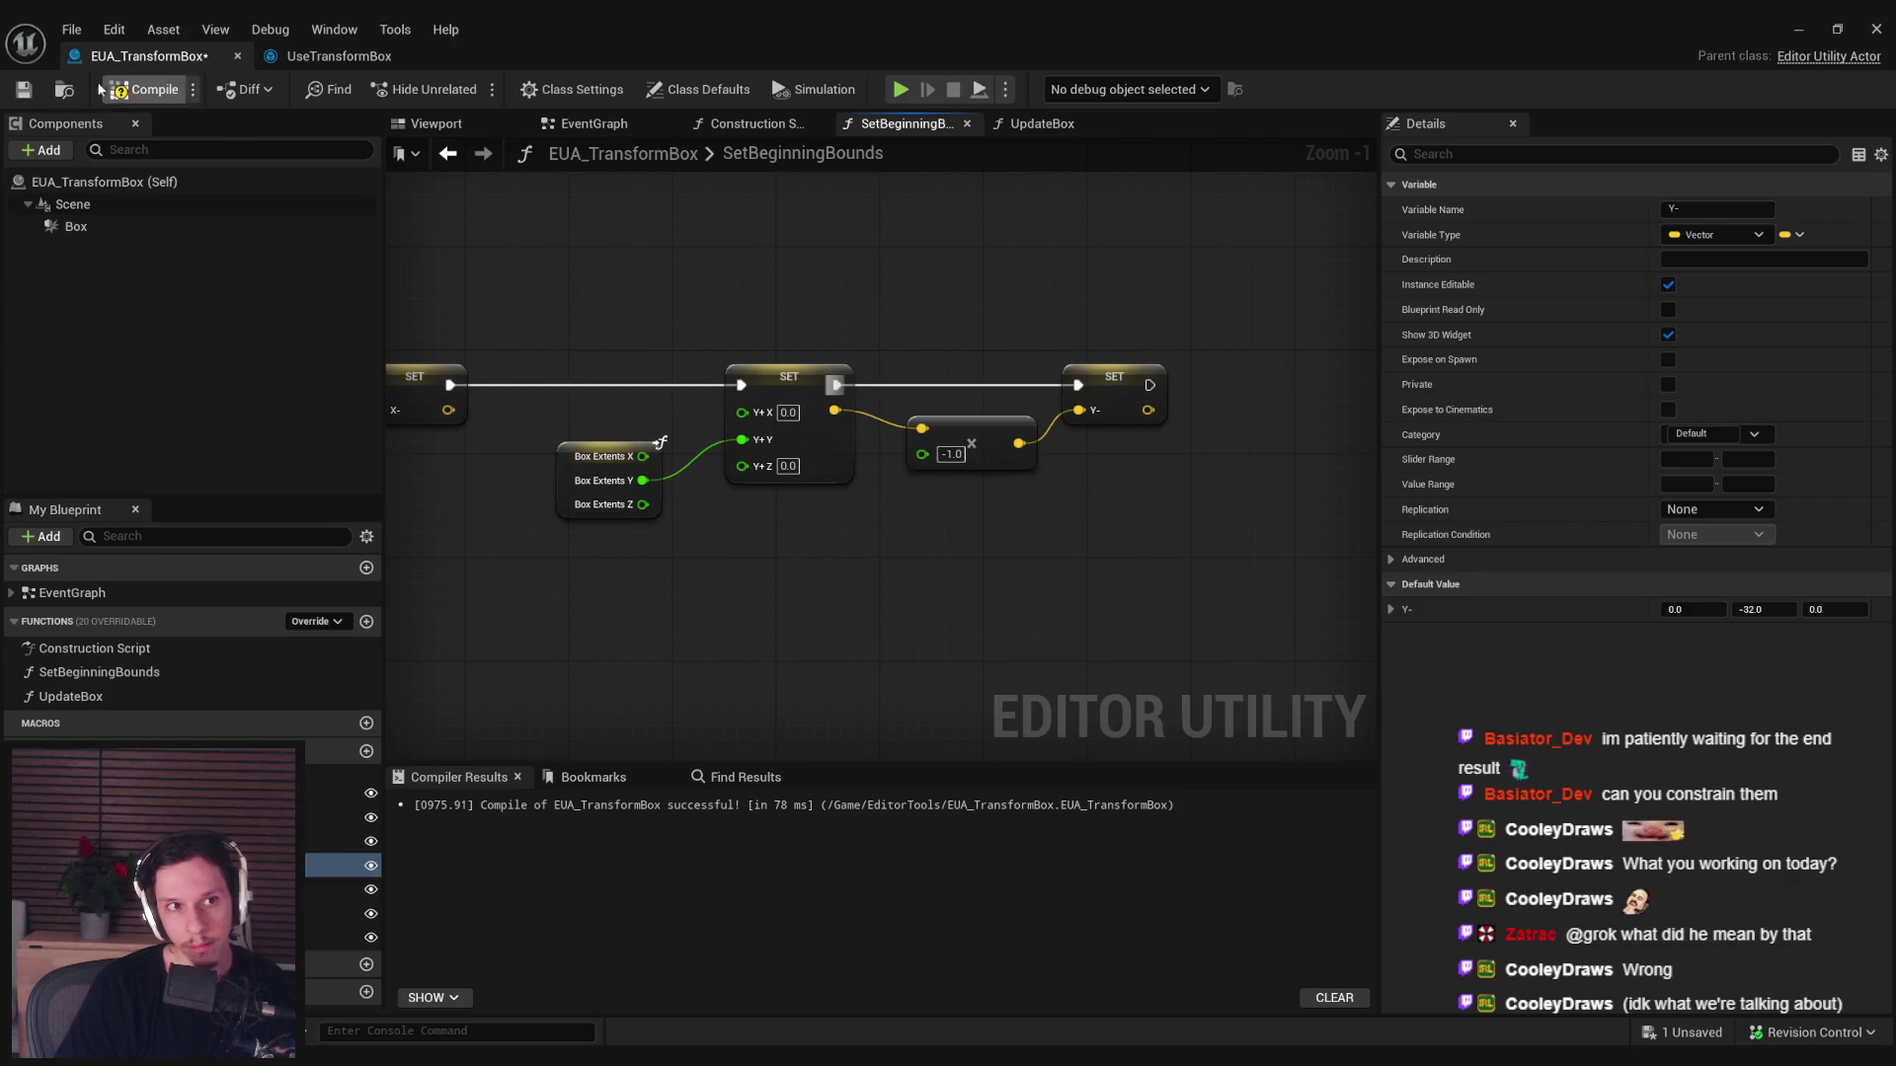
click(24, 90)
scroll(679, 305, down, 1)
drag(1372, 523, 849, 335)
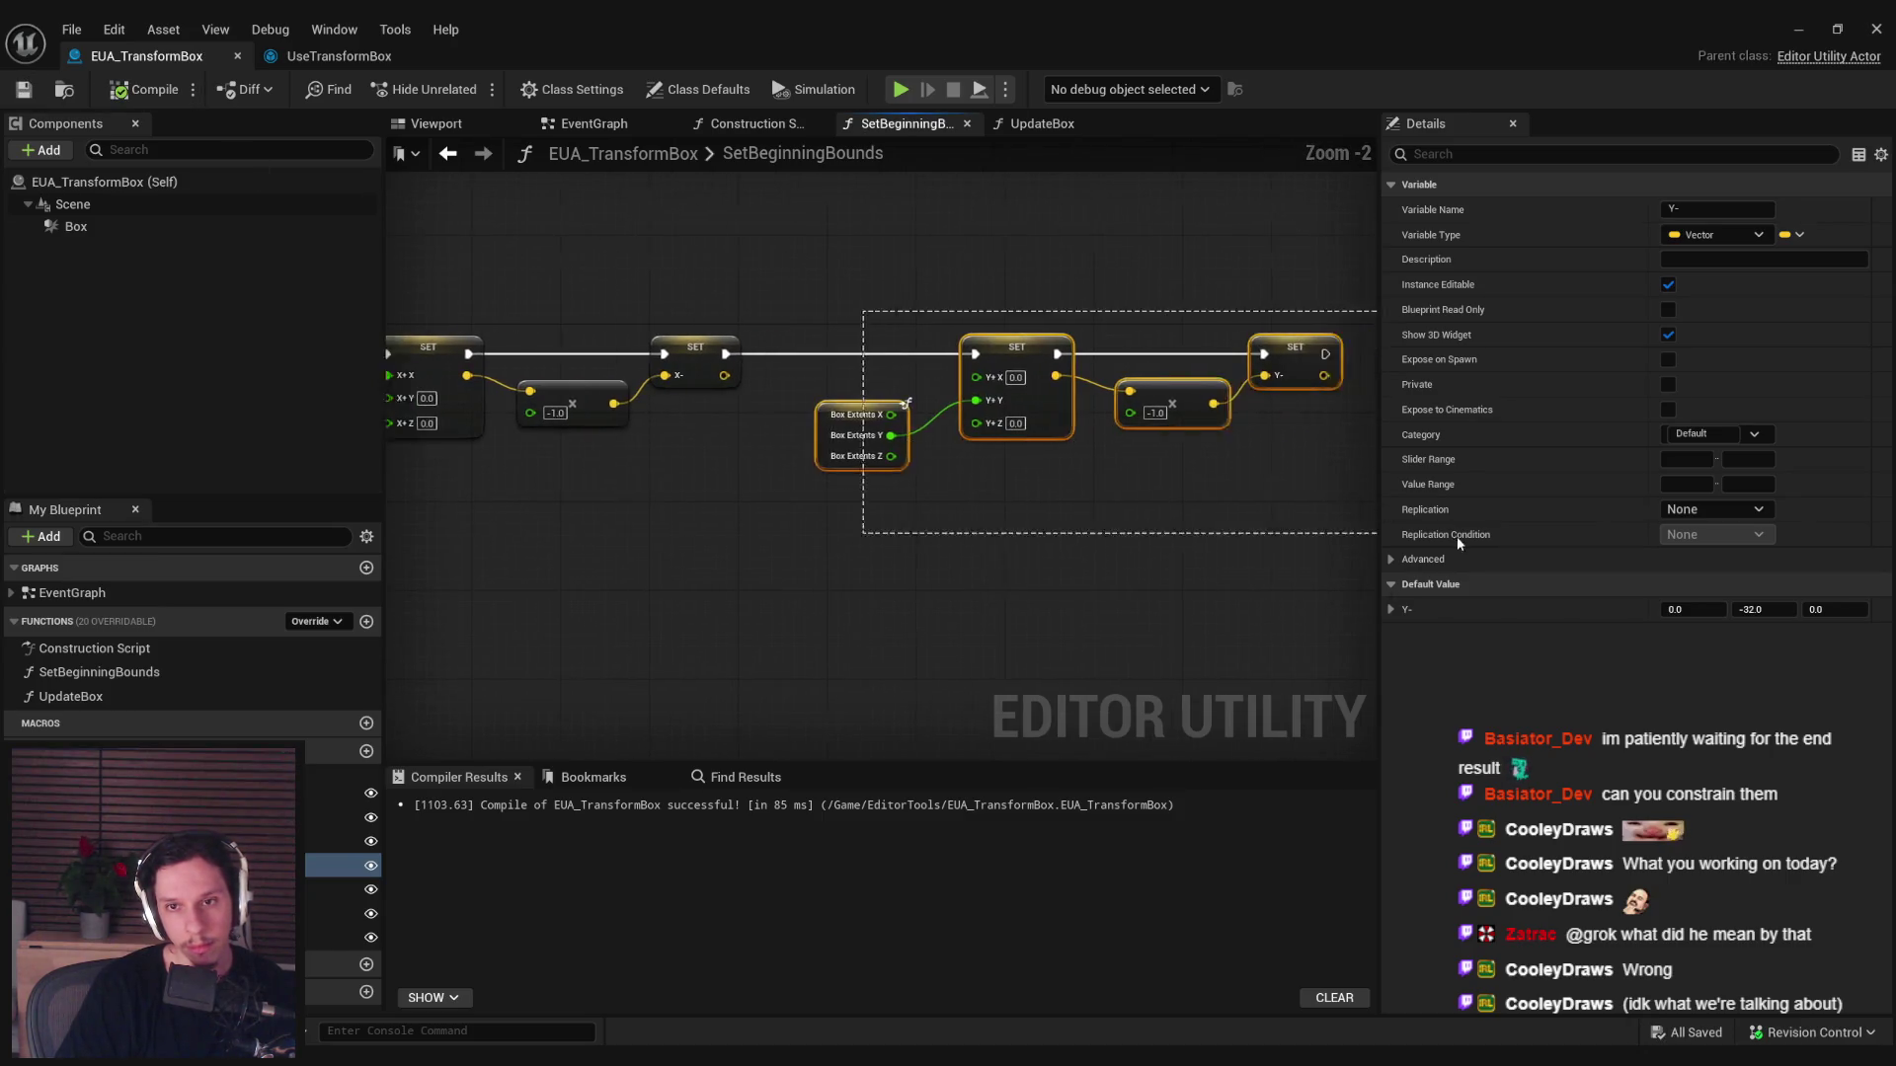
drag(1062, 345, 966, 351)
click(948, 444)
mouse_move(1087, 517)
mouse_down()
mouse_move(908, 523)
mouse_move(657, 302)
mouse_up()
Copy the multiply/SET pair to write Z-, add a split Set Z+ node, and feed Z+ into the -1.0 multiply.
key(ctrl+c)
key(ctrl+v)
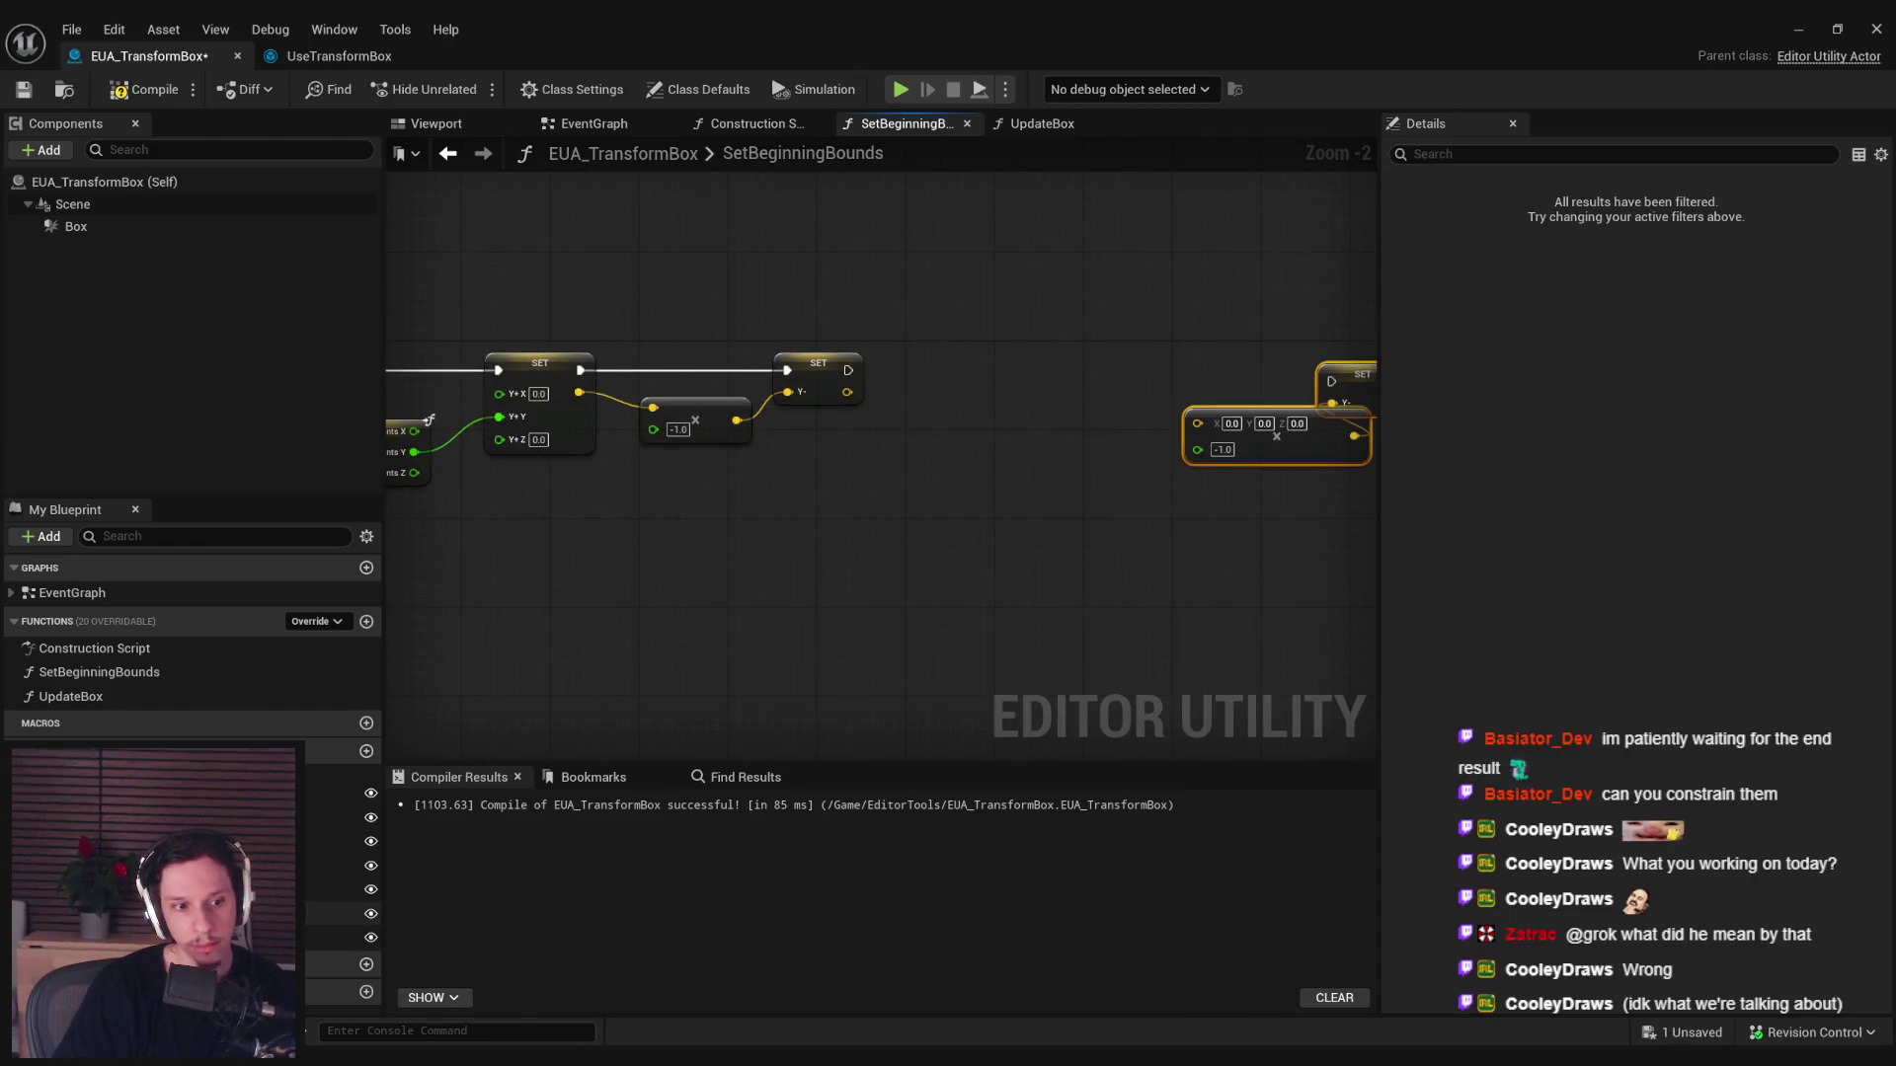
drag(341, 914, 1277, 440)
drag(1359, 388, 1359, 389)
mouse_move(340, 889)
mouse_down()
mouse_move(1086, 360)
mouse_move(848, 372)
mouse_up()
click(1106, 395)
right_click(1088, 390)
click(1146, 490)
mouse_move(1146, 371)
mouse_down()
mouse_move(1385, 381)
mouse_move(1146, 373)
mouse_up()
click(1177, 364)
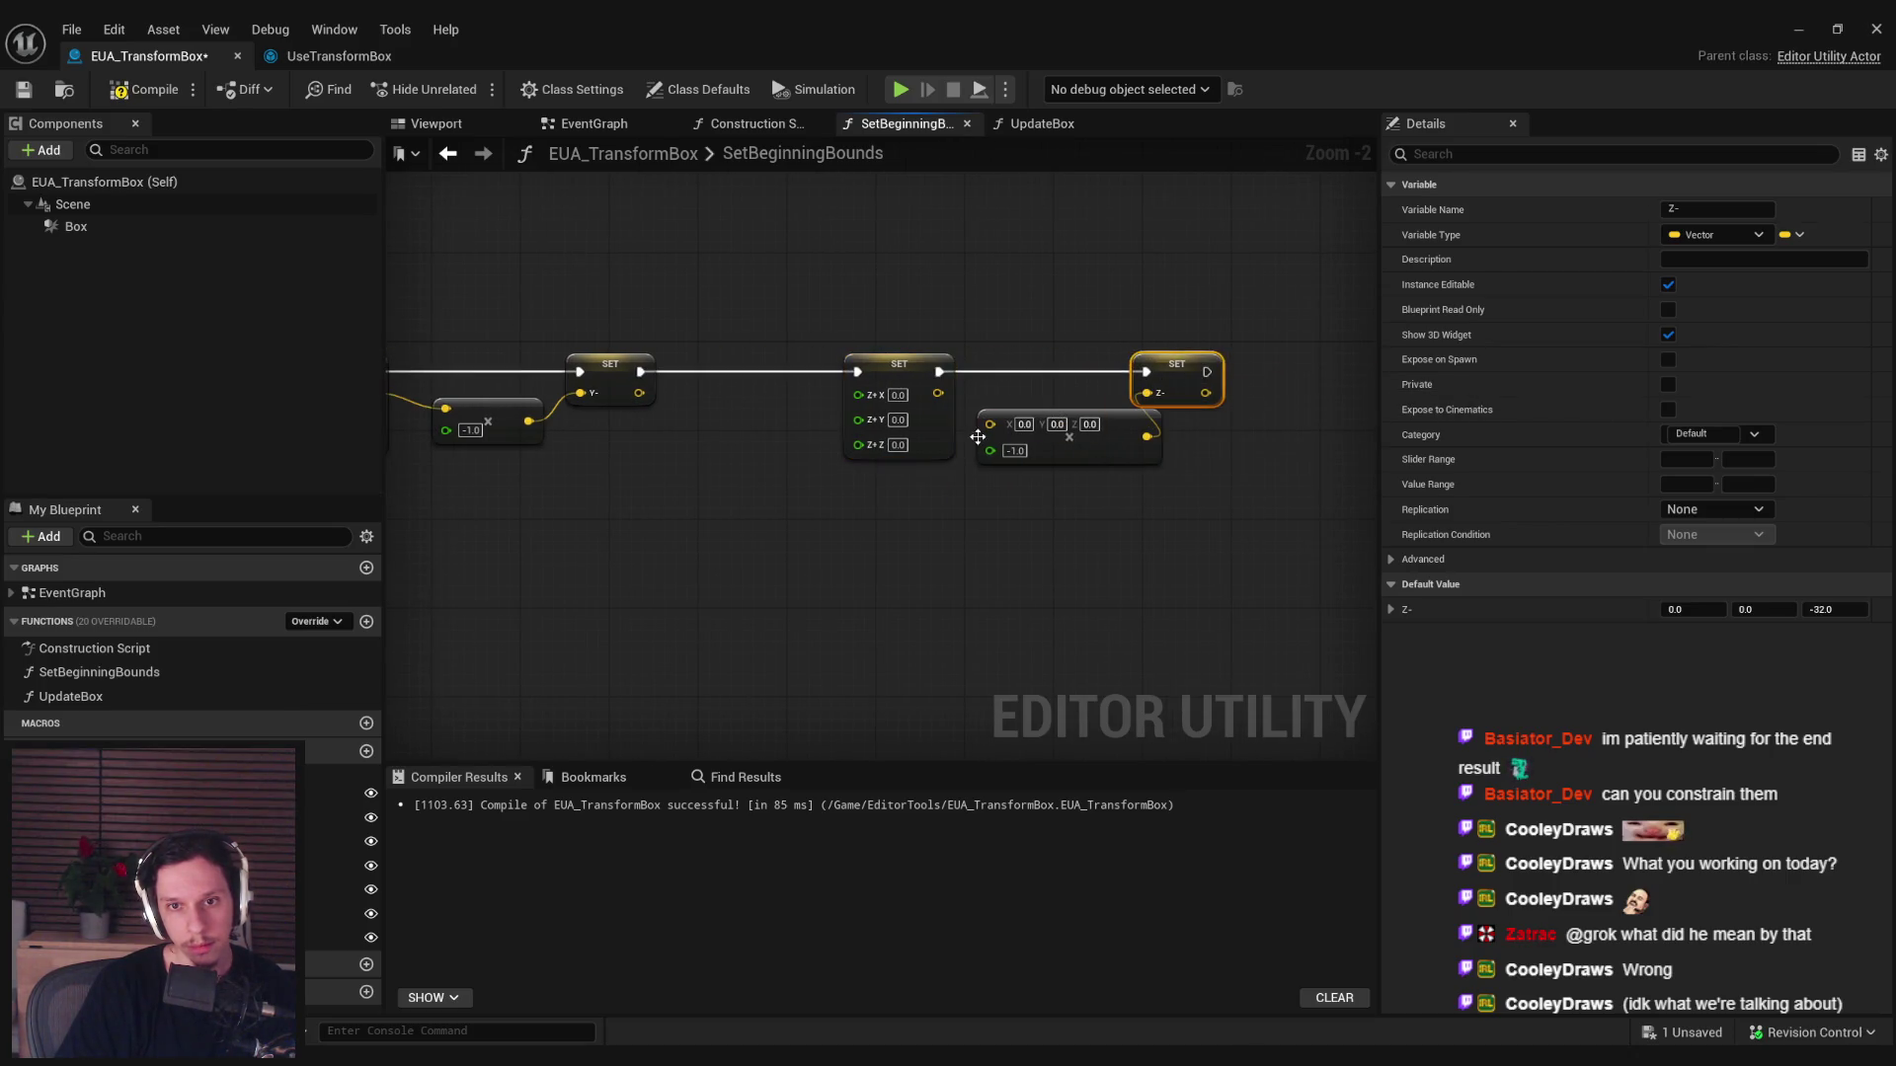
mouse_move(938, 393)
mouse_down()
mouse_move(990, 425)
mouse_move(1055, 420)
mouse_up()
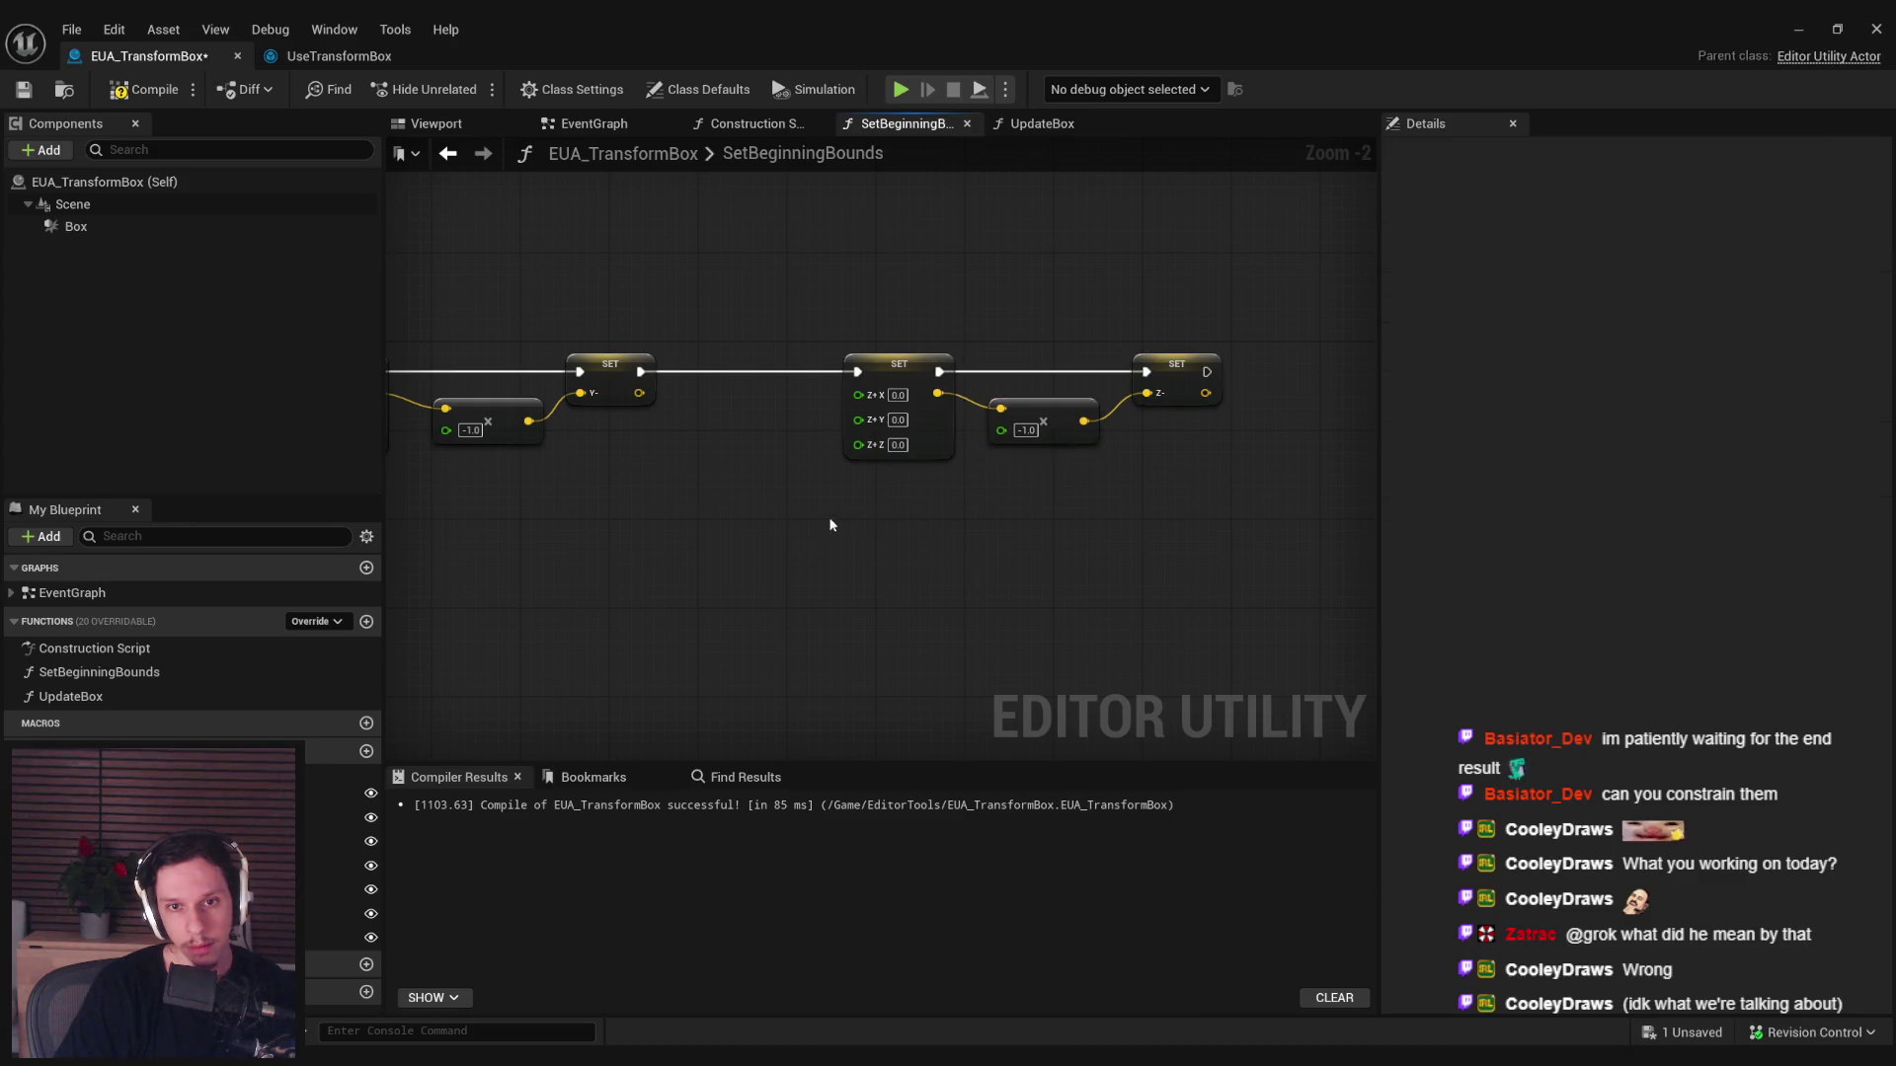
Wire a copied Box Extents Z into Set Z+ and call Update Box after setting Z-.
drag(838, 510, 1171, 455)
click(484, 465)
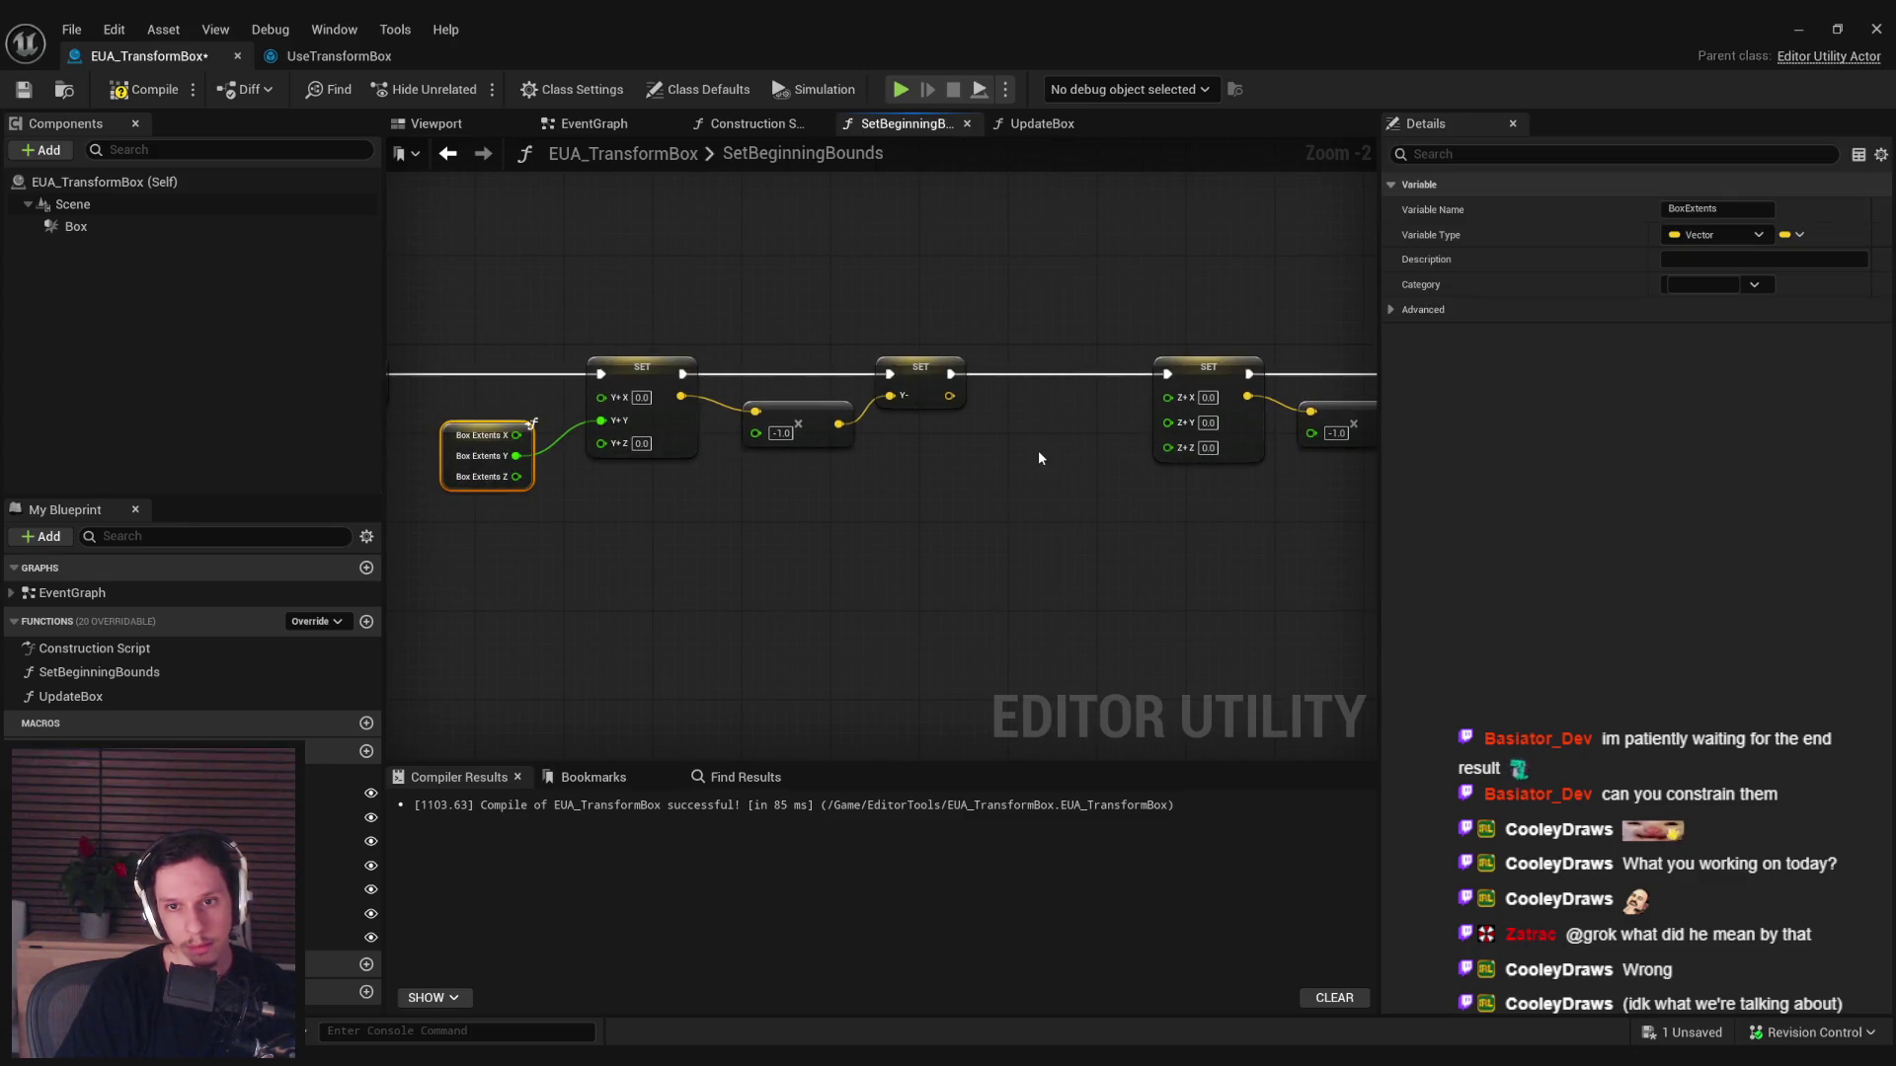
key(ctrl+c)
key(ctrl+v)
mouse_move(1104, 465)
mouse_down()
mouse_move(1167, 446)
mouse_move(1079, 428)
mouse_up()
click(532, 346)
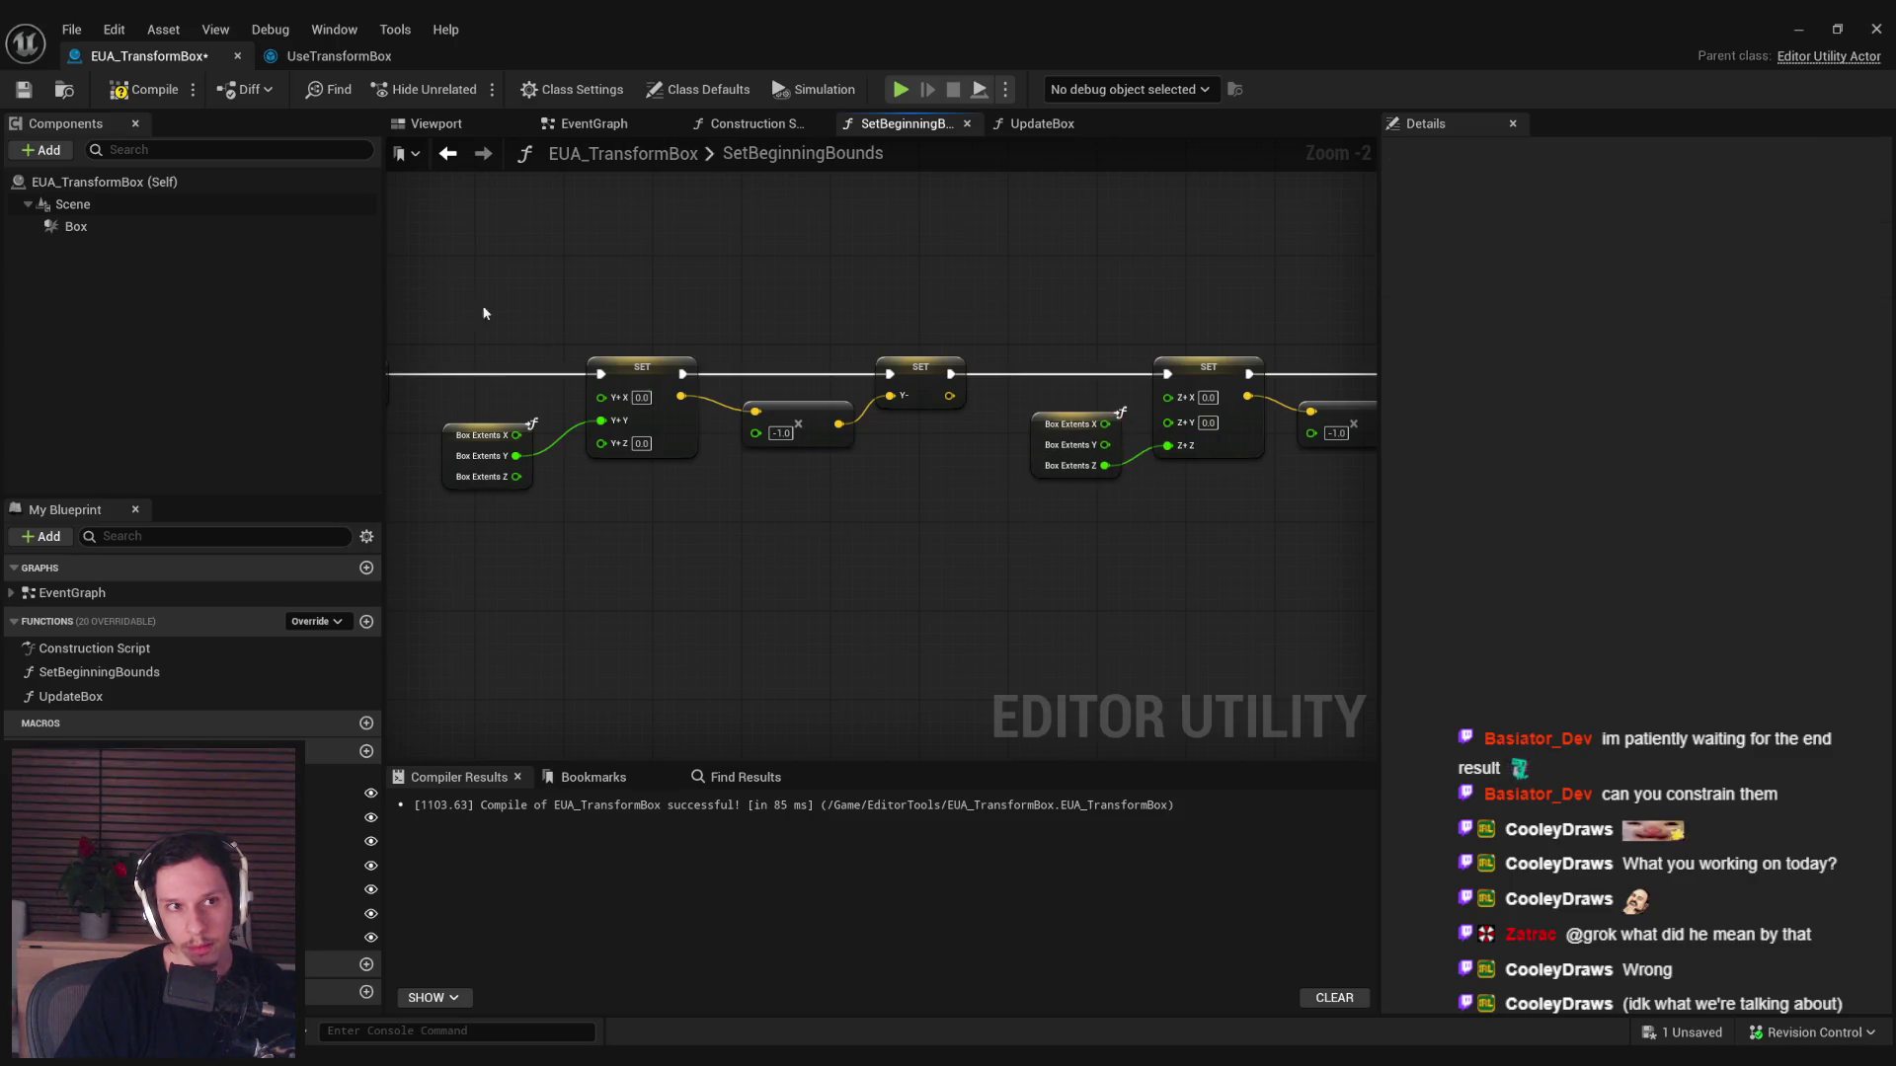
drag(1284, 346, 559, 410)
mouse_move(71, 697)
mouse_down()
mouse_move(390, 637)
mouse_move(856, 405)
mouse_move(790, 442)
mouse_up()
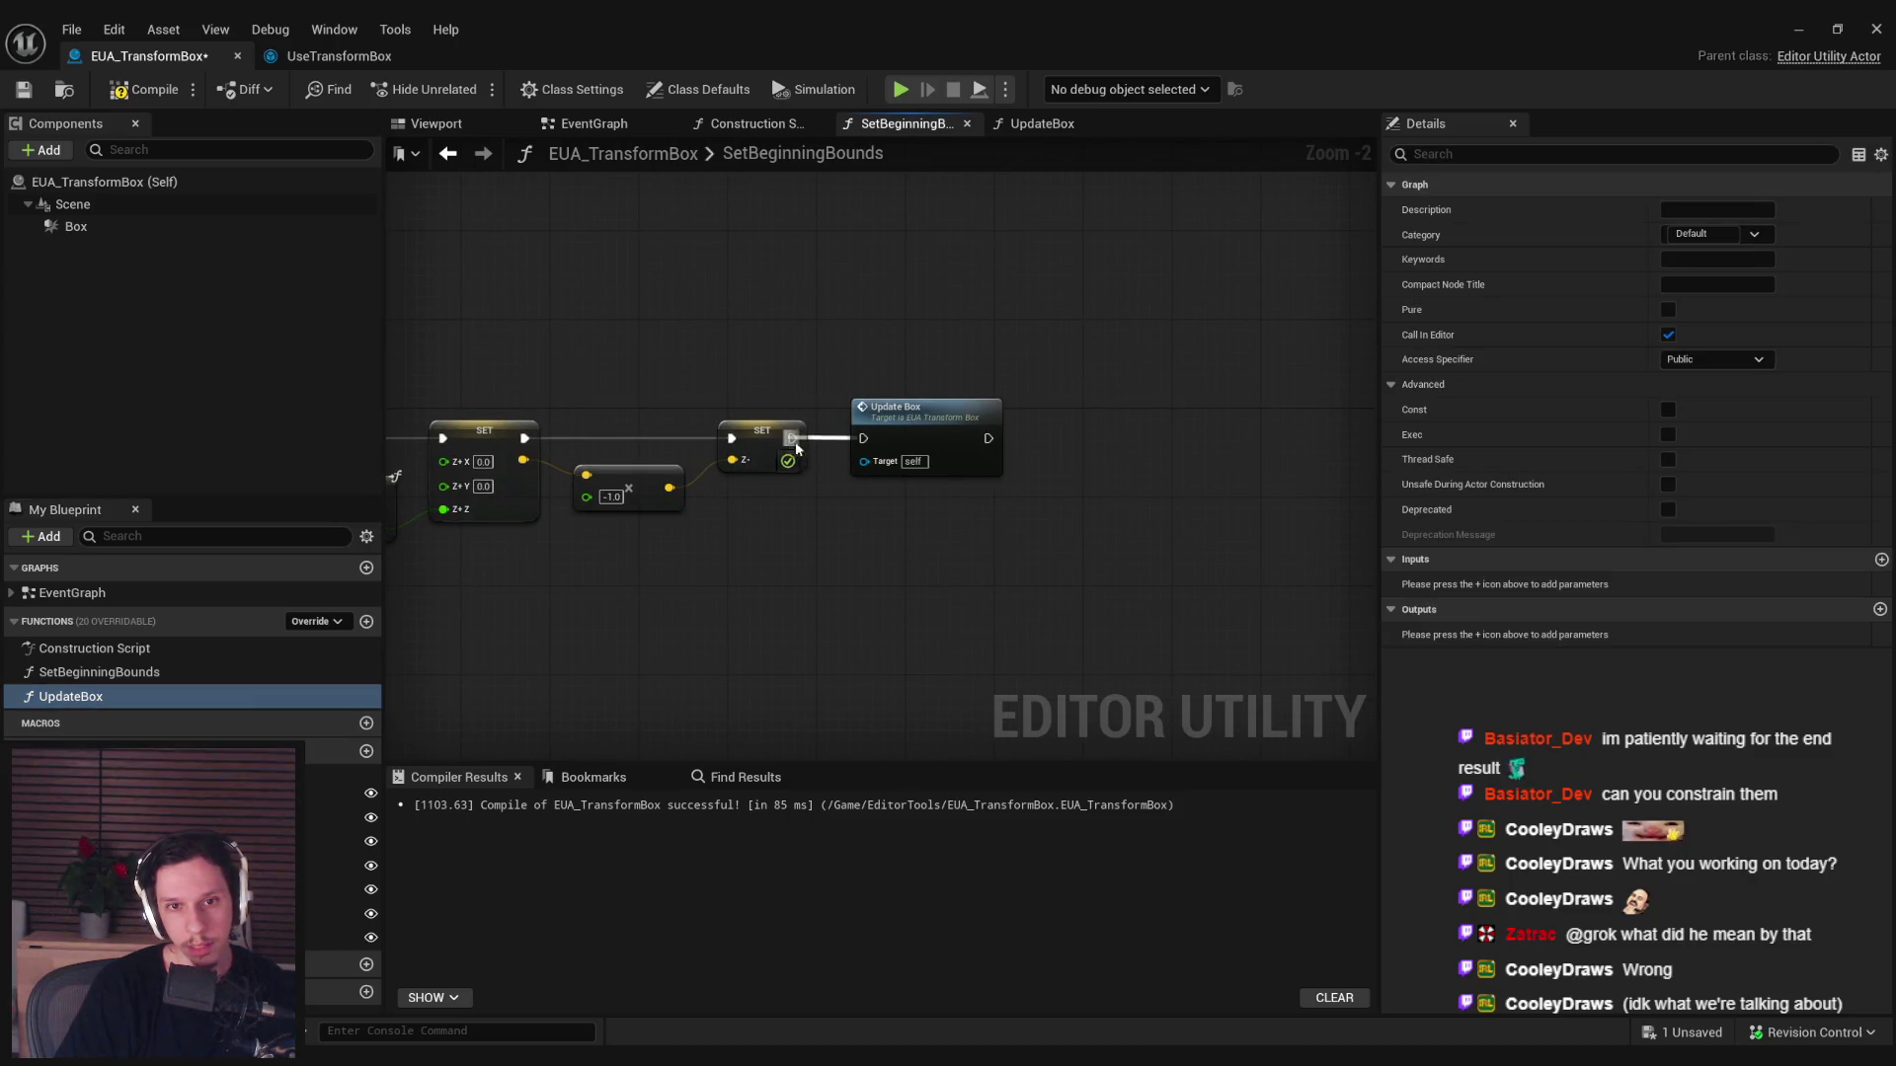
Save the blueprint and run the scripted transform box action on the catwalk in the level.
click(29, 90)
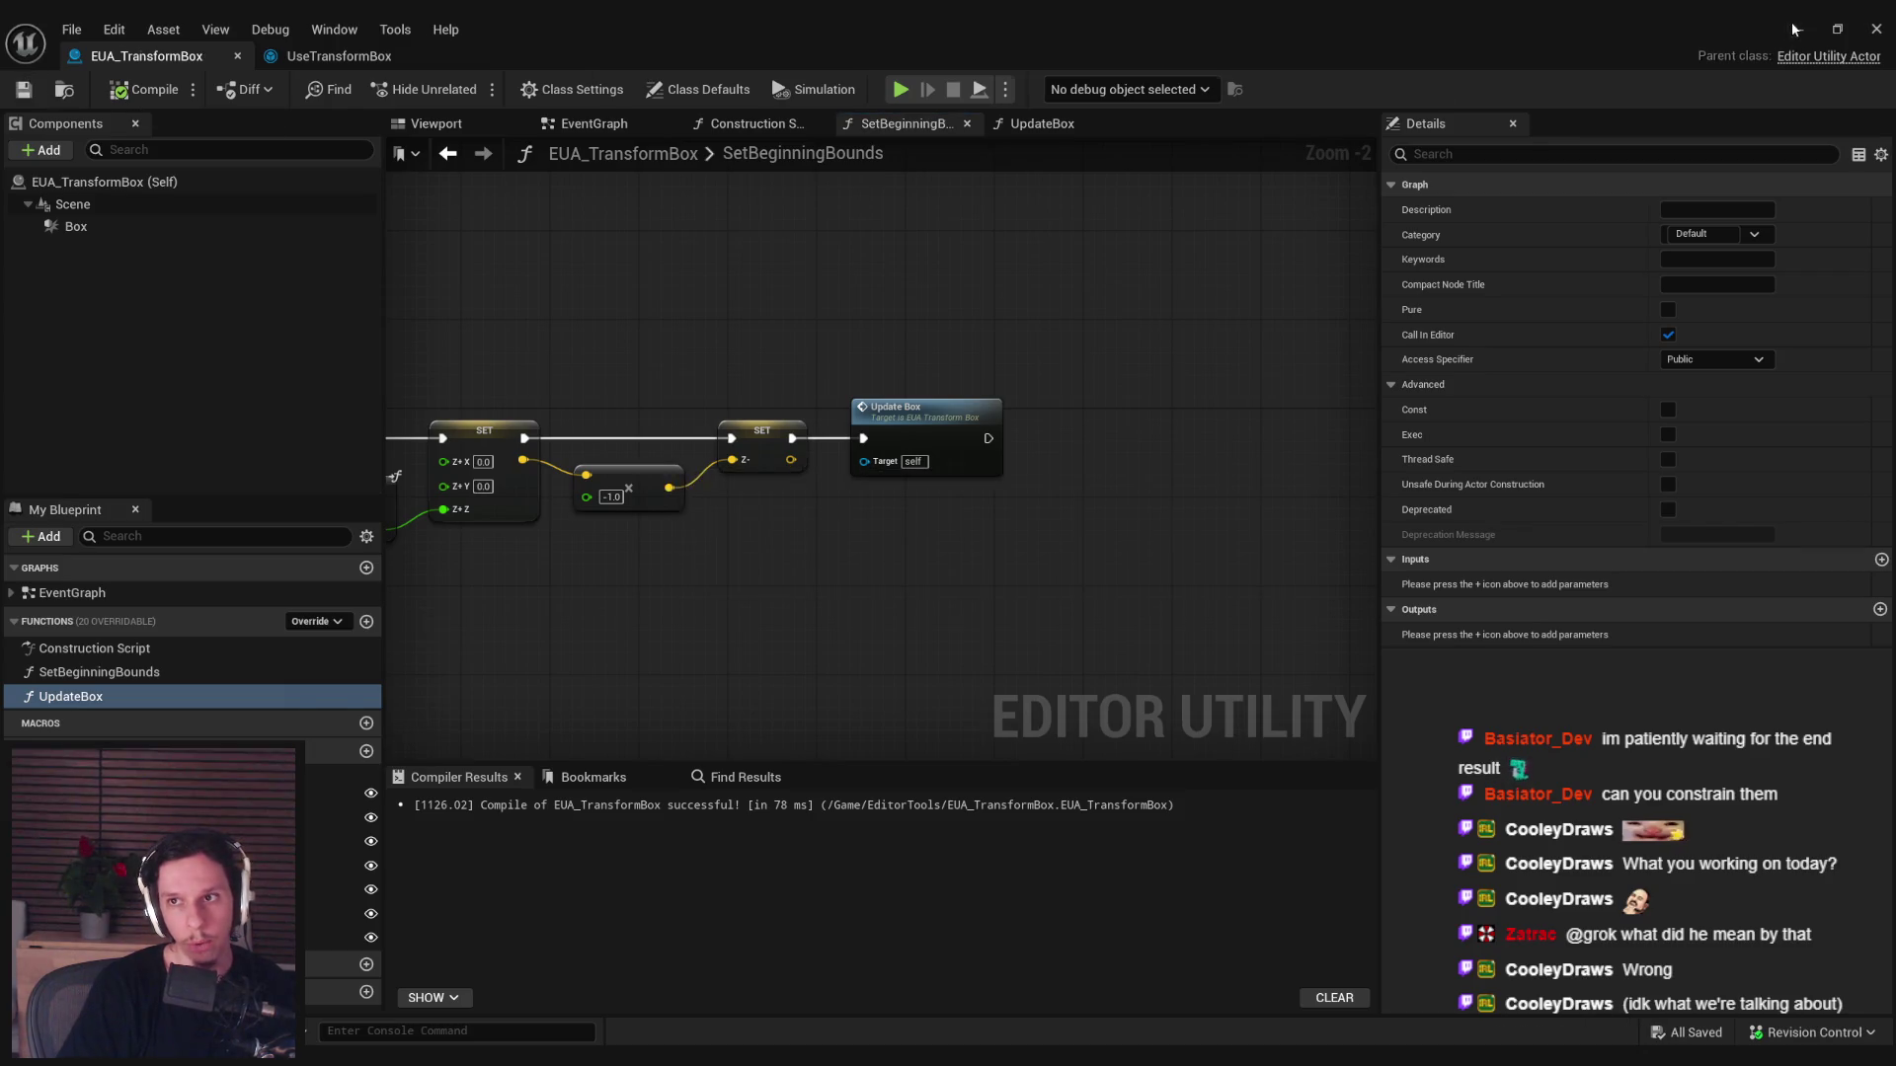
key(alt+Tab)
right_click(967, 479)
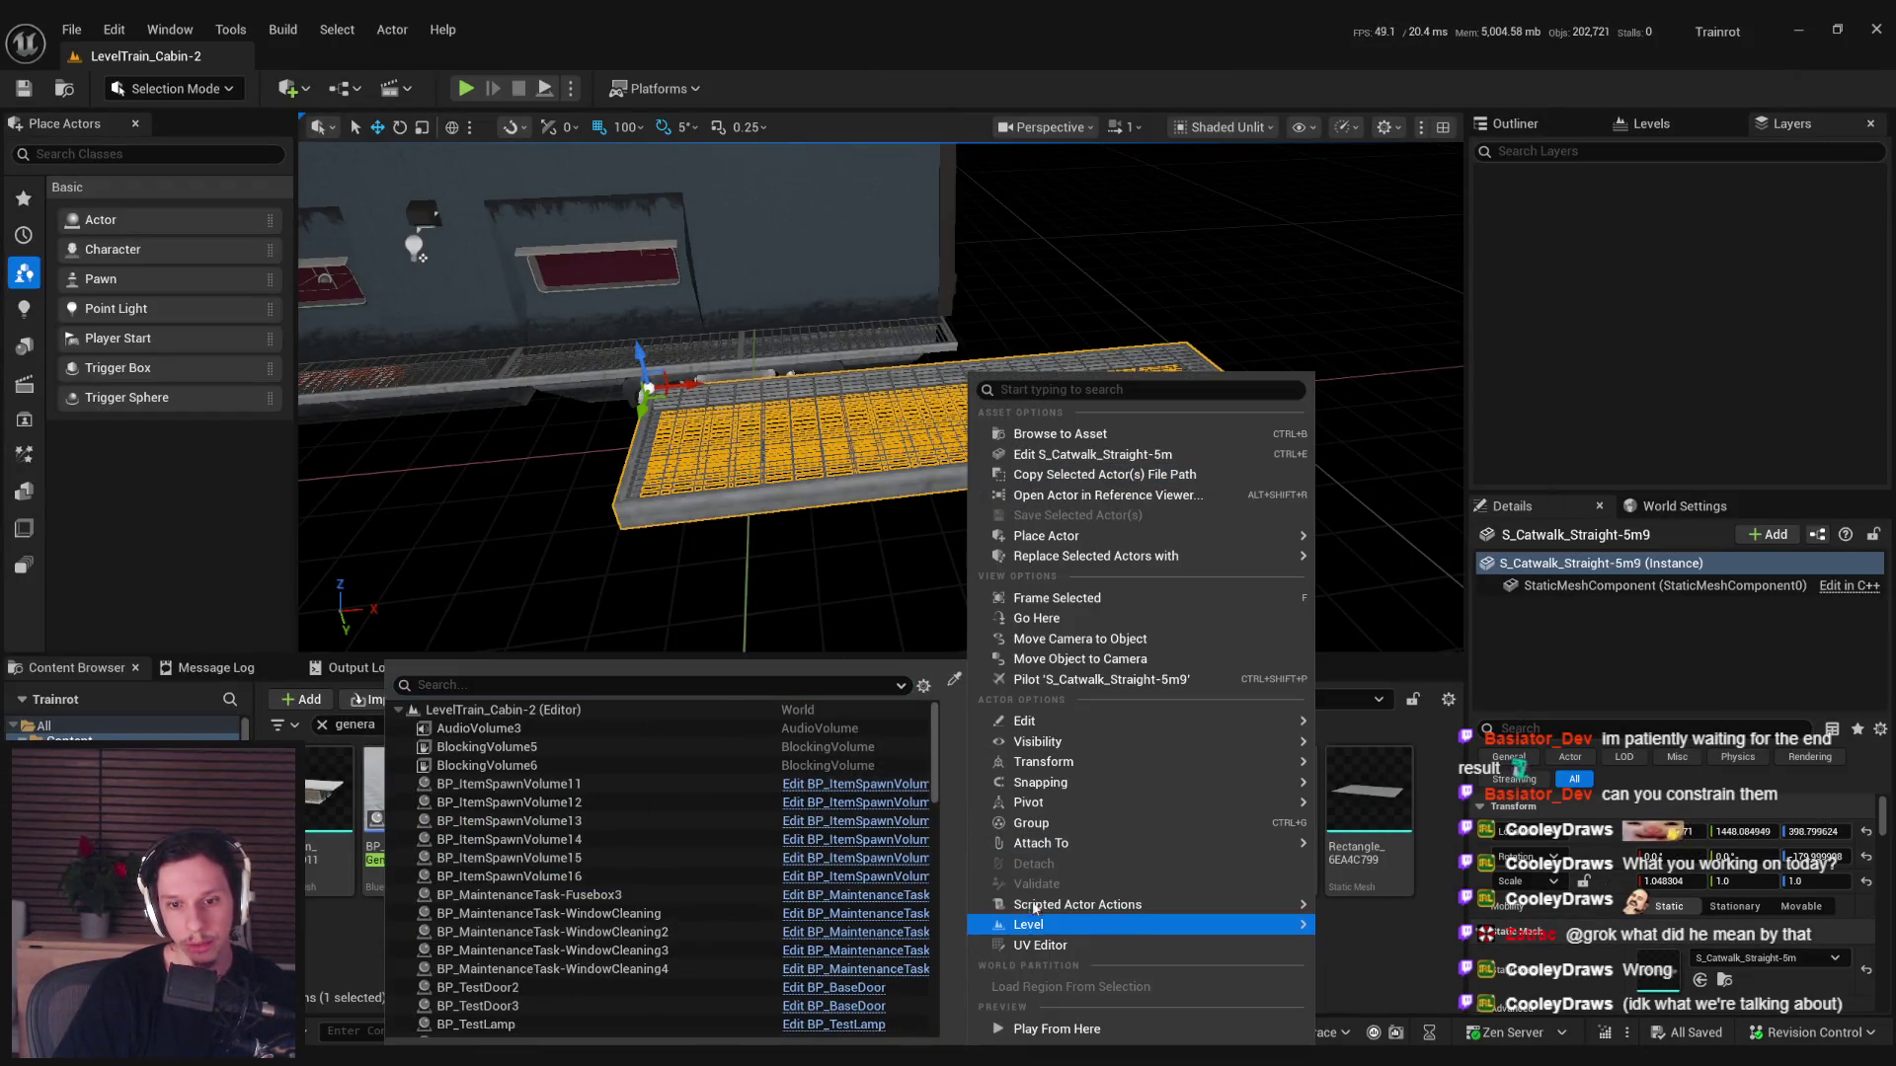
mouse_move(1294, 905)
click(1398, 917)
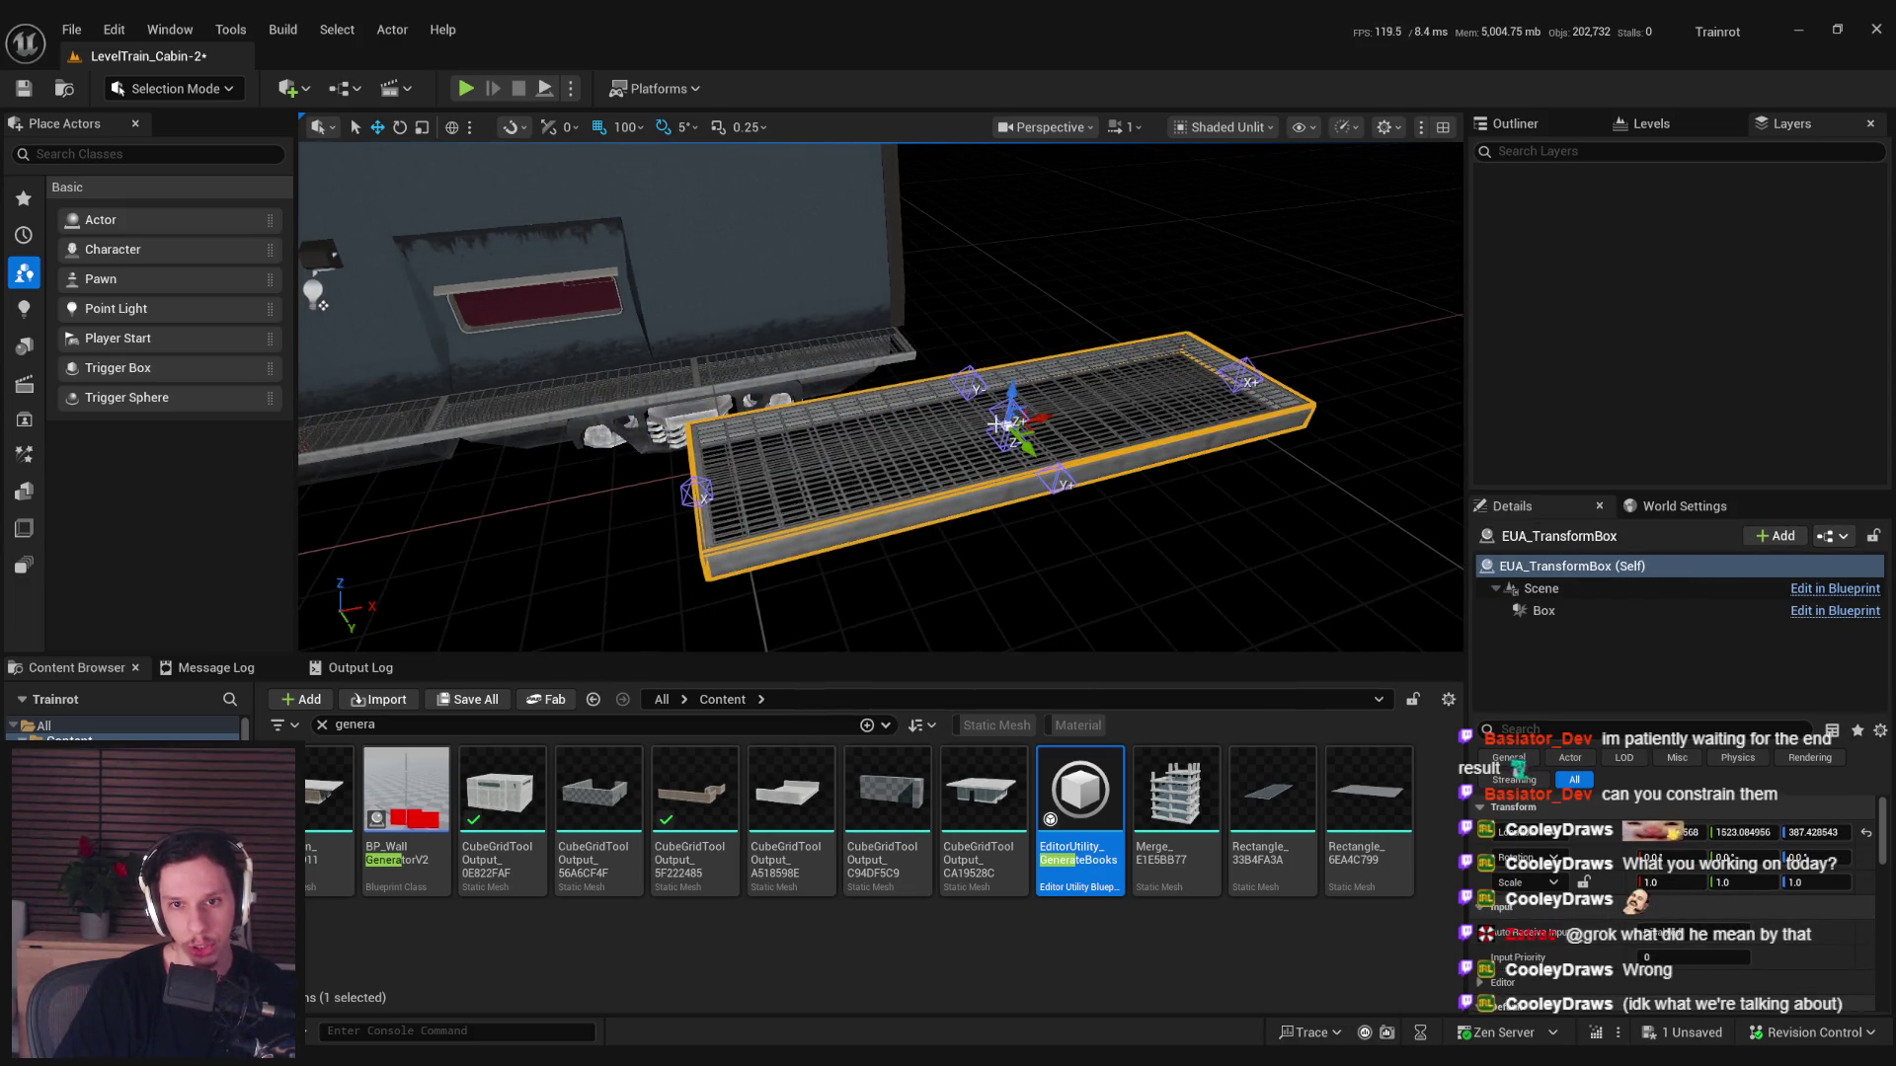
Try raising the spawned transform box, undo the move, and go back to the Blueprint editor.
mouse_move(1009, 395)
mouse_down()
mouse_move(1024, 296)
mouse_move(888, 148)
mouse_move(982, 510)
mouse_move(799, 448)
mouse_move(688, 508)
mouse_up()
key(ctrl+z)
click(800, 448)
click(688, 507)
key(alt+Tab)
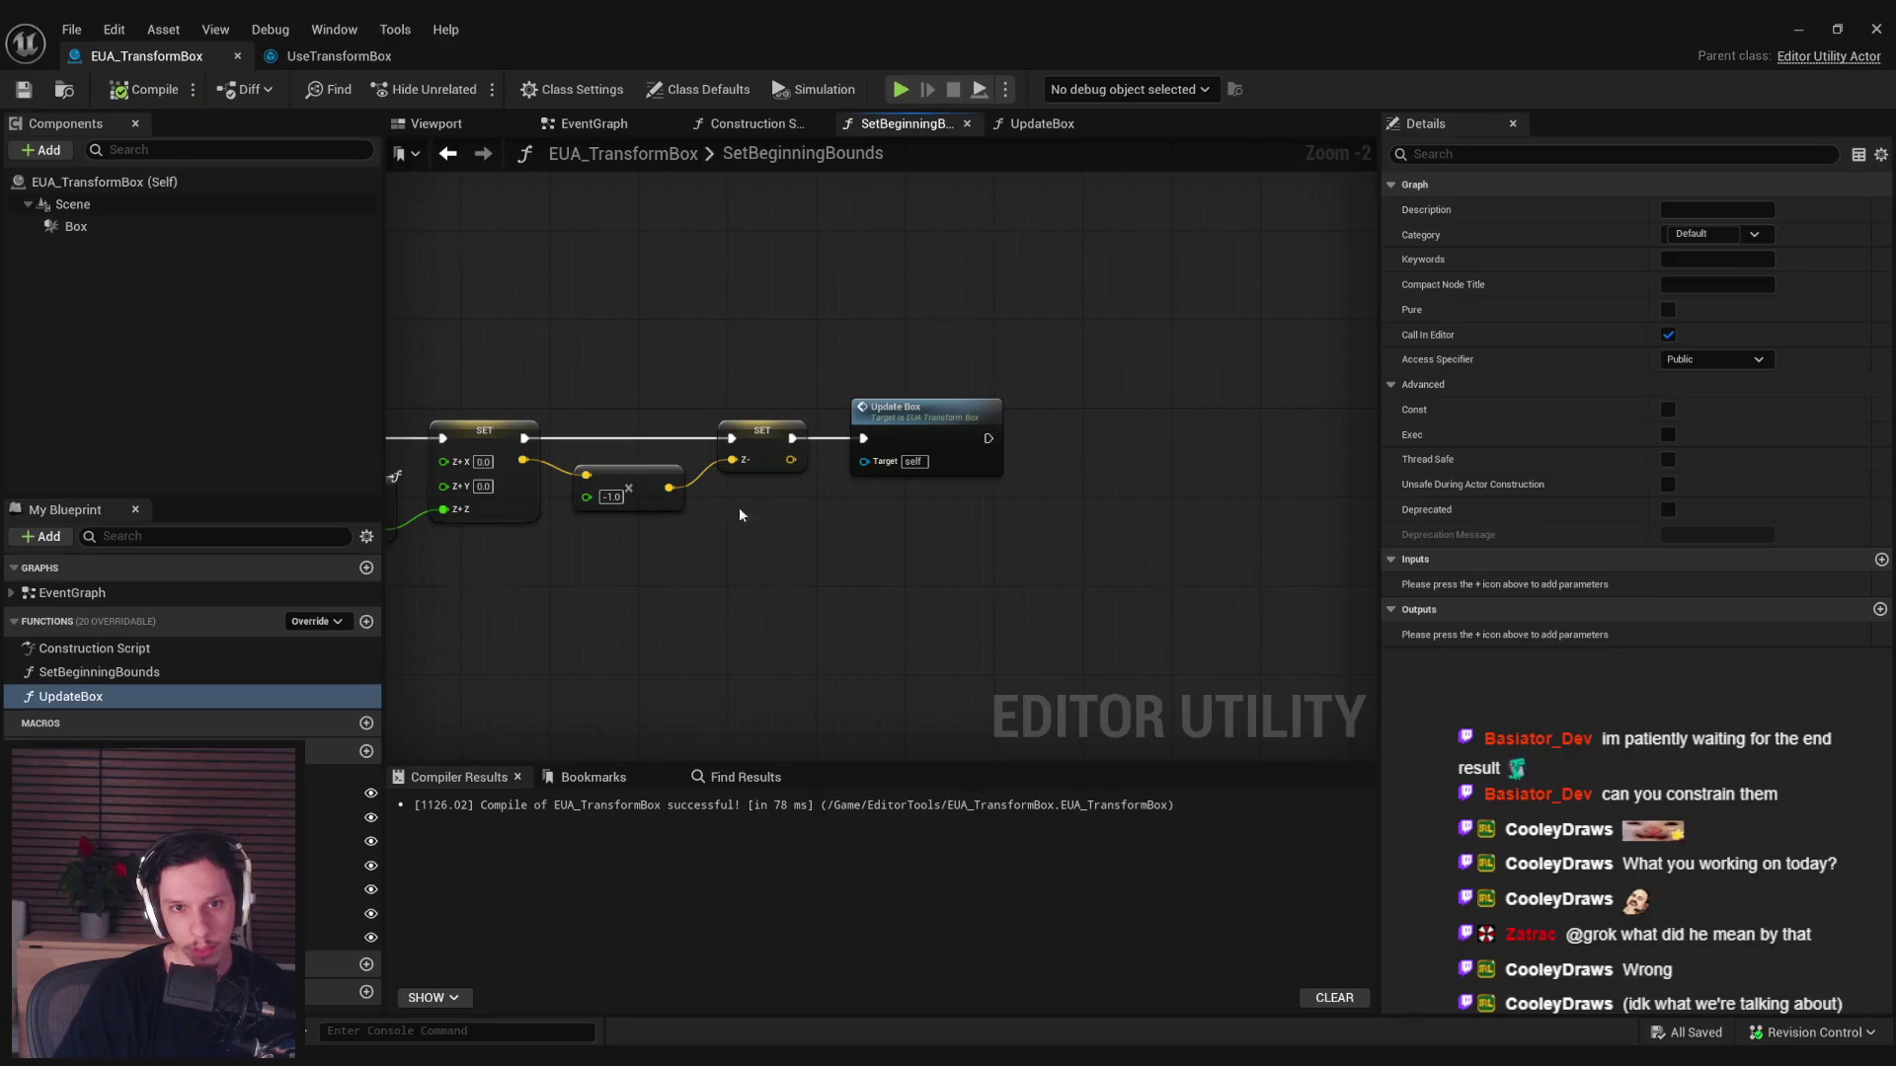
Compile, add an Update Box call to the Construction Script, and save the blueprint.
click(73, 227)
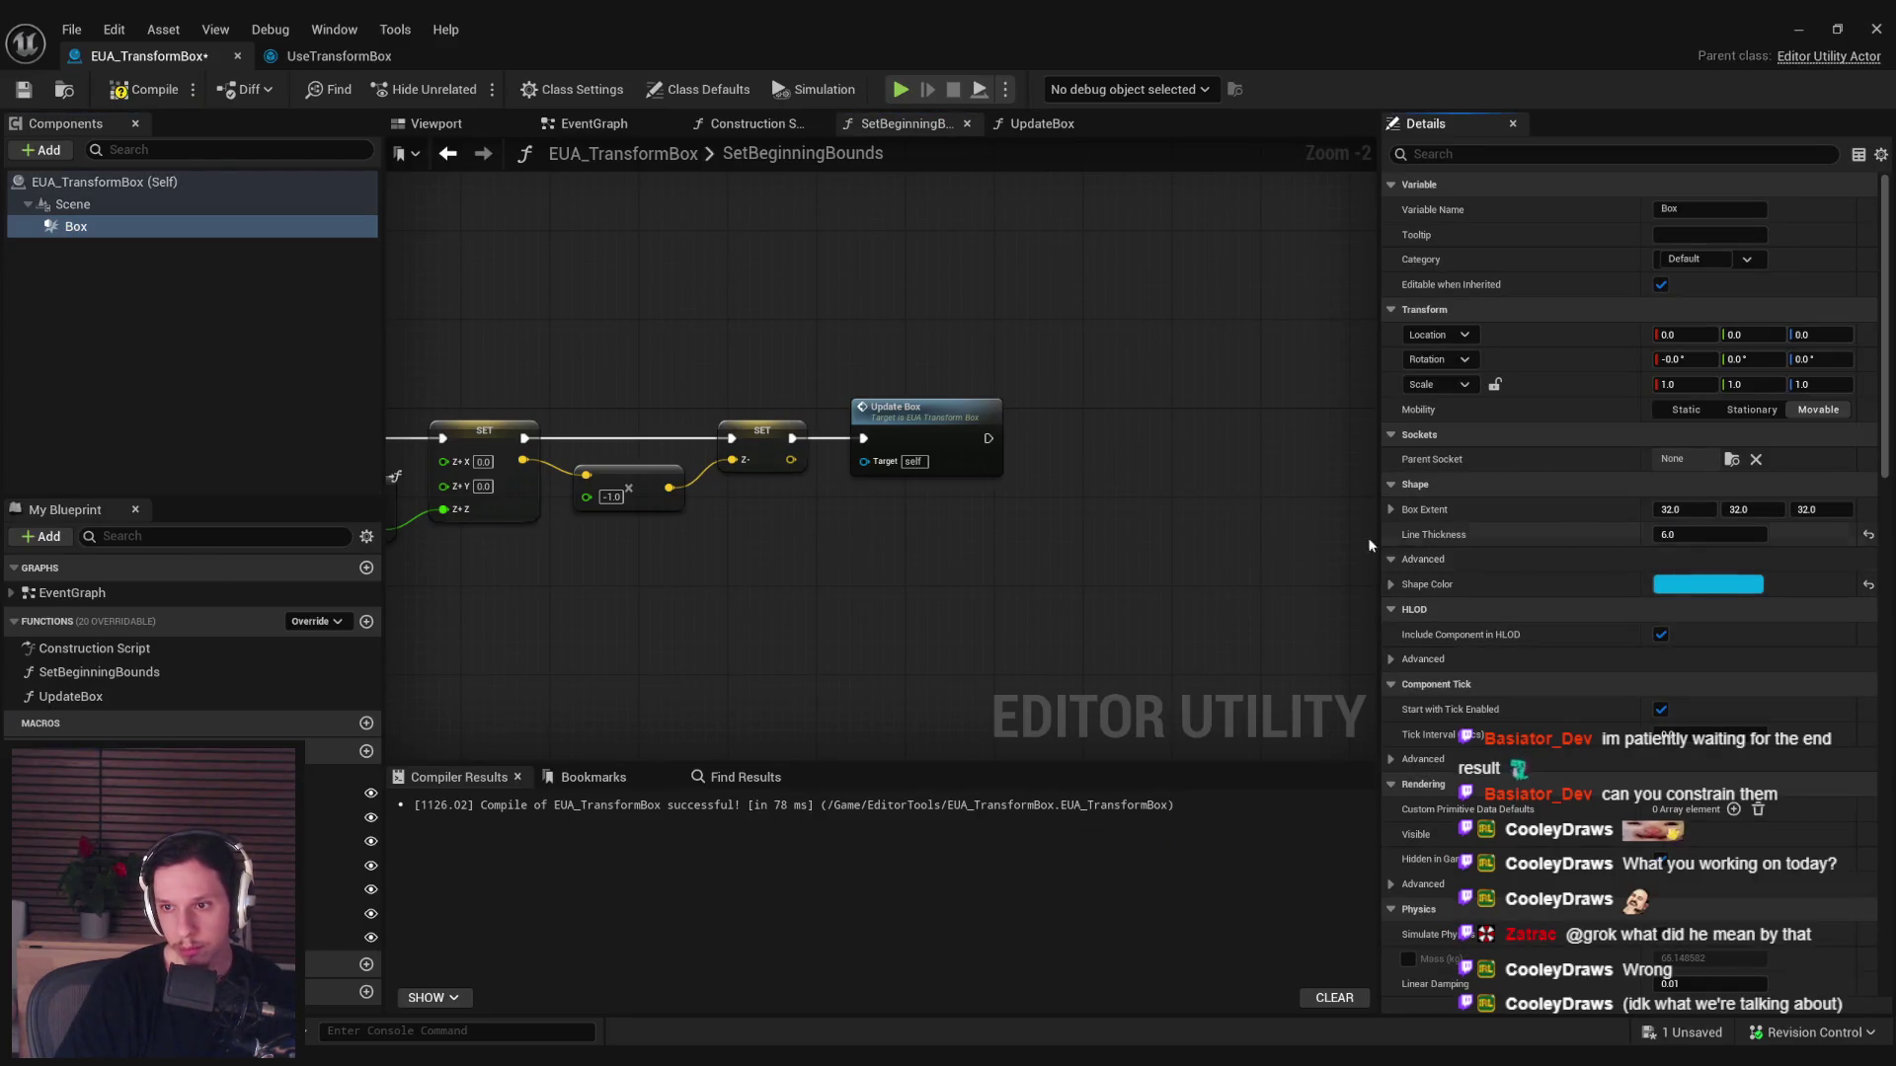
click(117, 92)
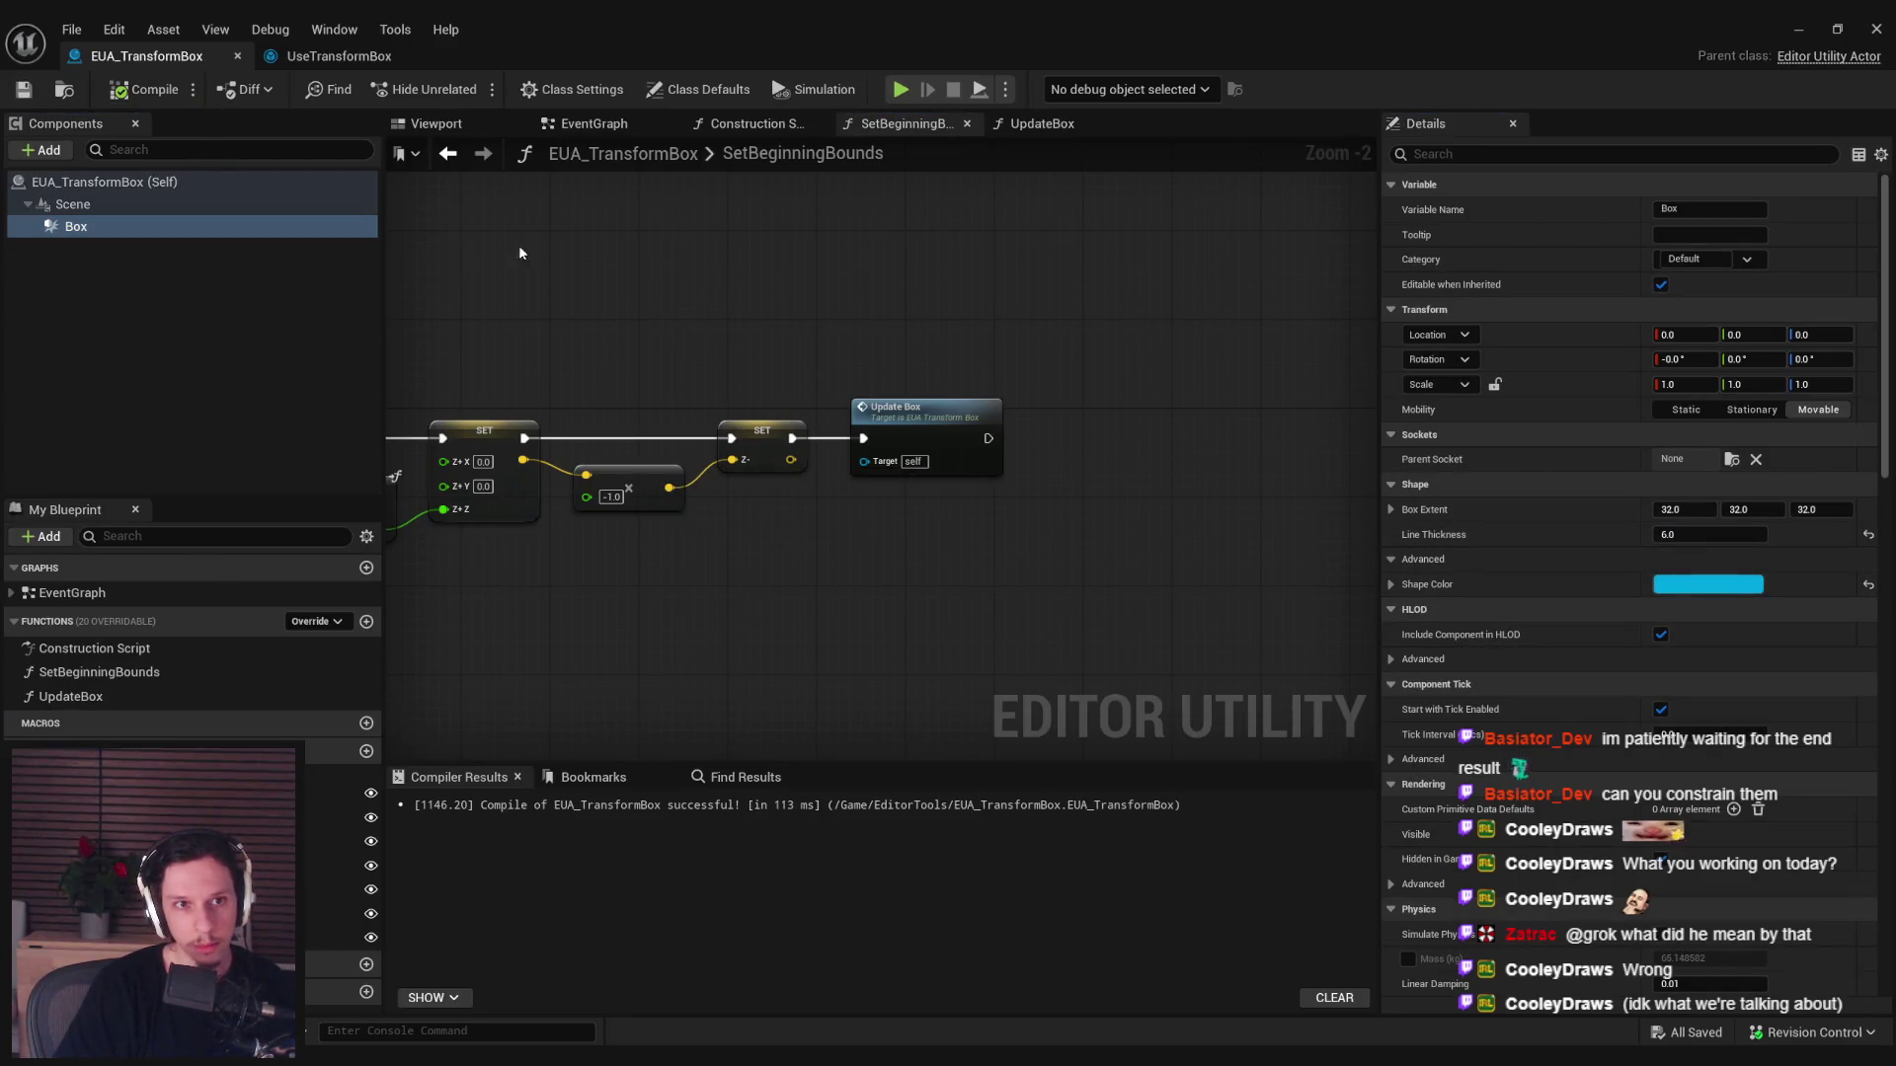
click(751, 123)
mouse_move(81, 698)
mouse_down()
mouse_move(557, 357)
mouse_move(525, 387)
mouse_up()
scroll(577, 379, up, 1)
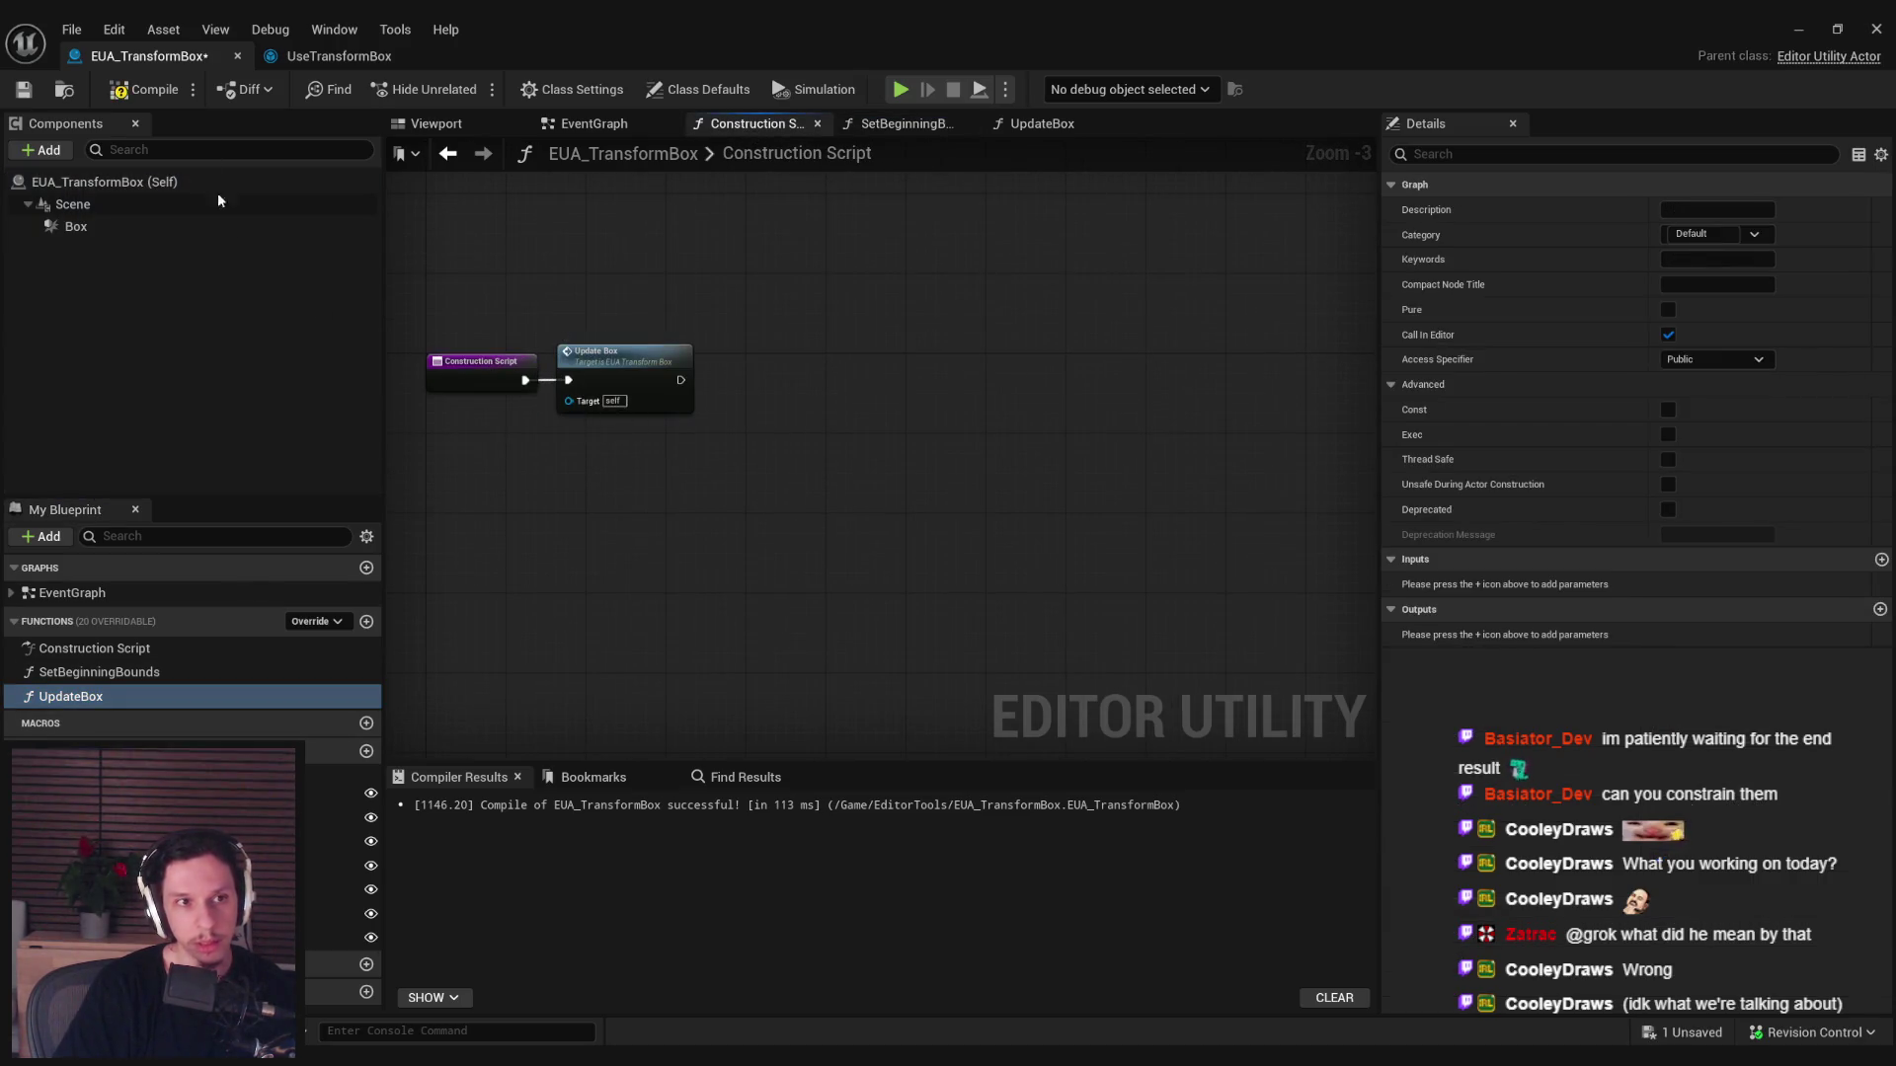
click(23, 89)
click(1798, 29)
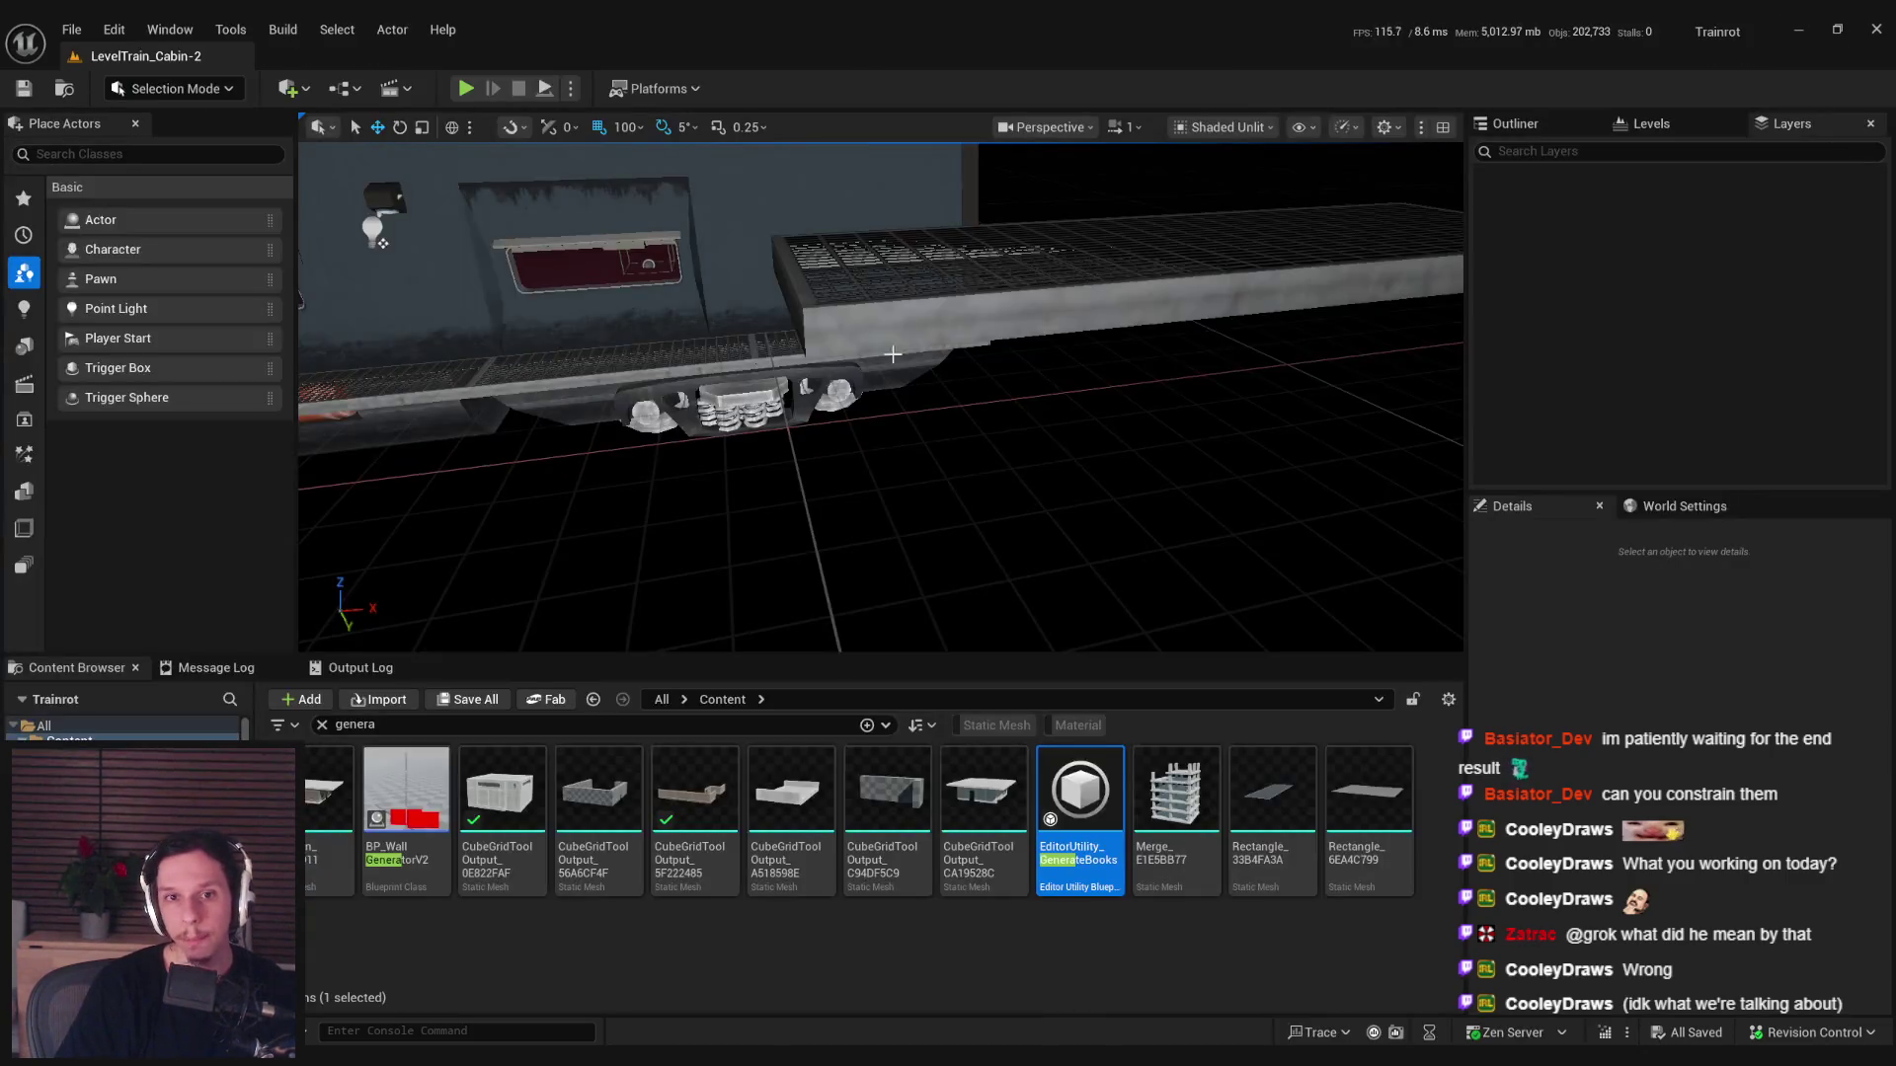
Frame the catwalk and run Scripted Actor Actions > Use Transform Box on it.
click(889, 352)
key(f)
right_click(1009, 375)
mouse_move(1079, 843)
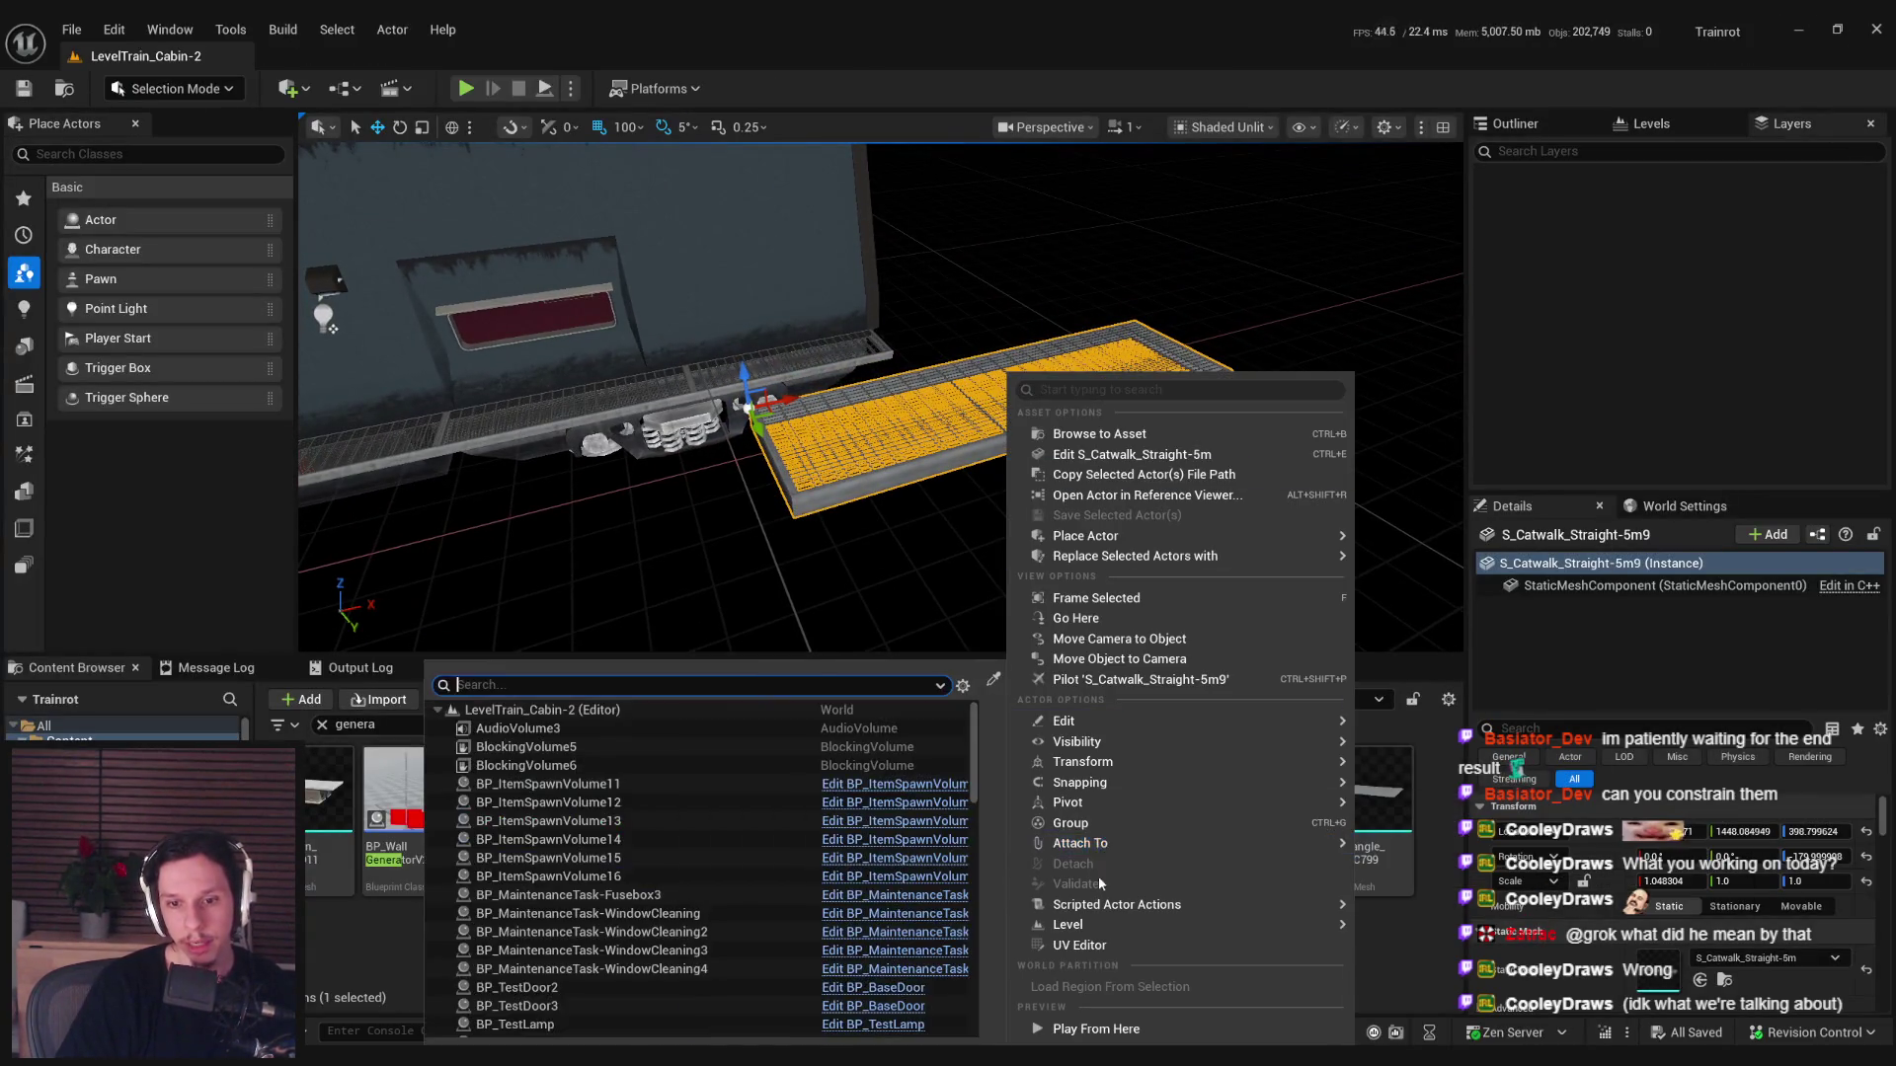
mouse_move(1101, 904)
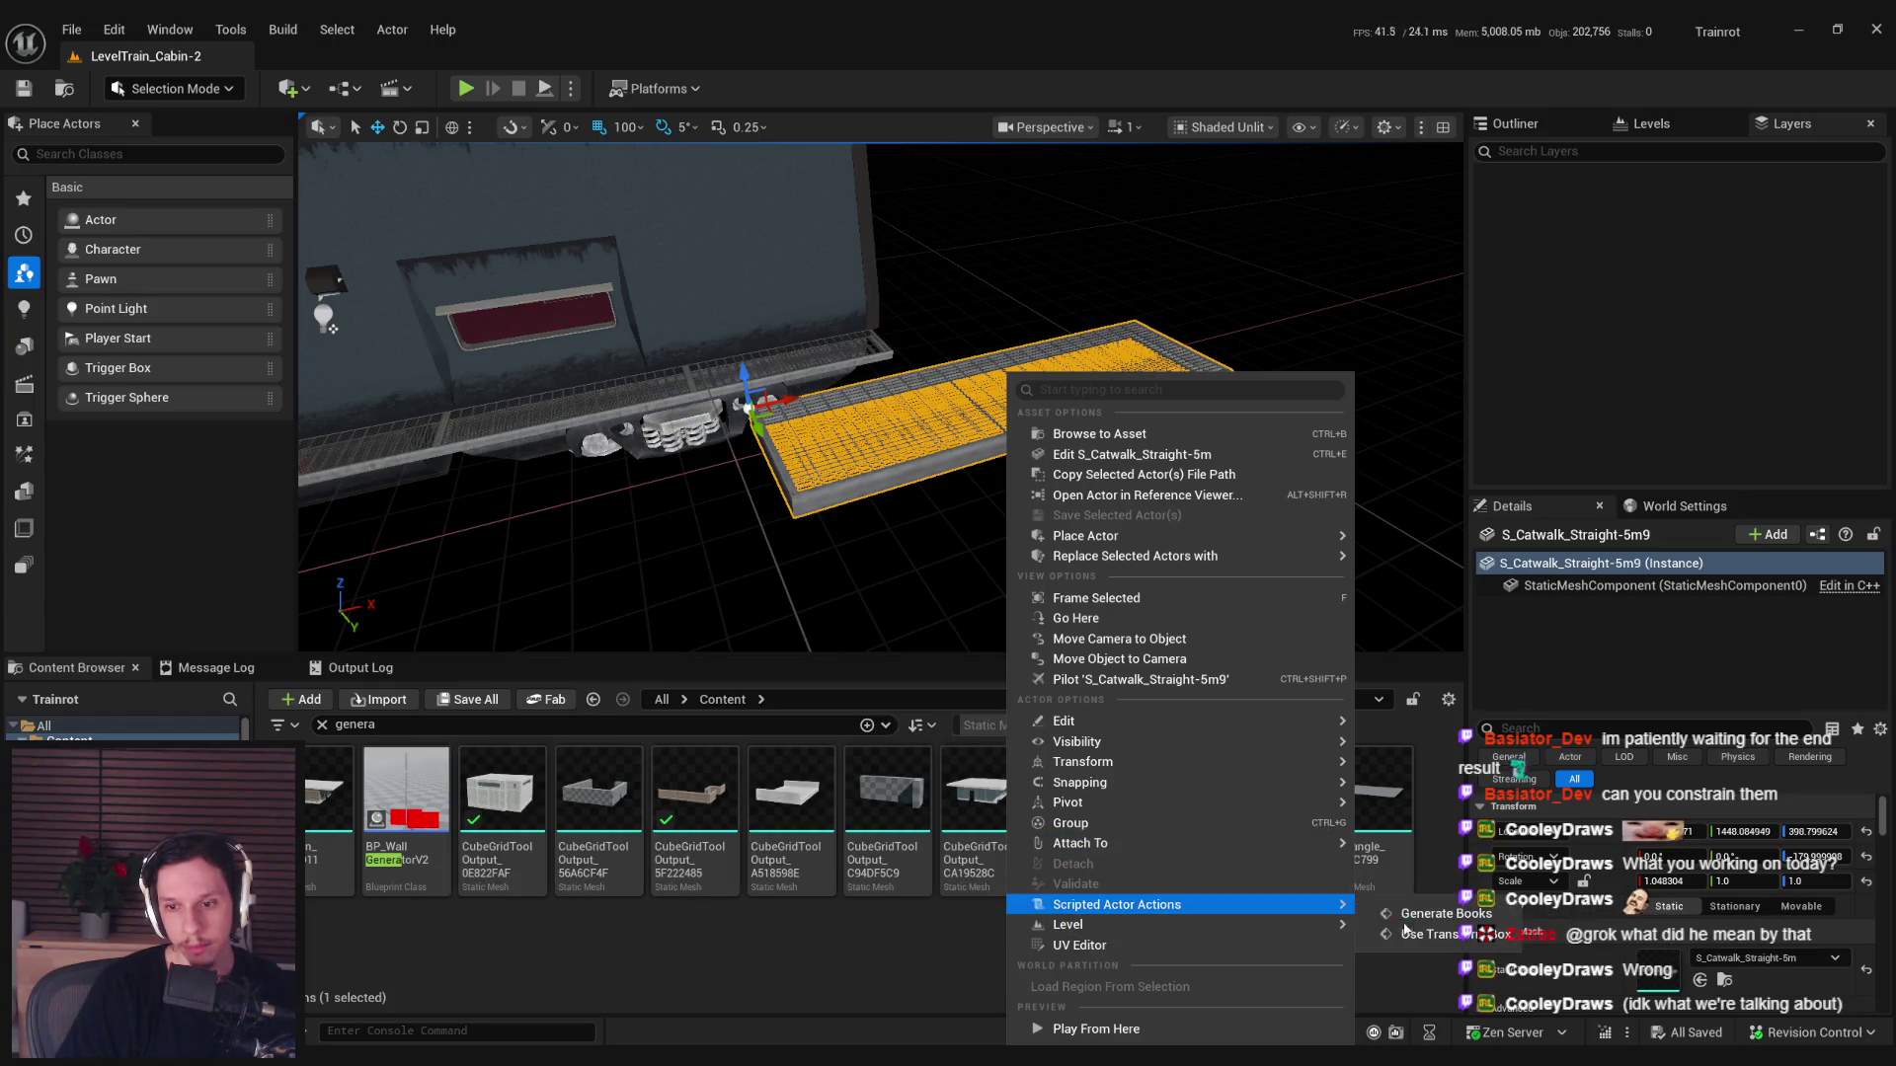
click(1445, 913)
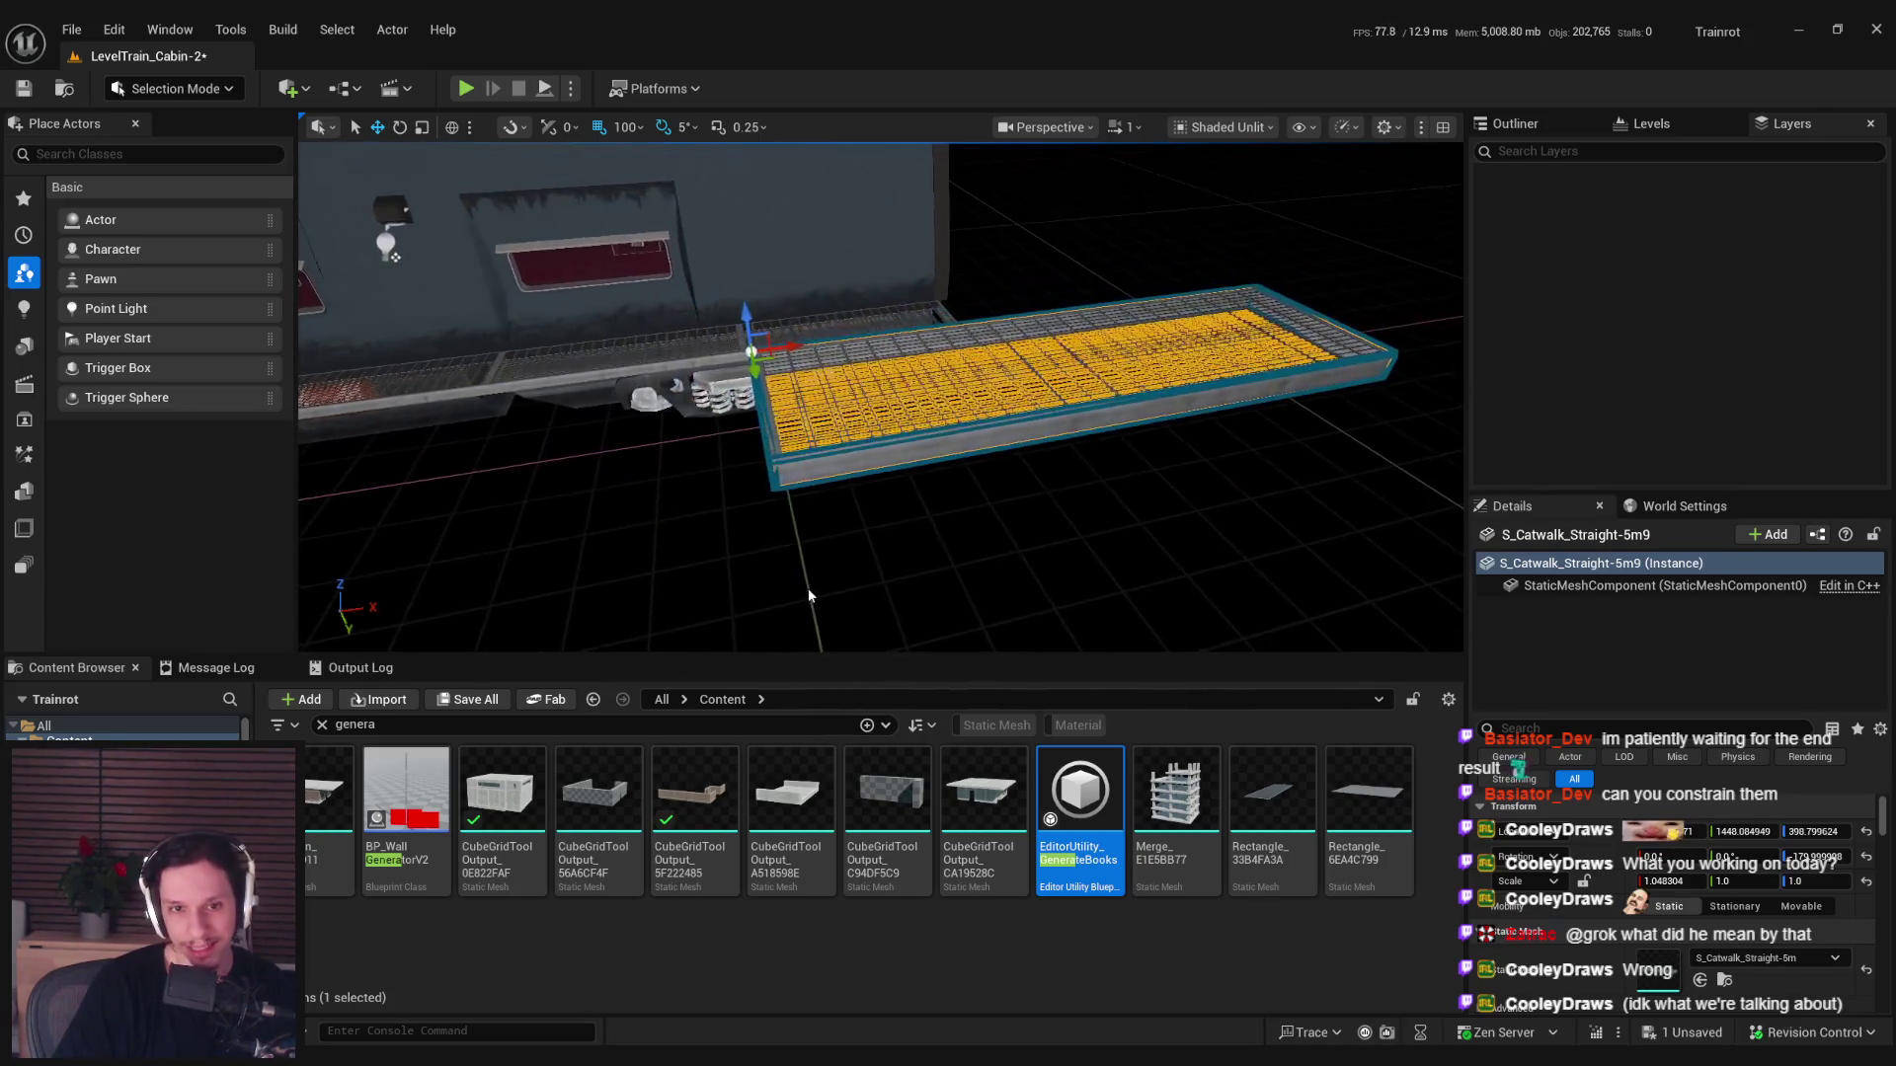
Stretch the box's X- end past the train, pull it back to the grating, then grab the X+ and Z+ handles.
click(768, 490)
click(768, 409)
mouse_move(795, 406)
mouse_down()
mouse_move(469, 447)
mouse_move(642, 438)
mouse_move(550, 462)
mouse_up()
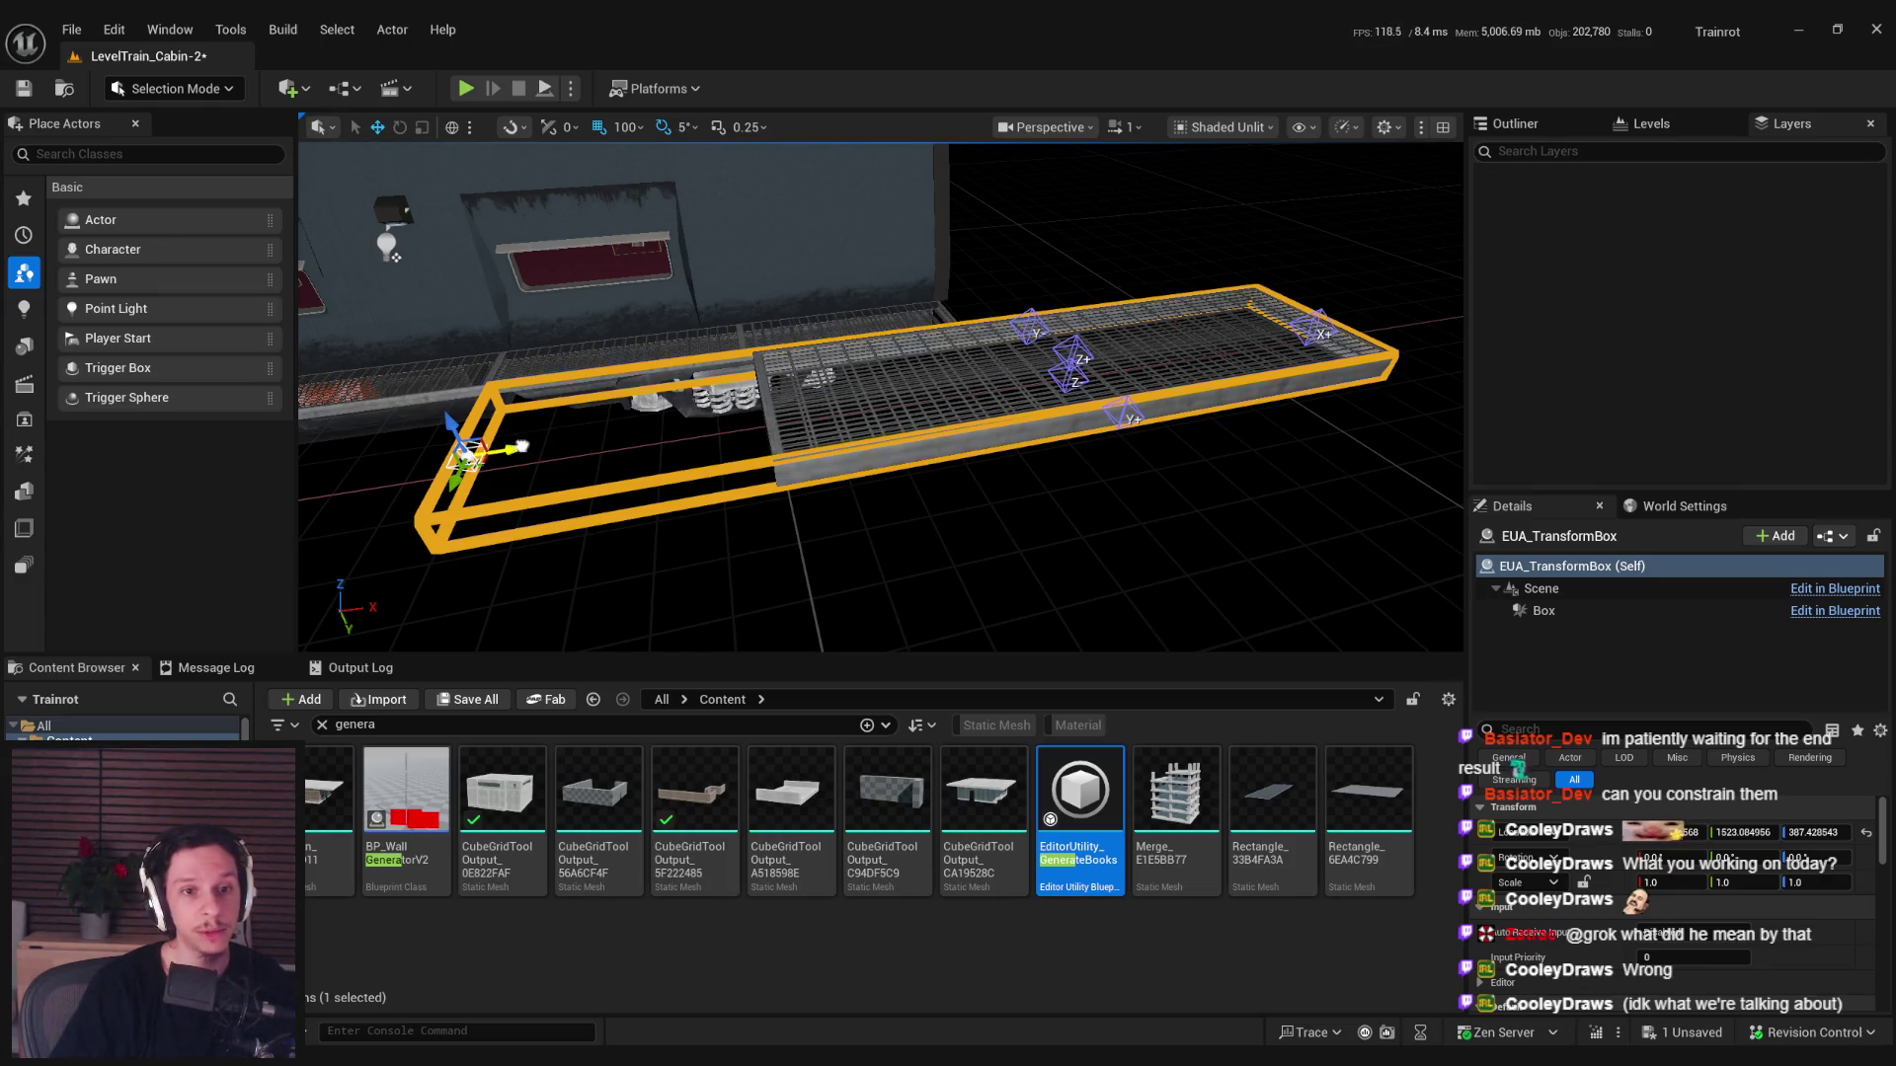
drag(521, 444, 798, 431)
click(1323, 331)
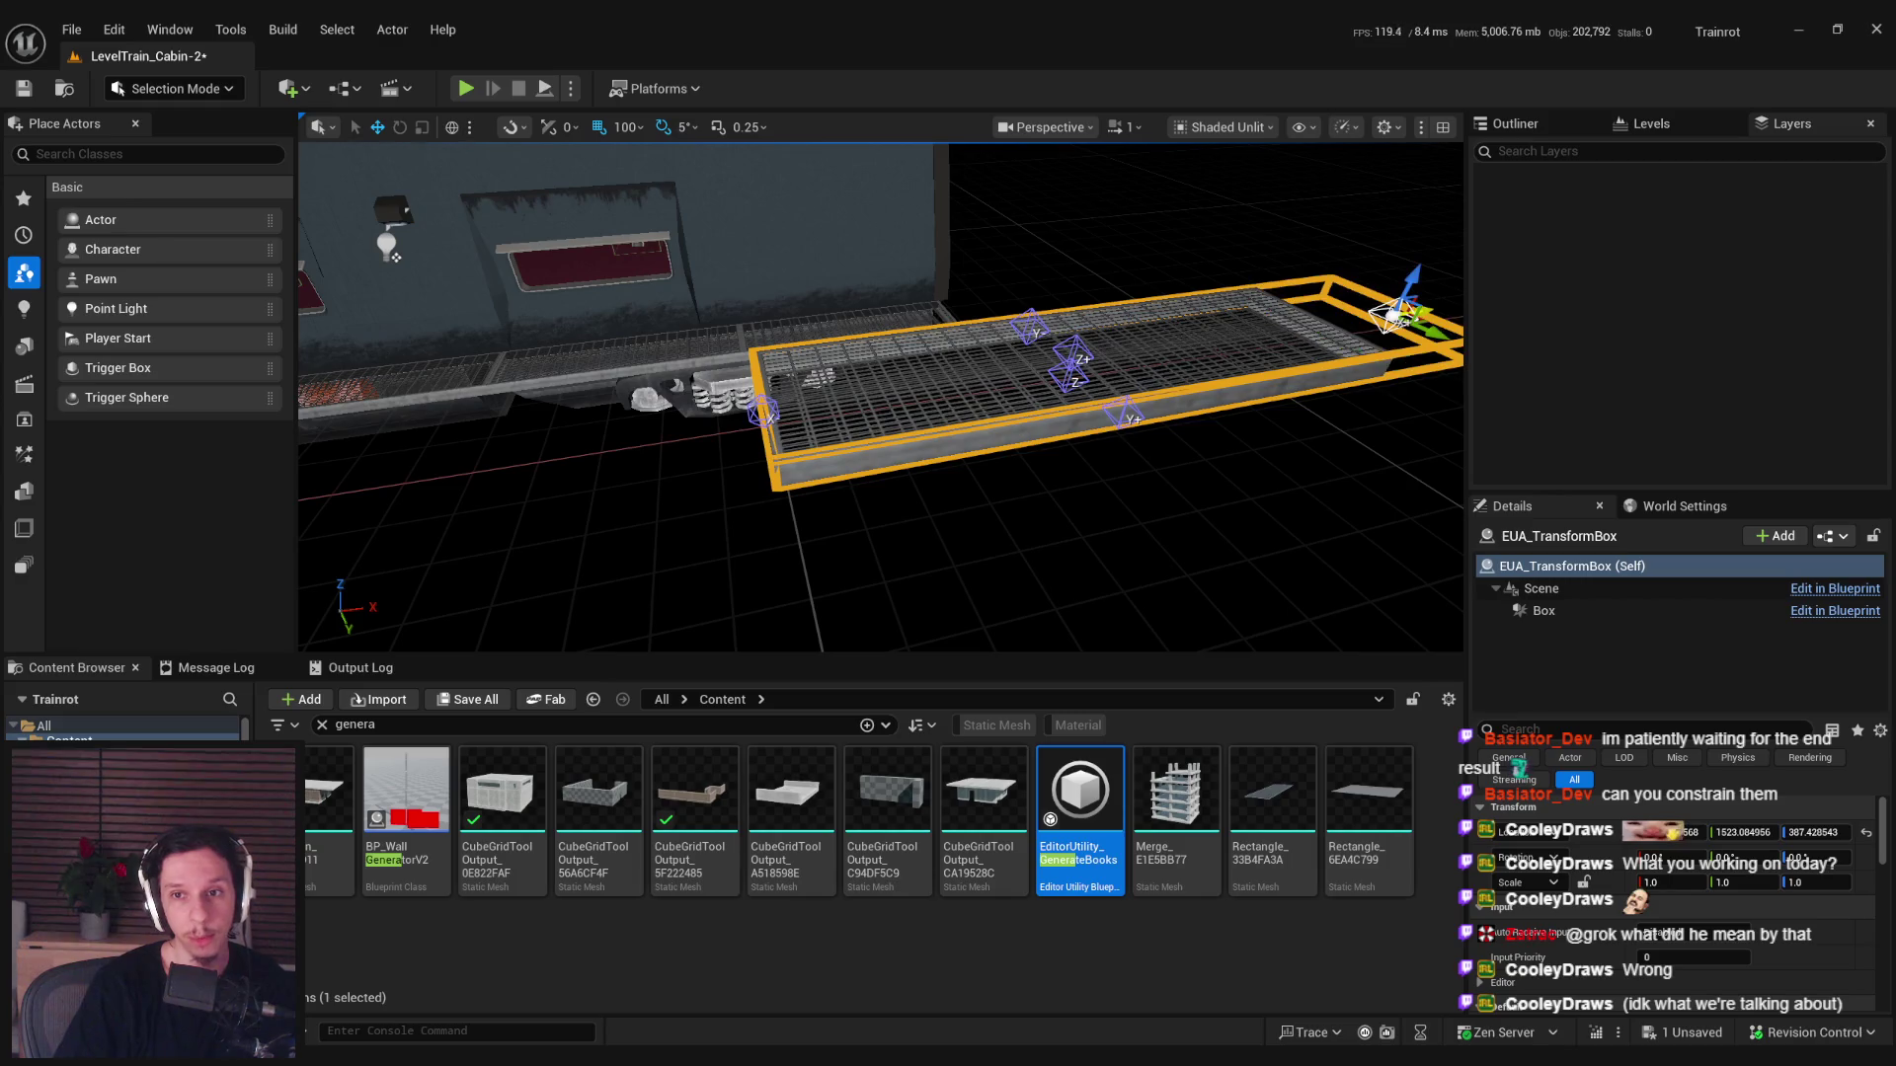
click(1081, 355)
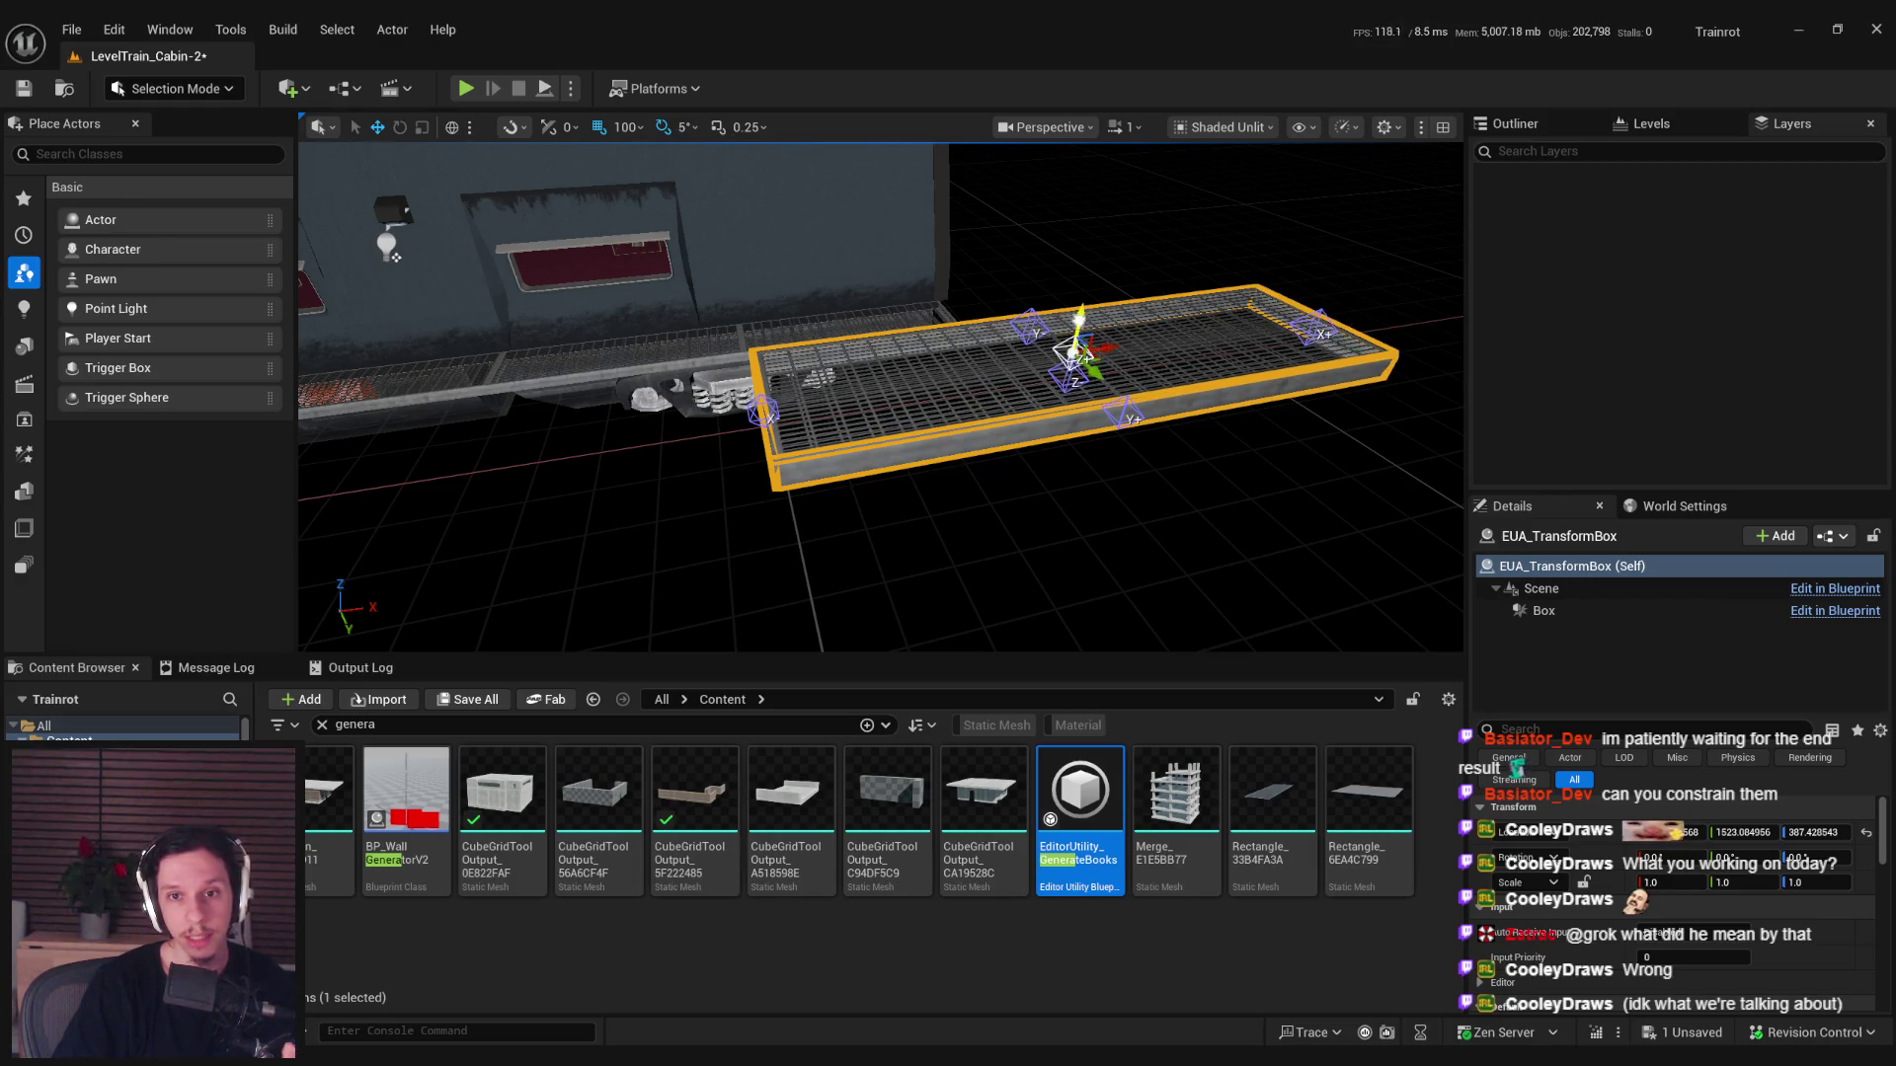
click(166, 88)
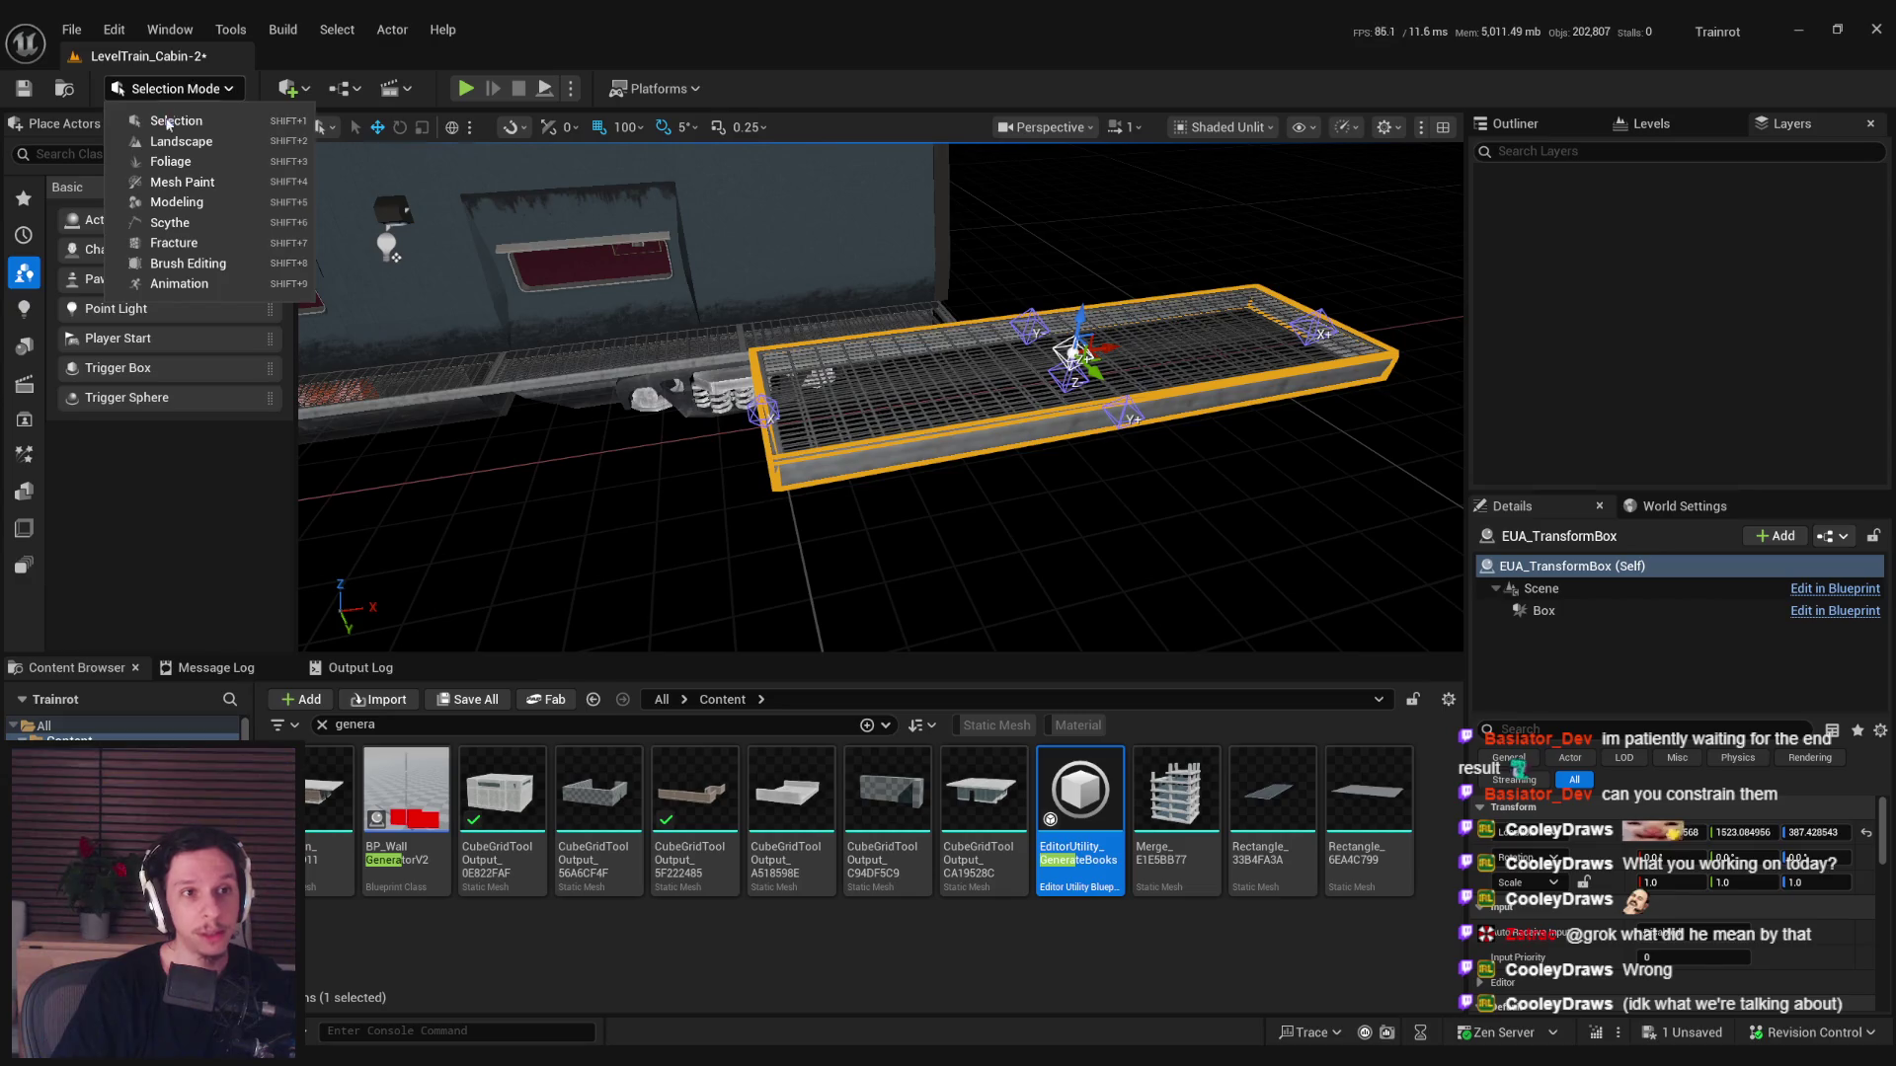
click(169, 212)
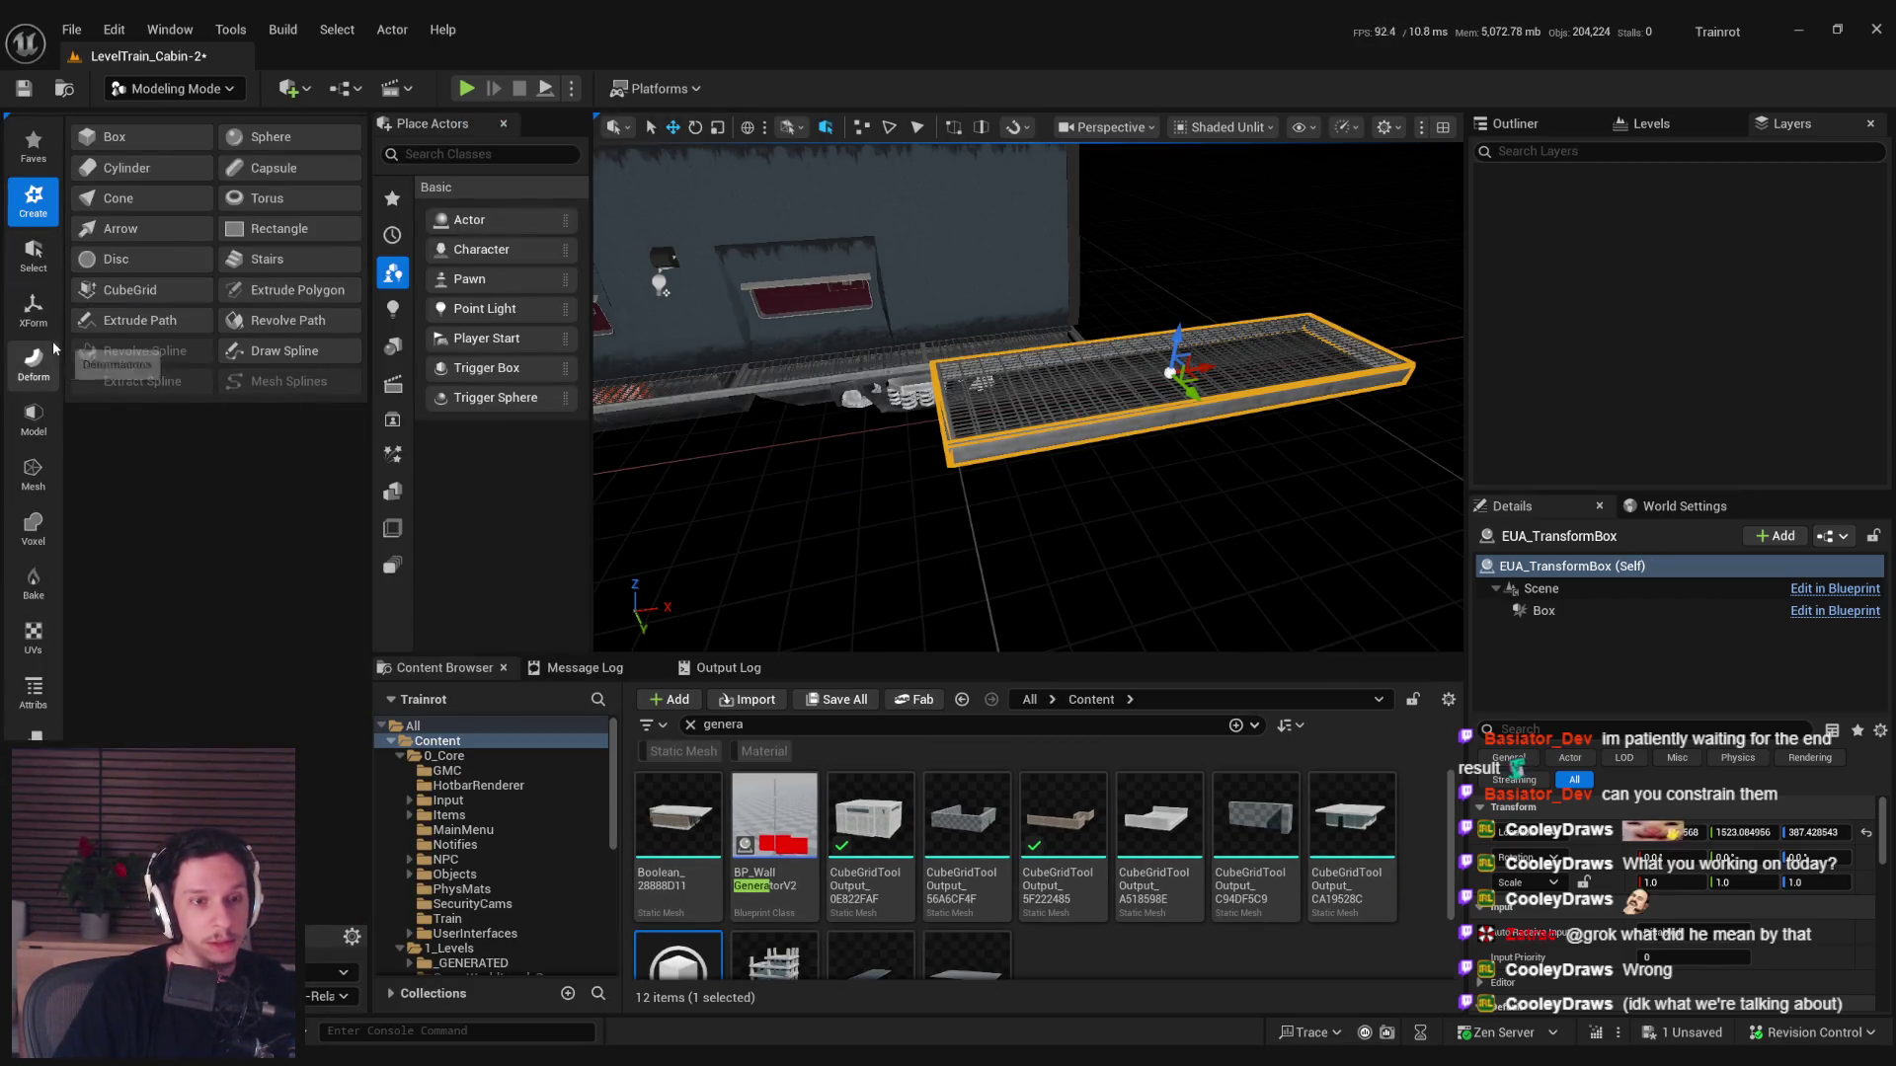
click(44, 308)
click(33, 198)
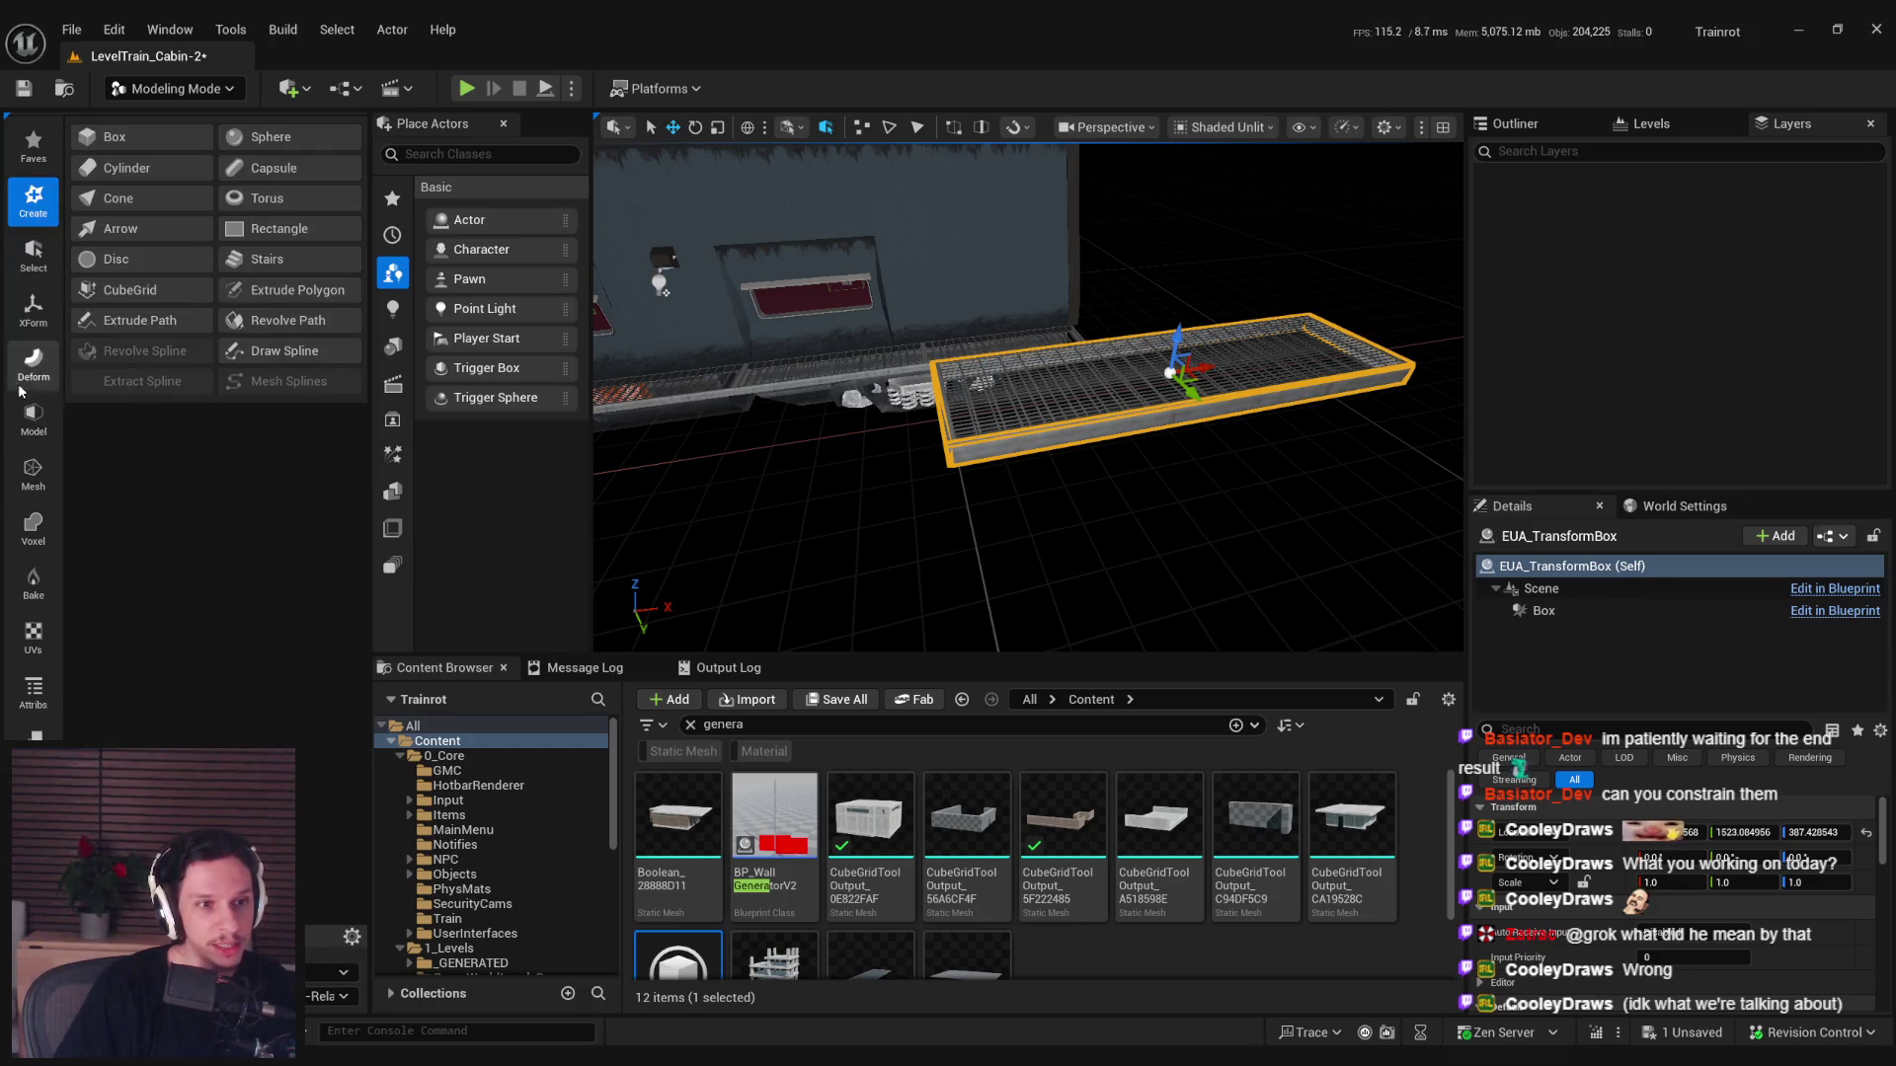
click(34, 415)
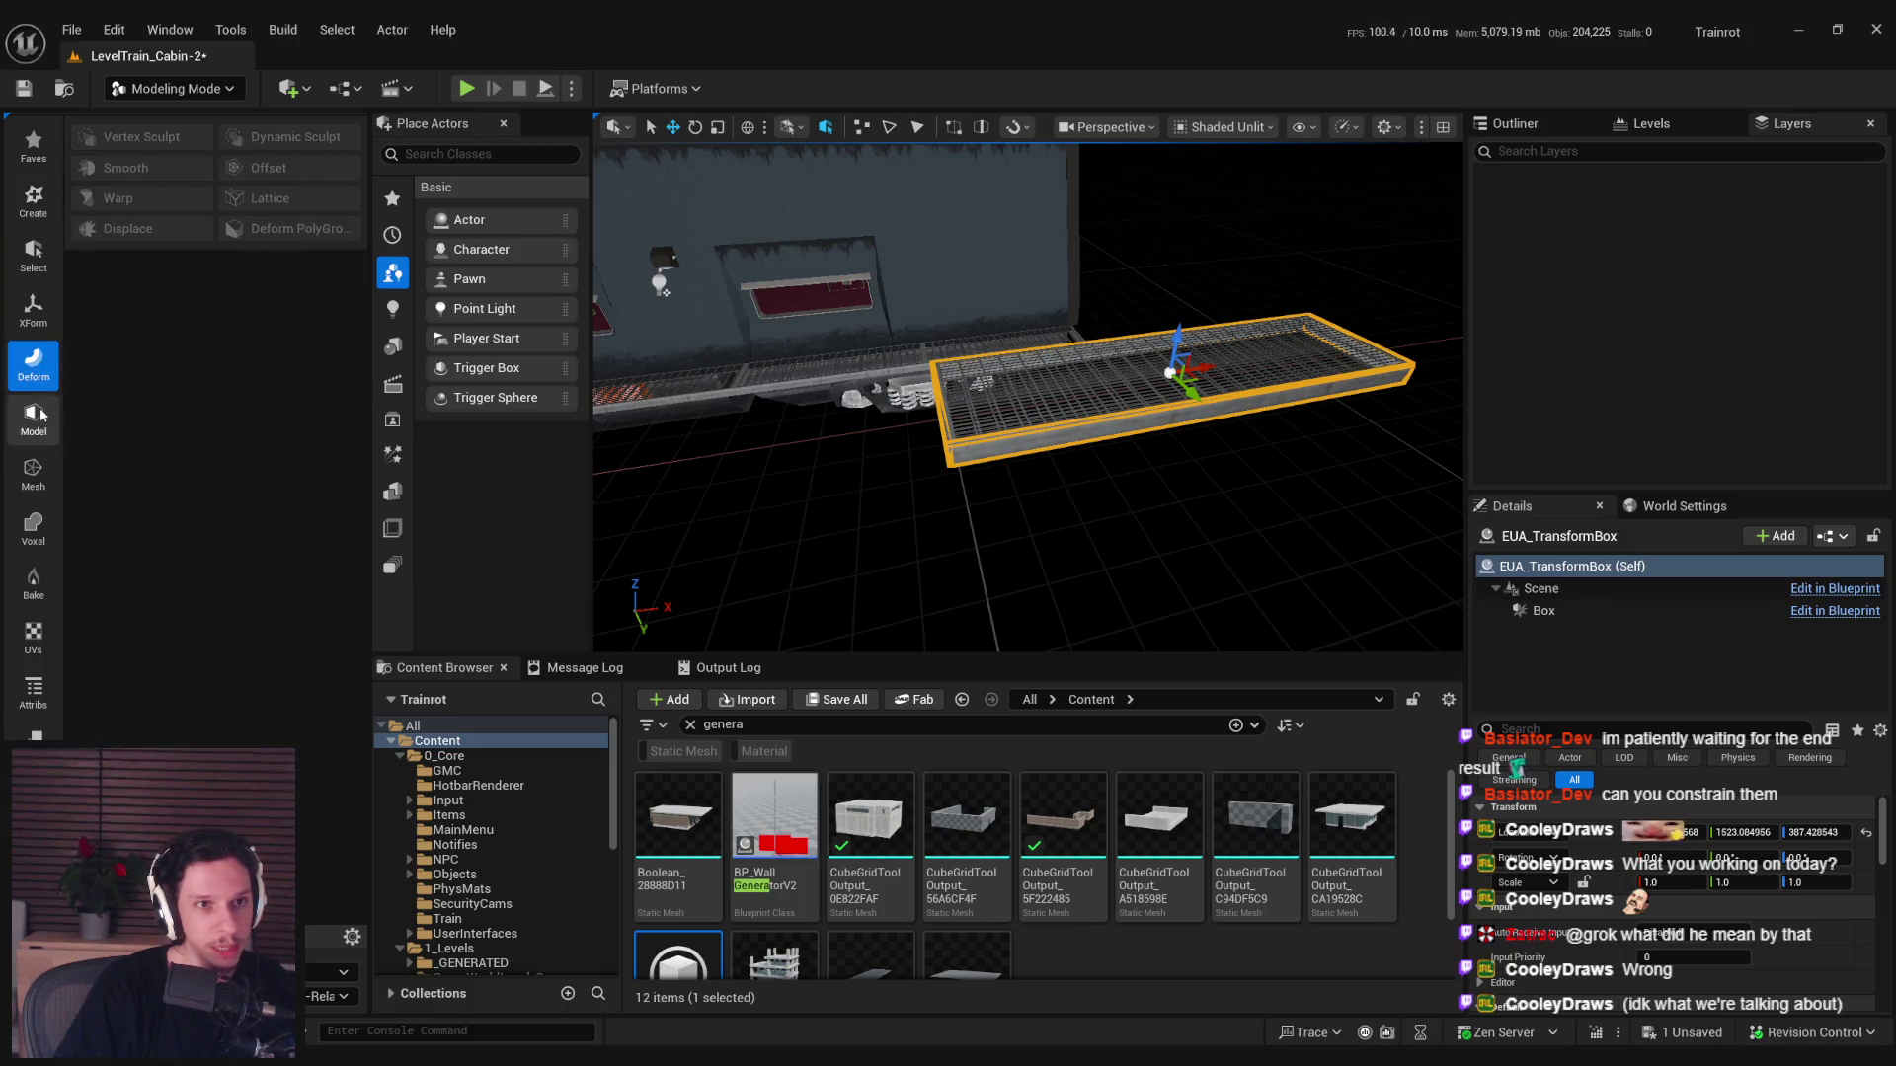
click(45, 471)
click(34, 528)
click(34, 583)
click(34, 691)
click(33, 735)
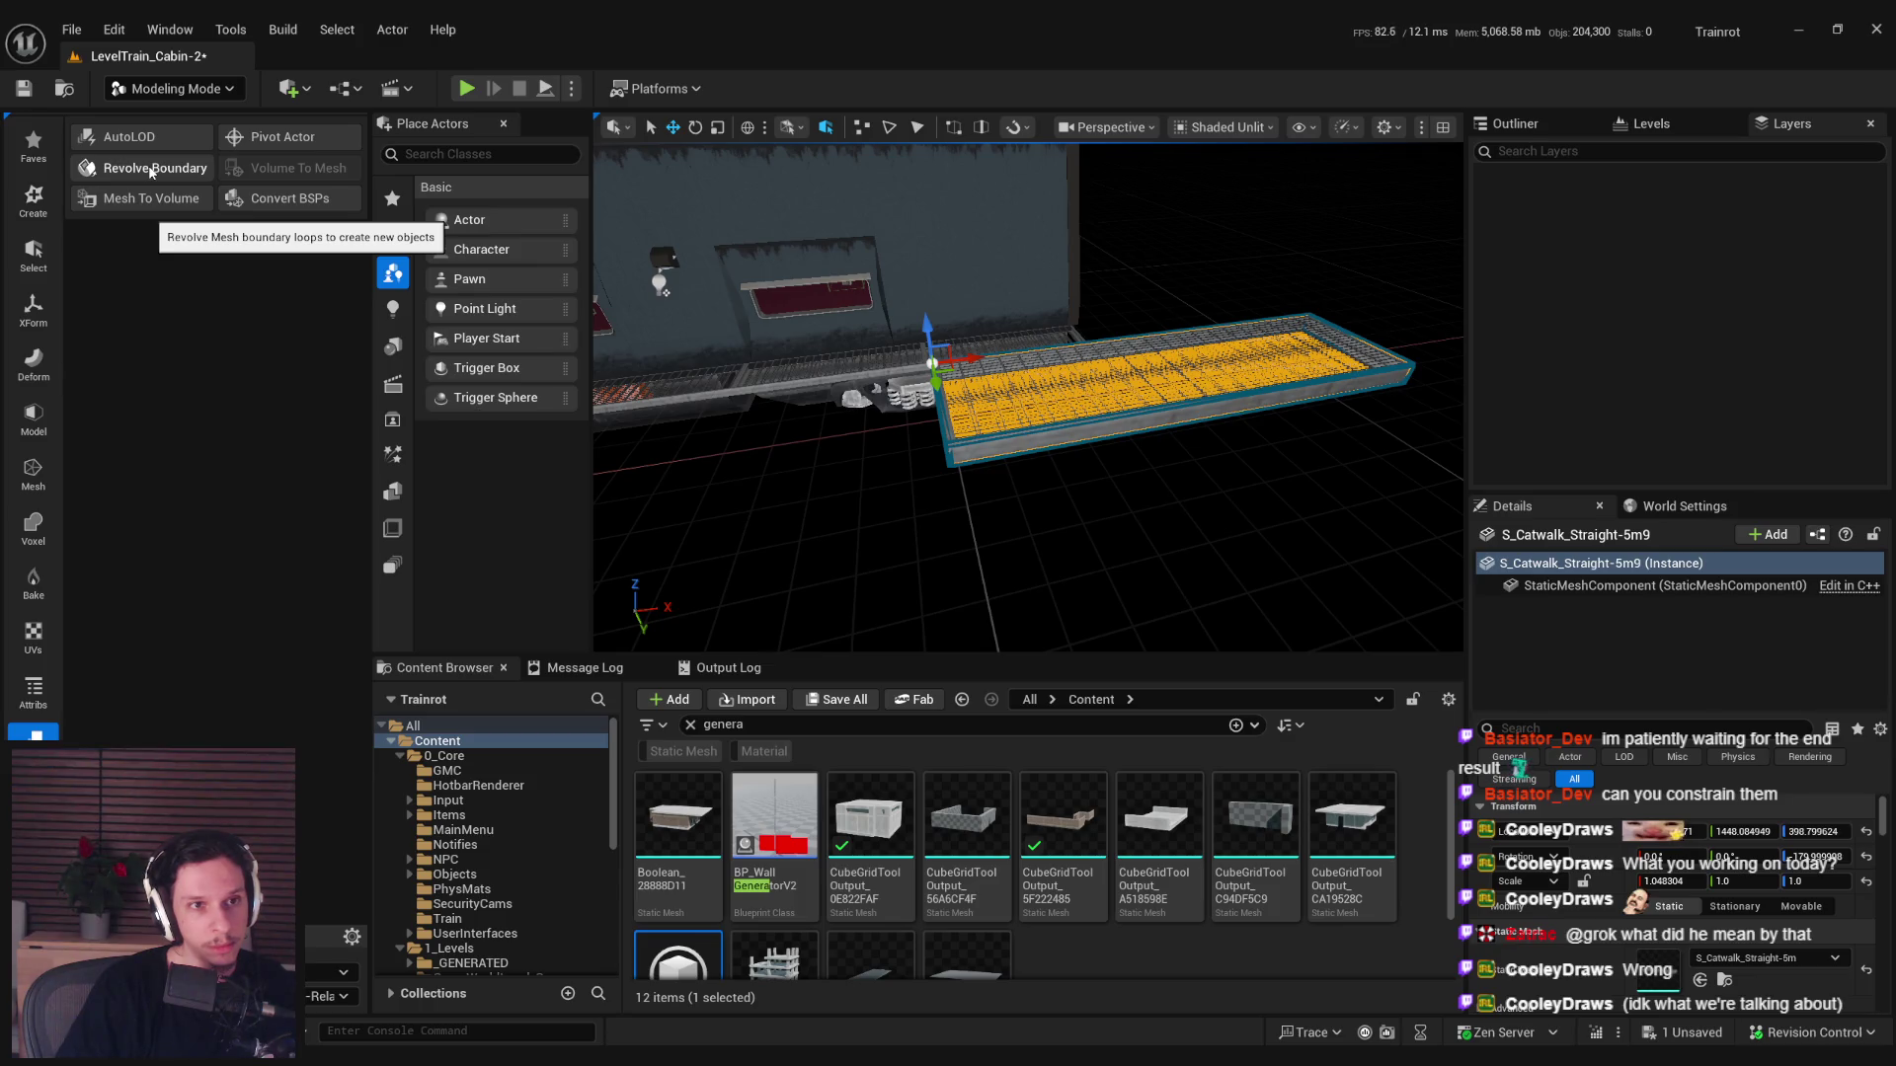
click(33, 694)
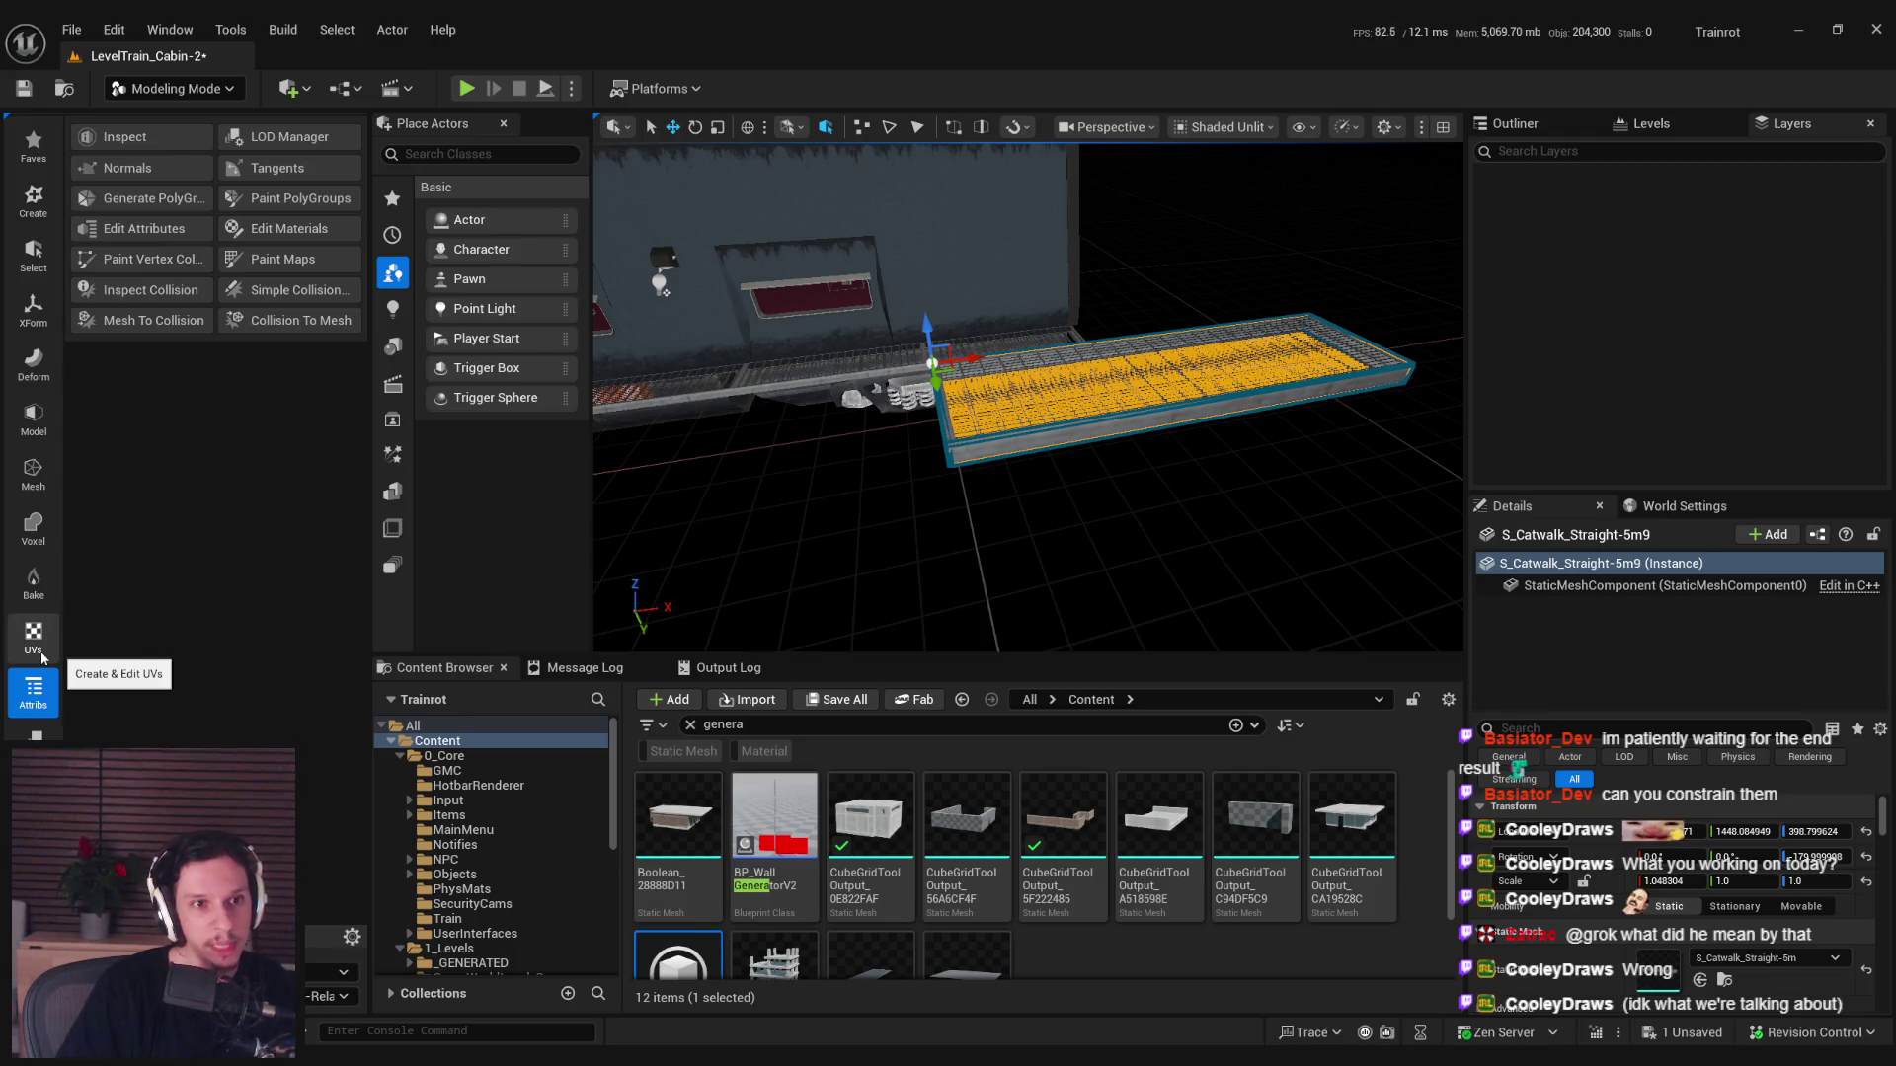
click(42, 658)
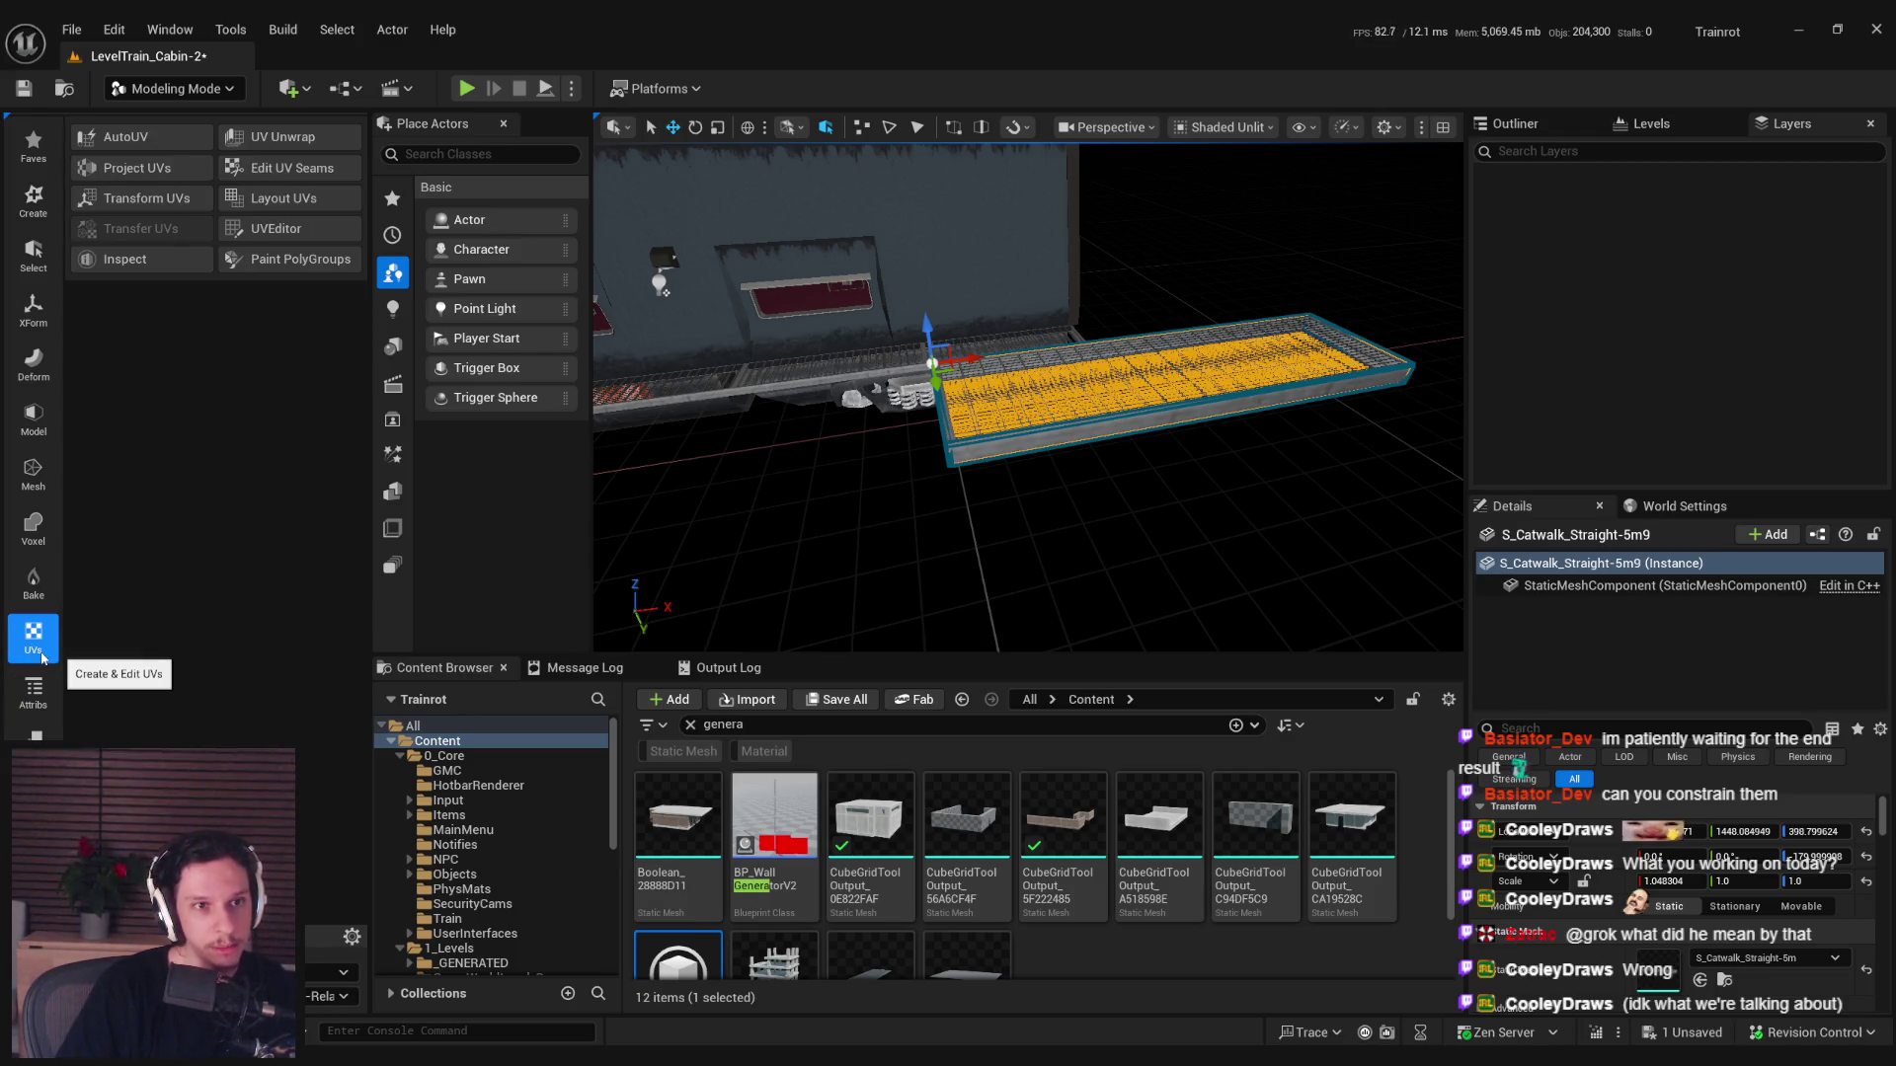
click(34, 583)
click(33, 528)
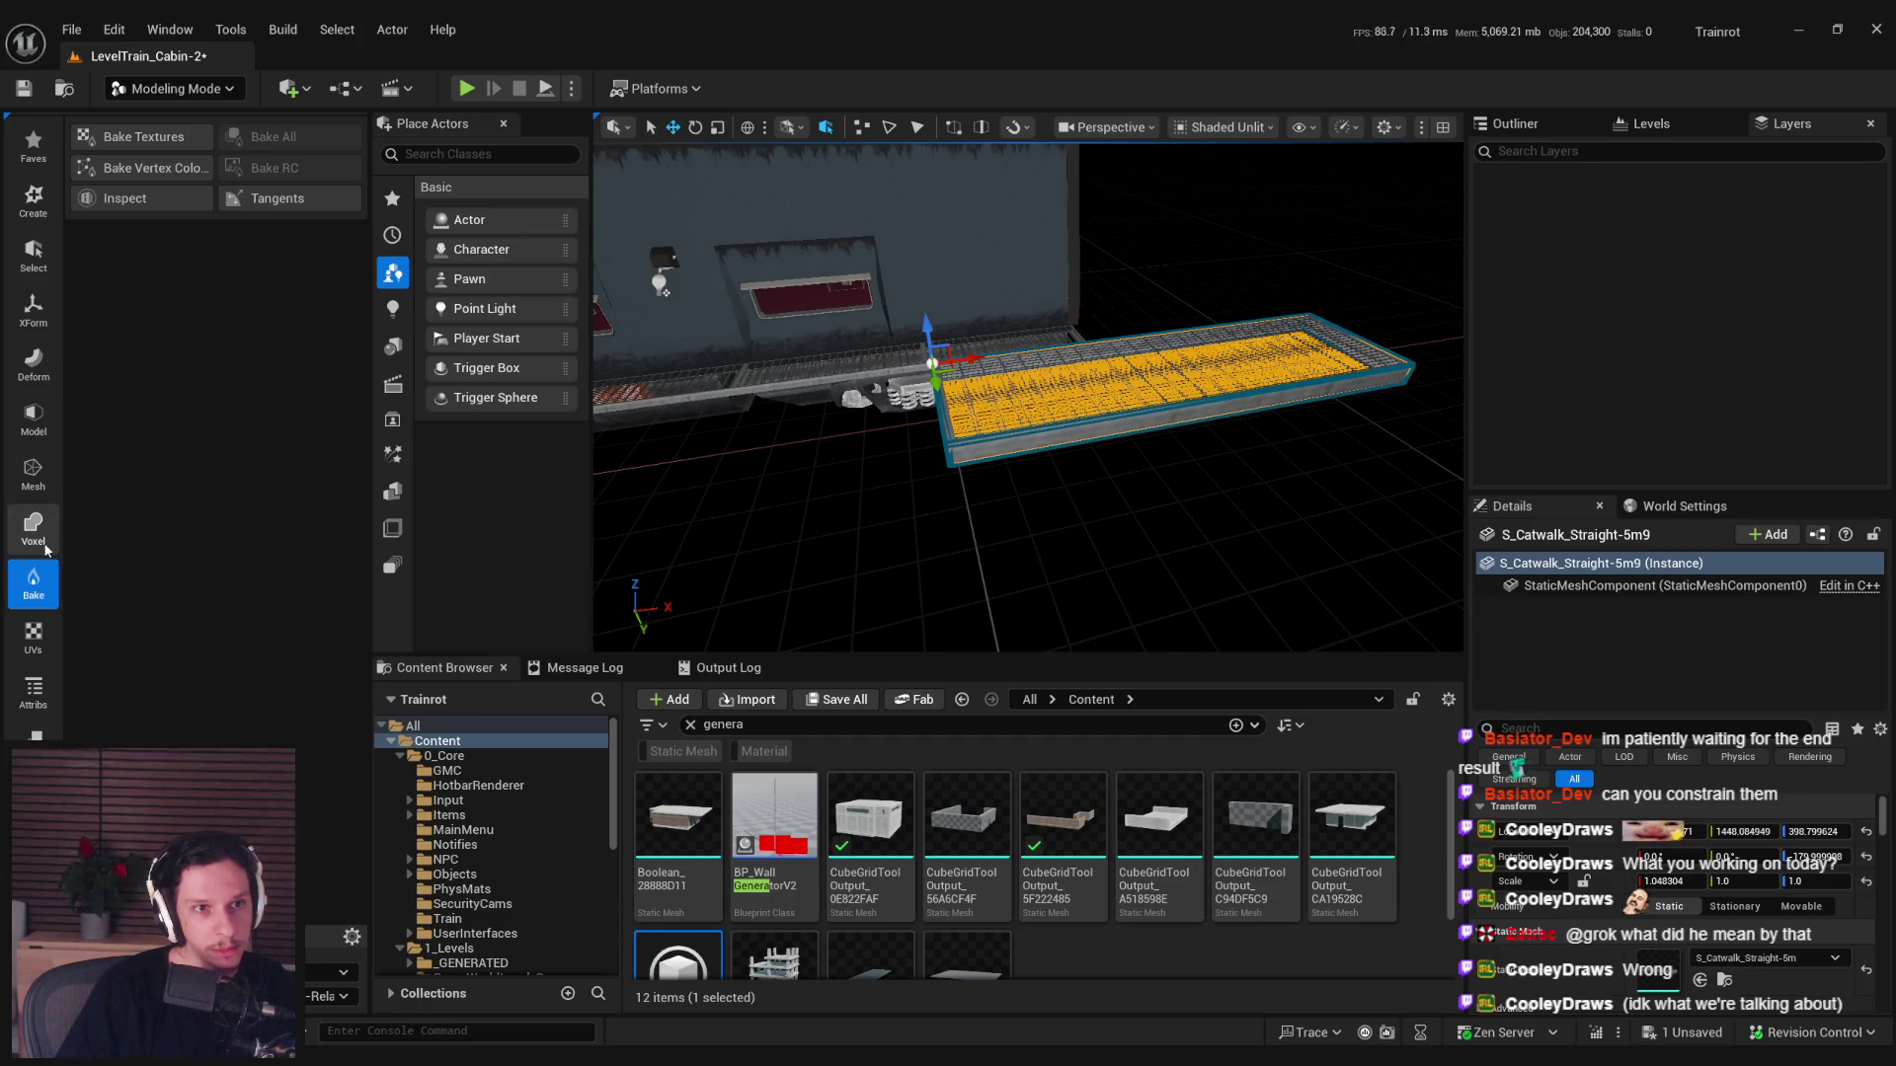
click(36, 494)
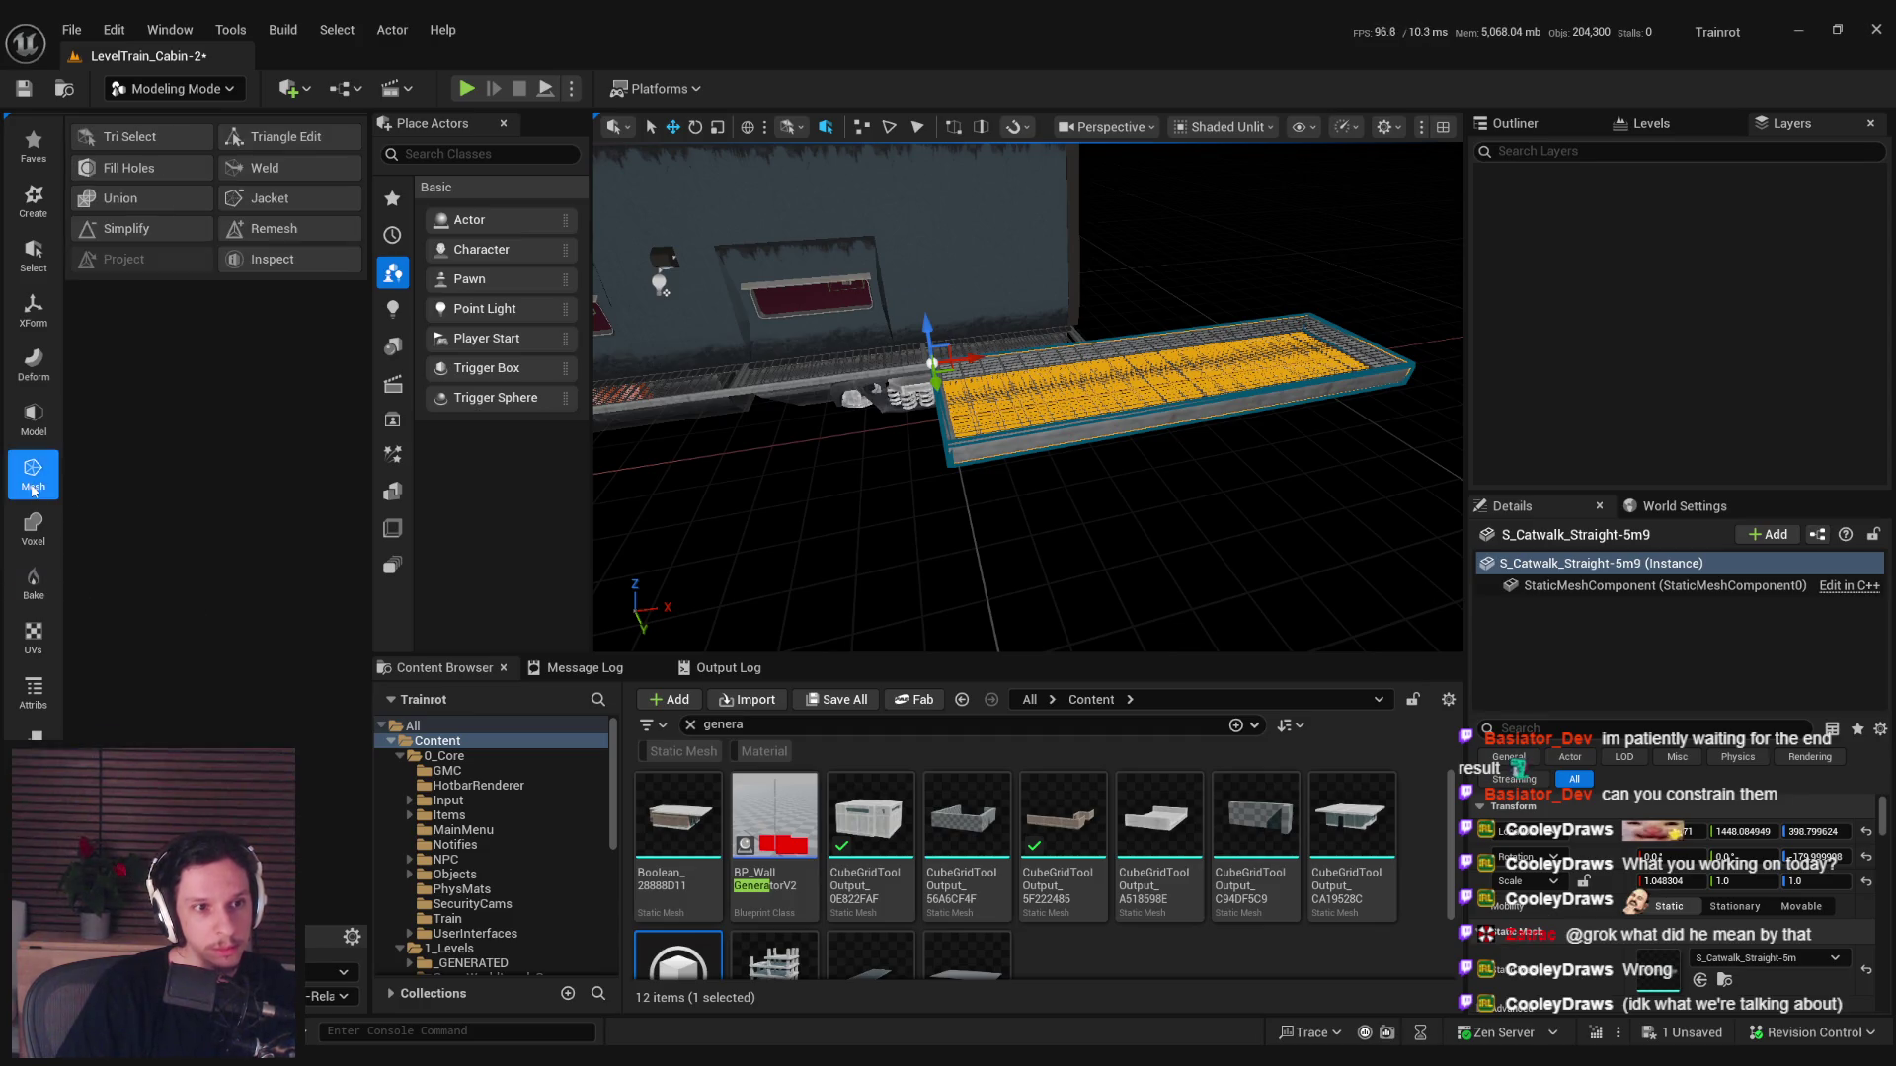
click(34, 431)
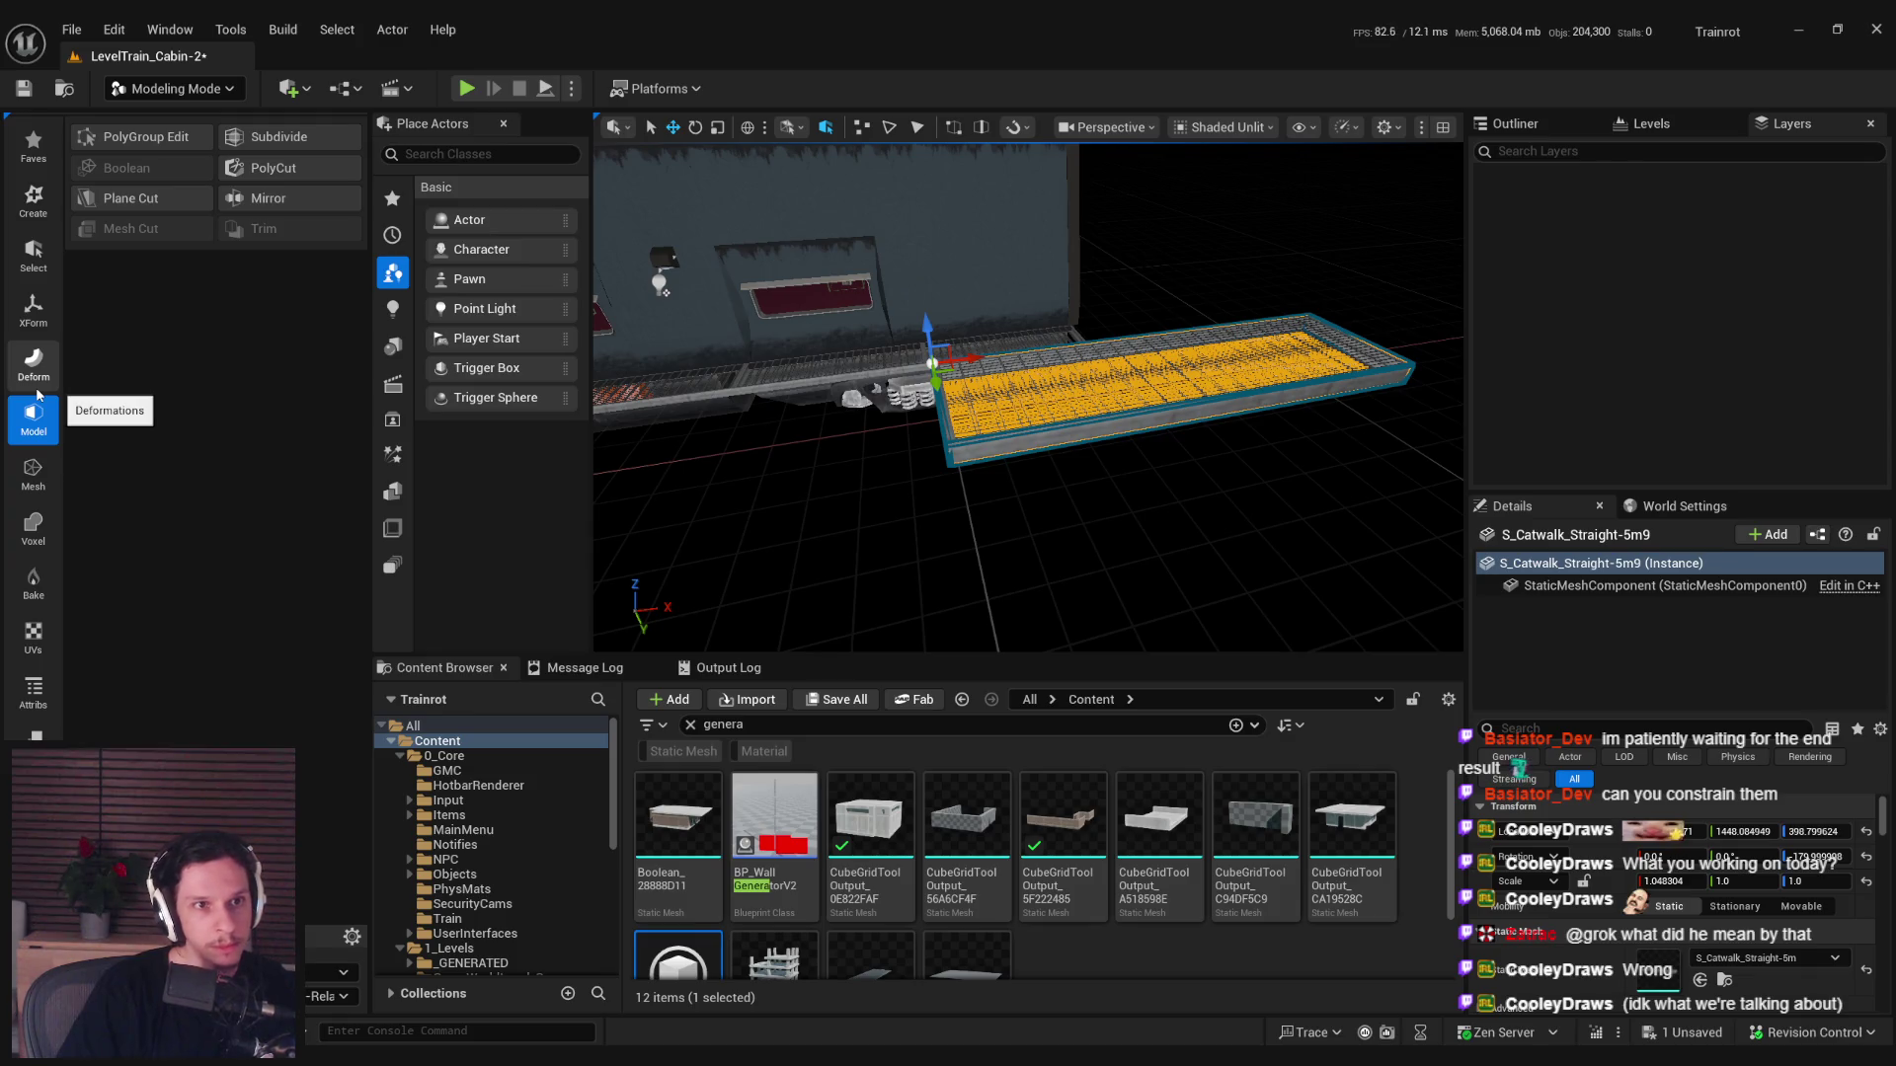
click(36, 391)
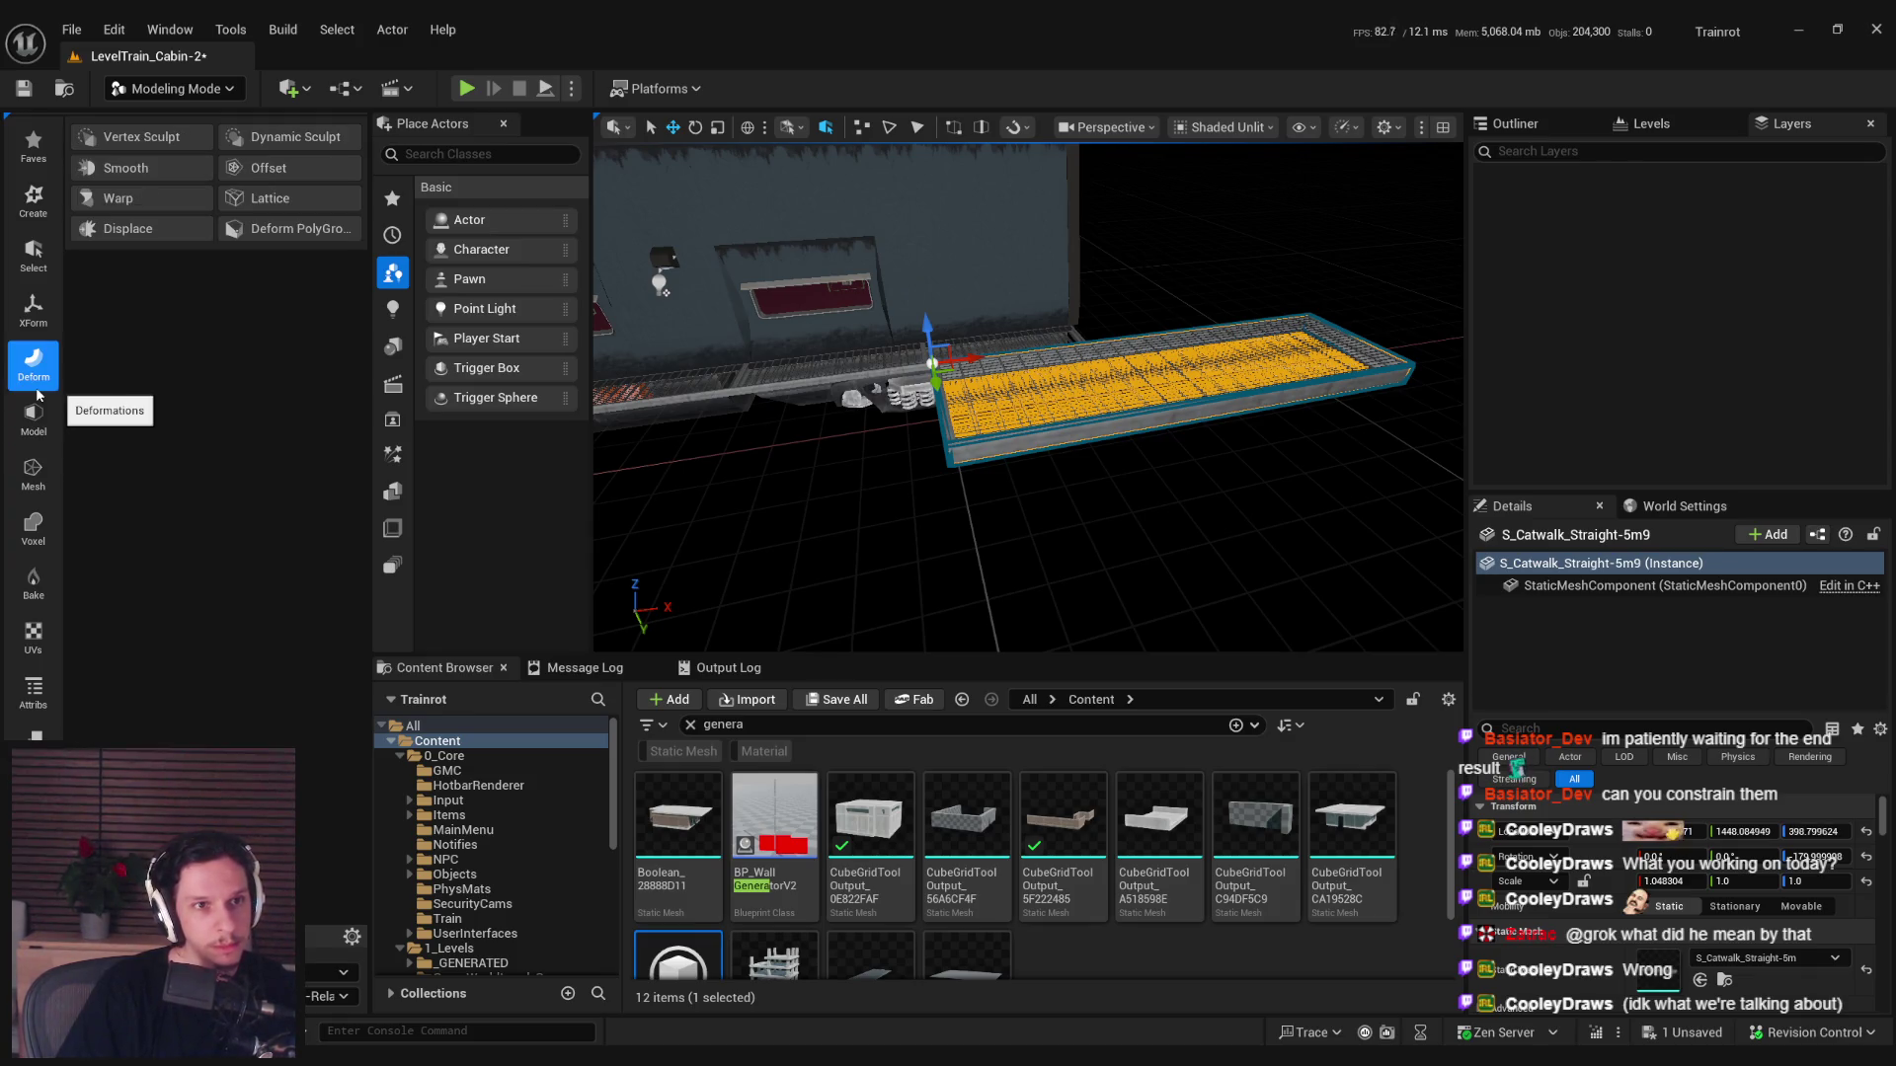
click(35, 336)
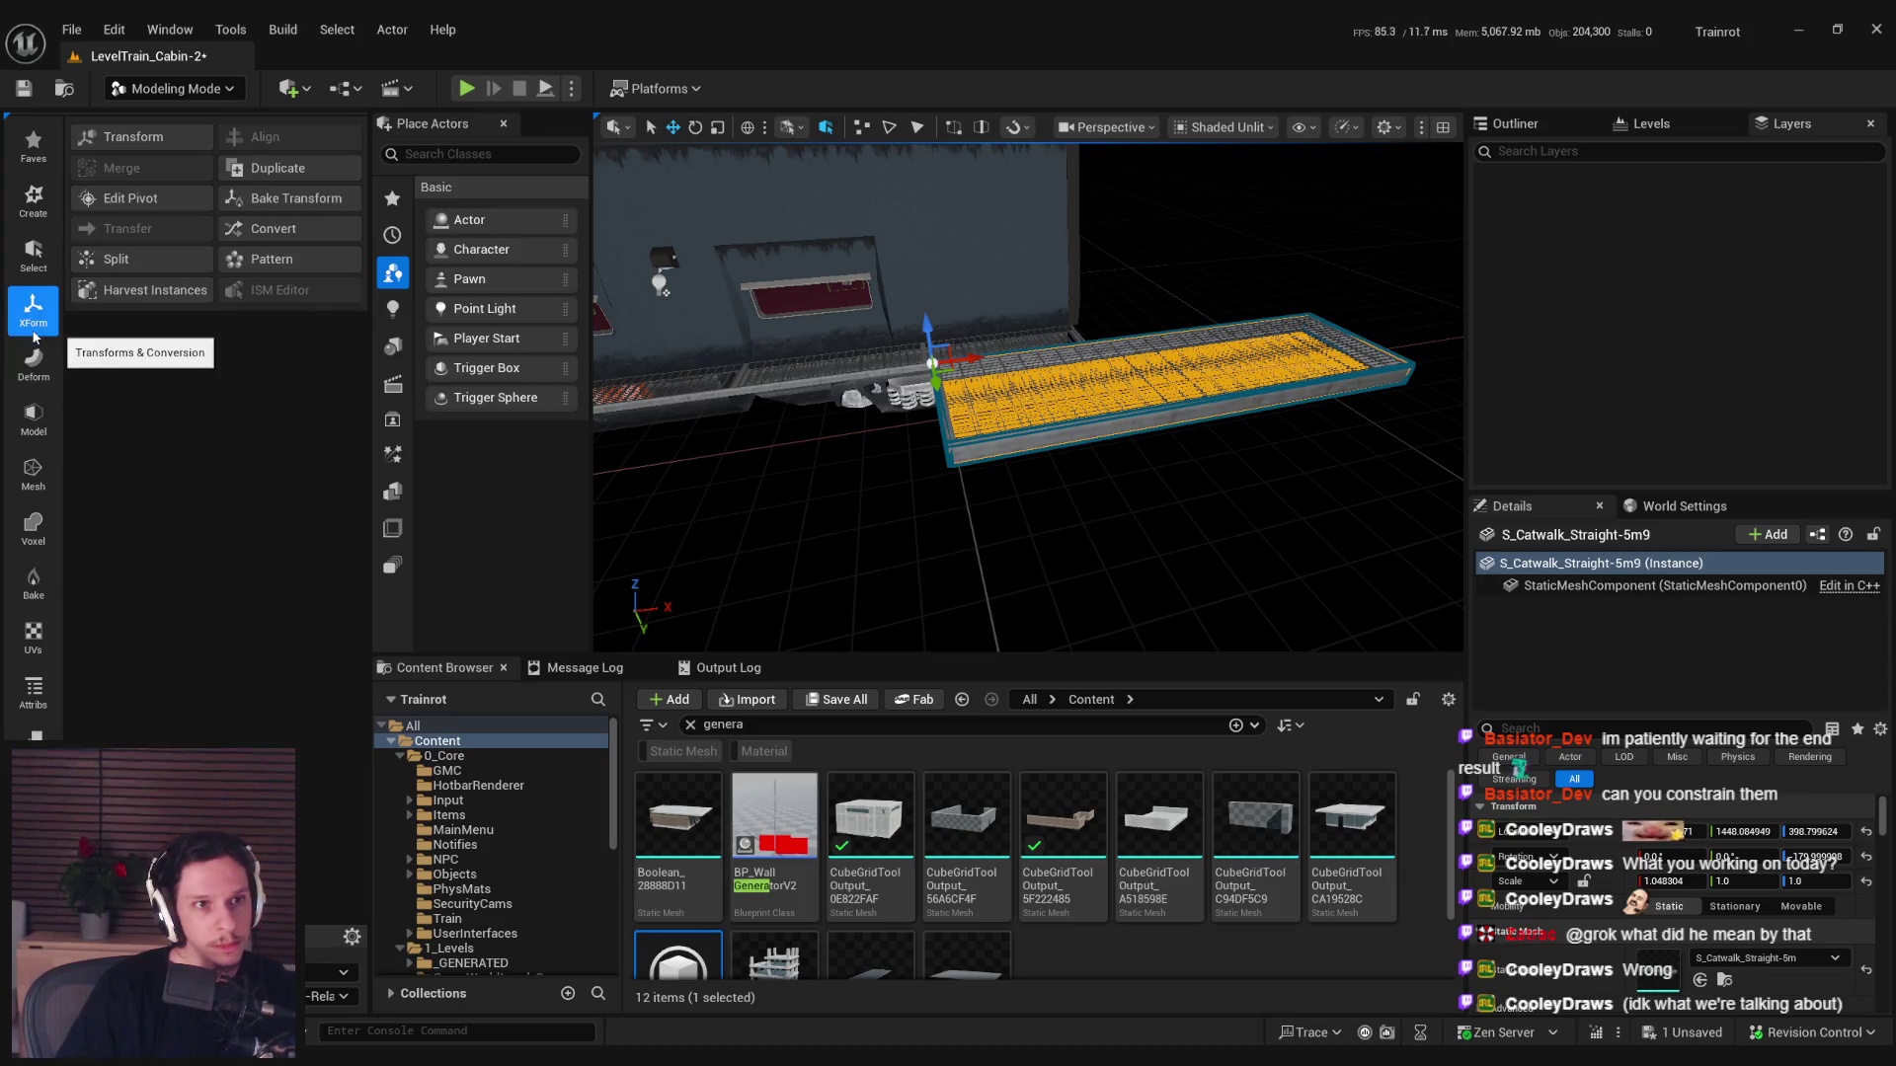
click(132, 135)
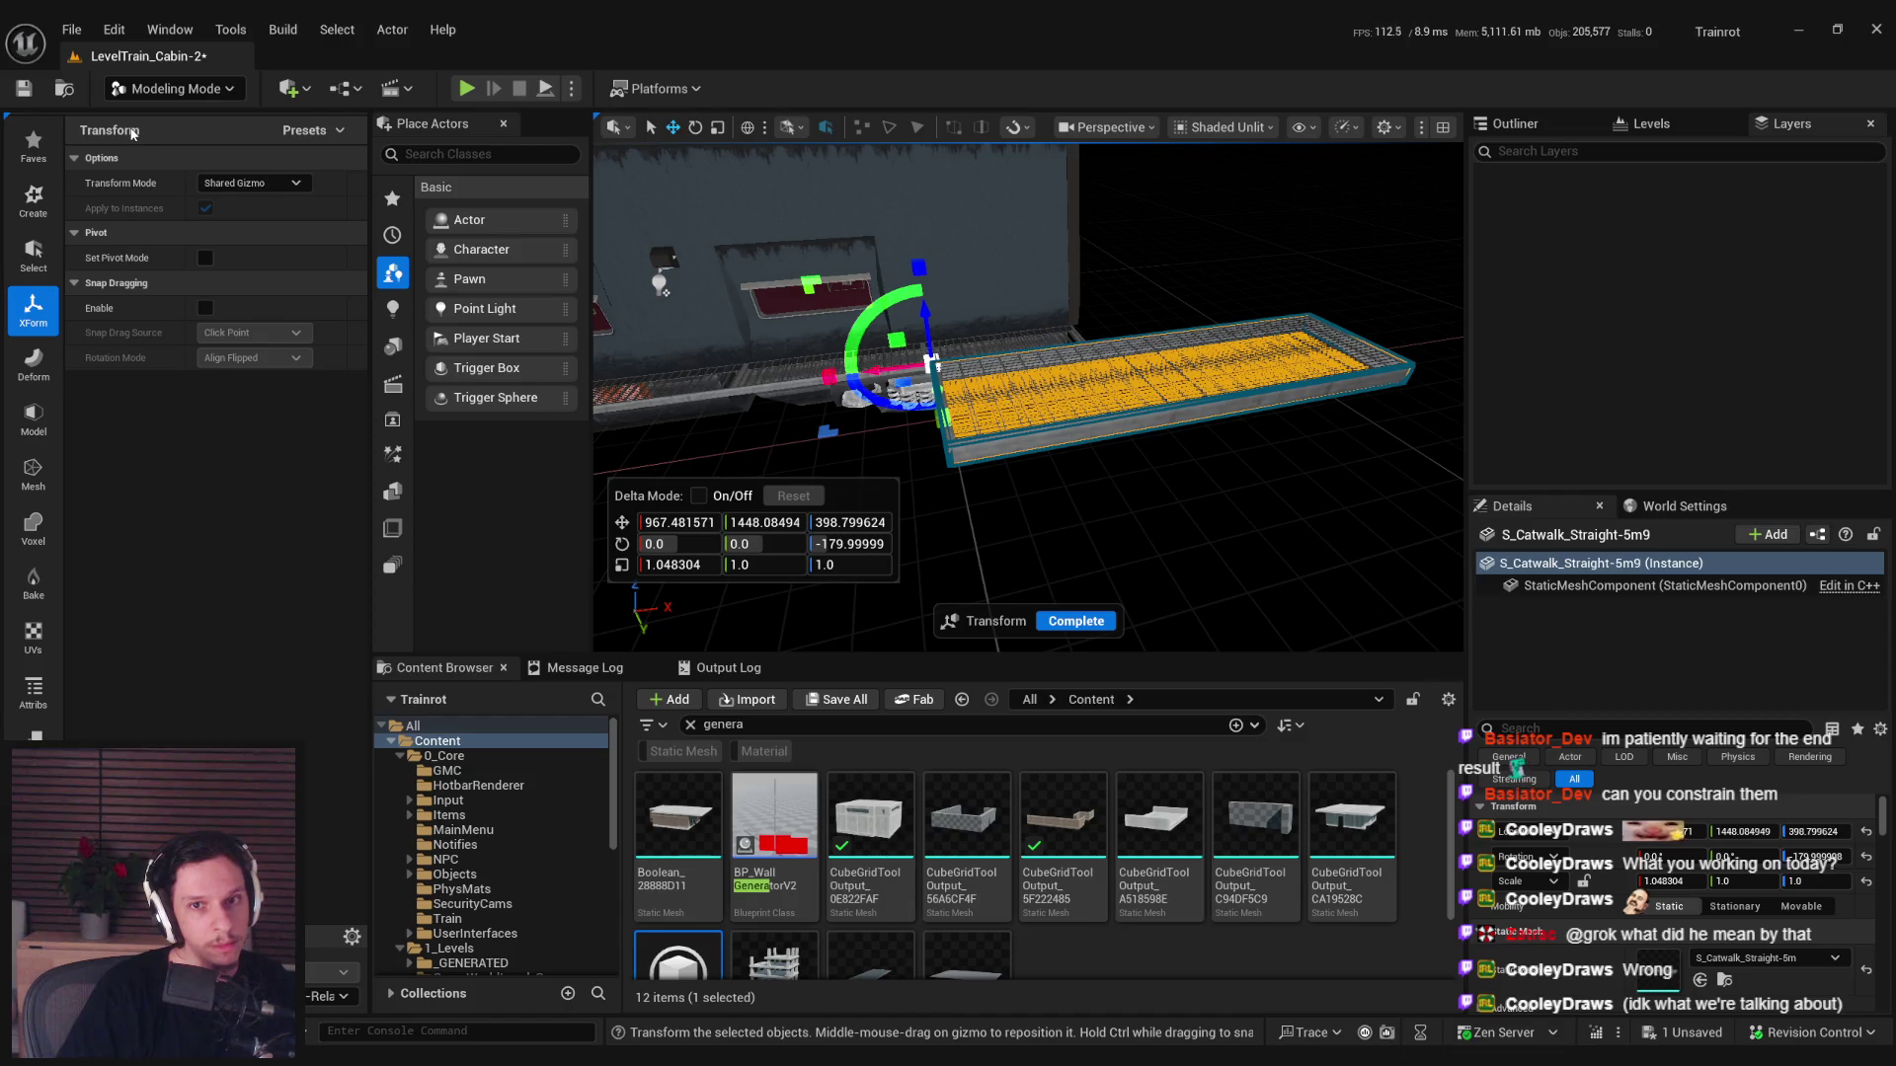
click(246, 183)
click(242, 217)
click(242, 183)
click(234, 202)
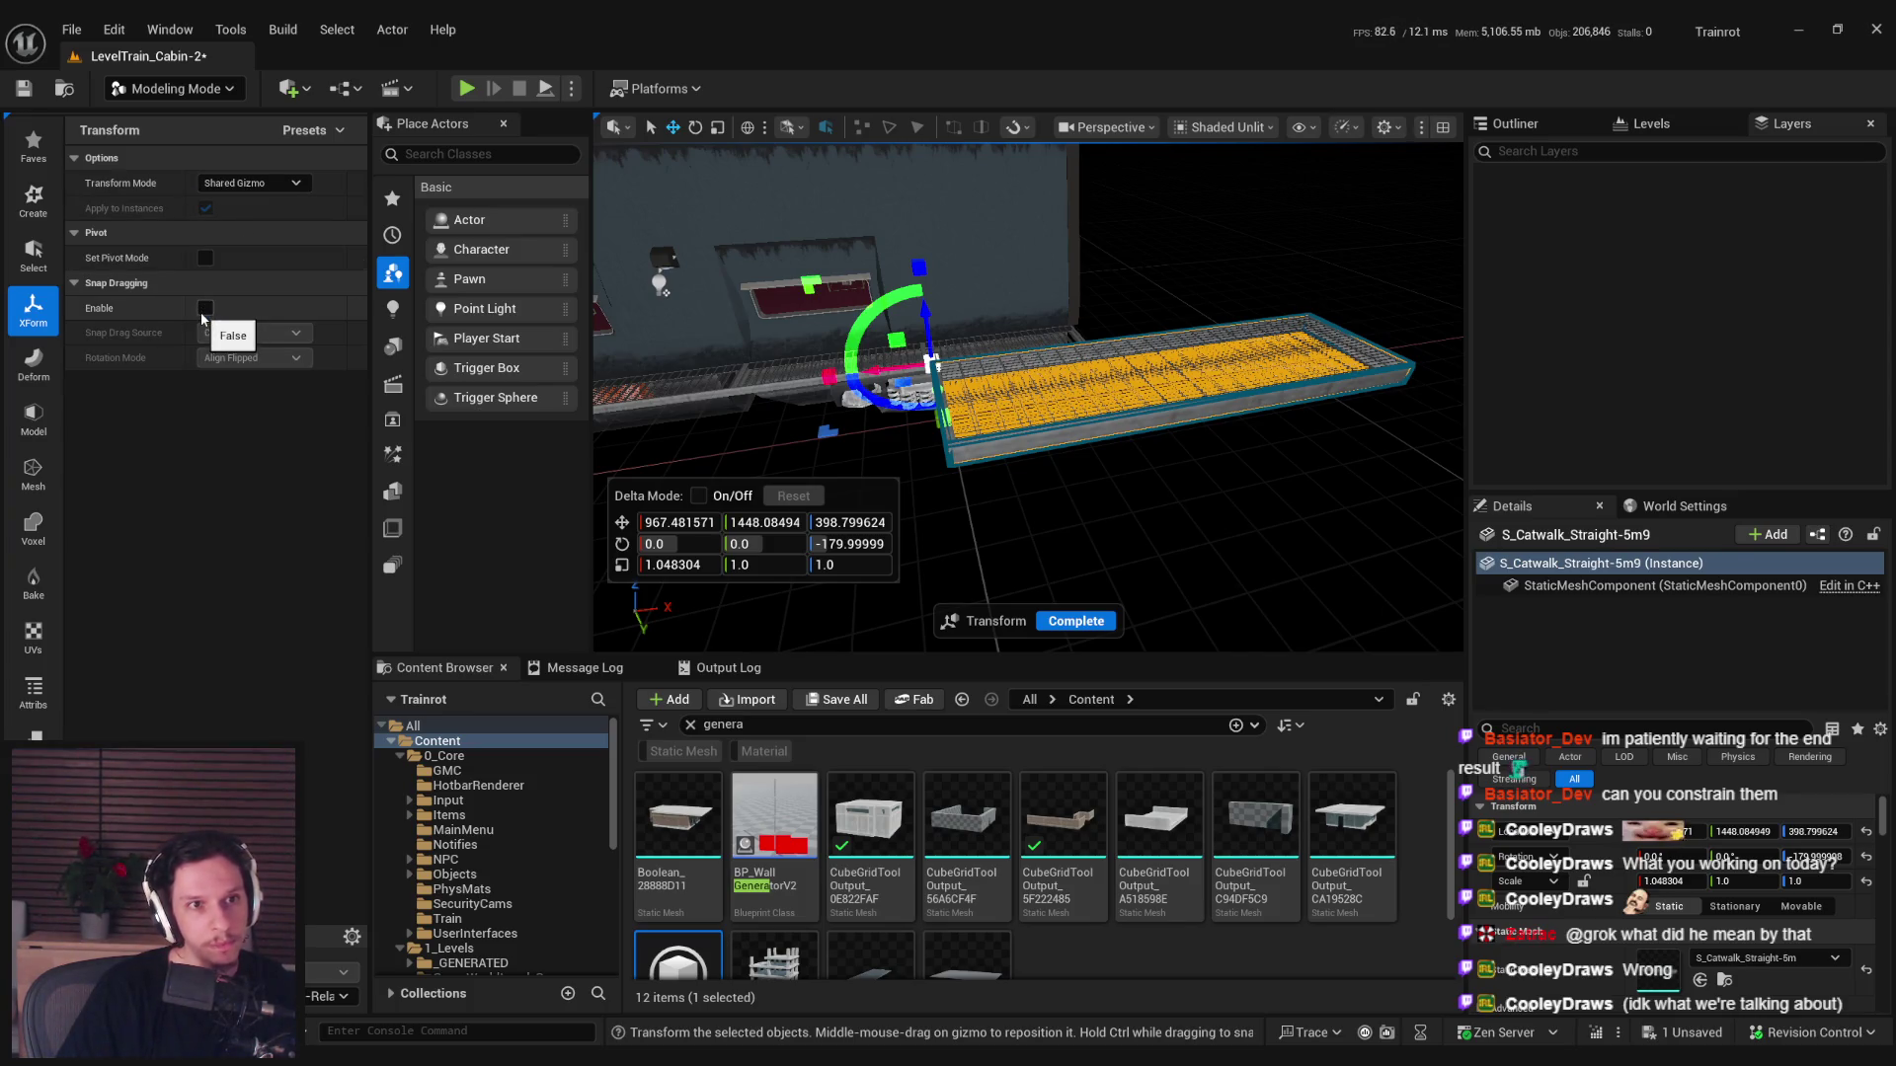
click(303, 130)
key(Escape)
key(Escape)
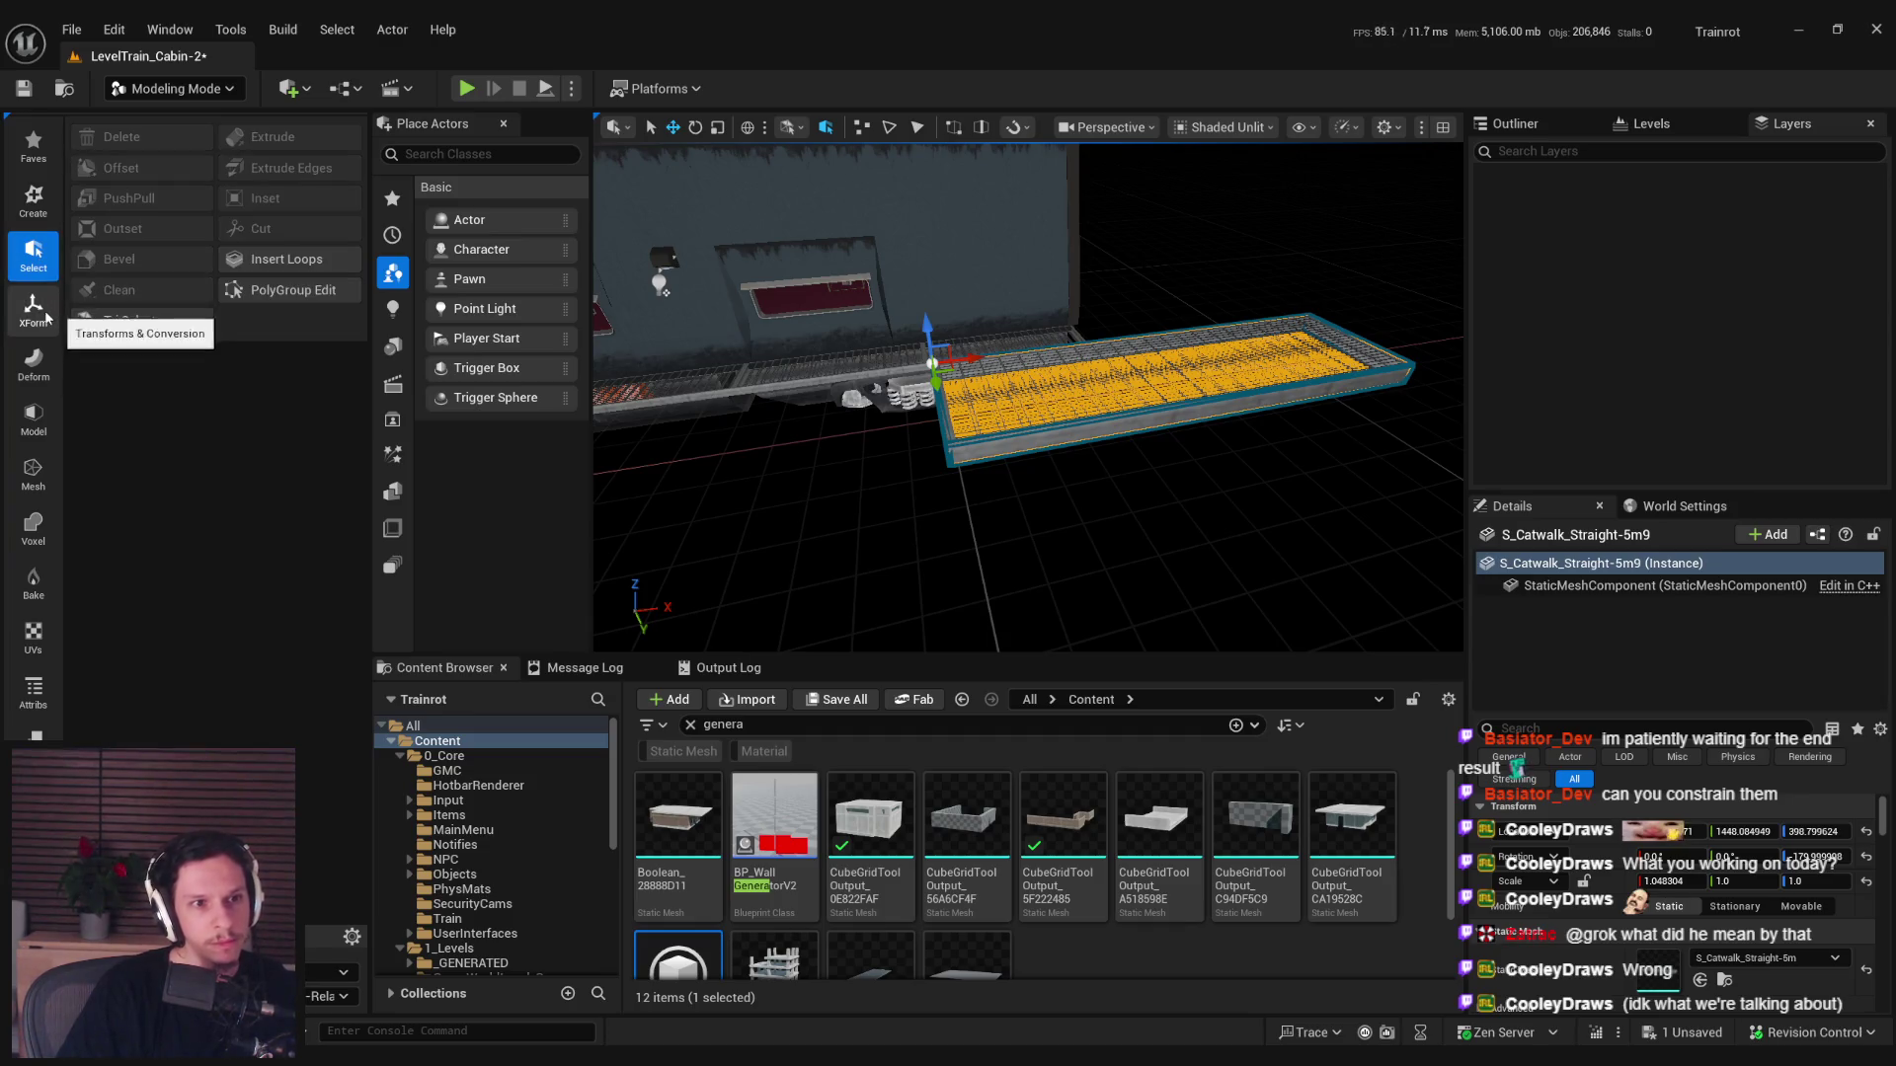
click(41, 218)
click(32, 144)
key(Escape)
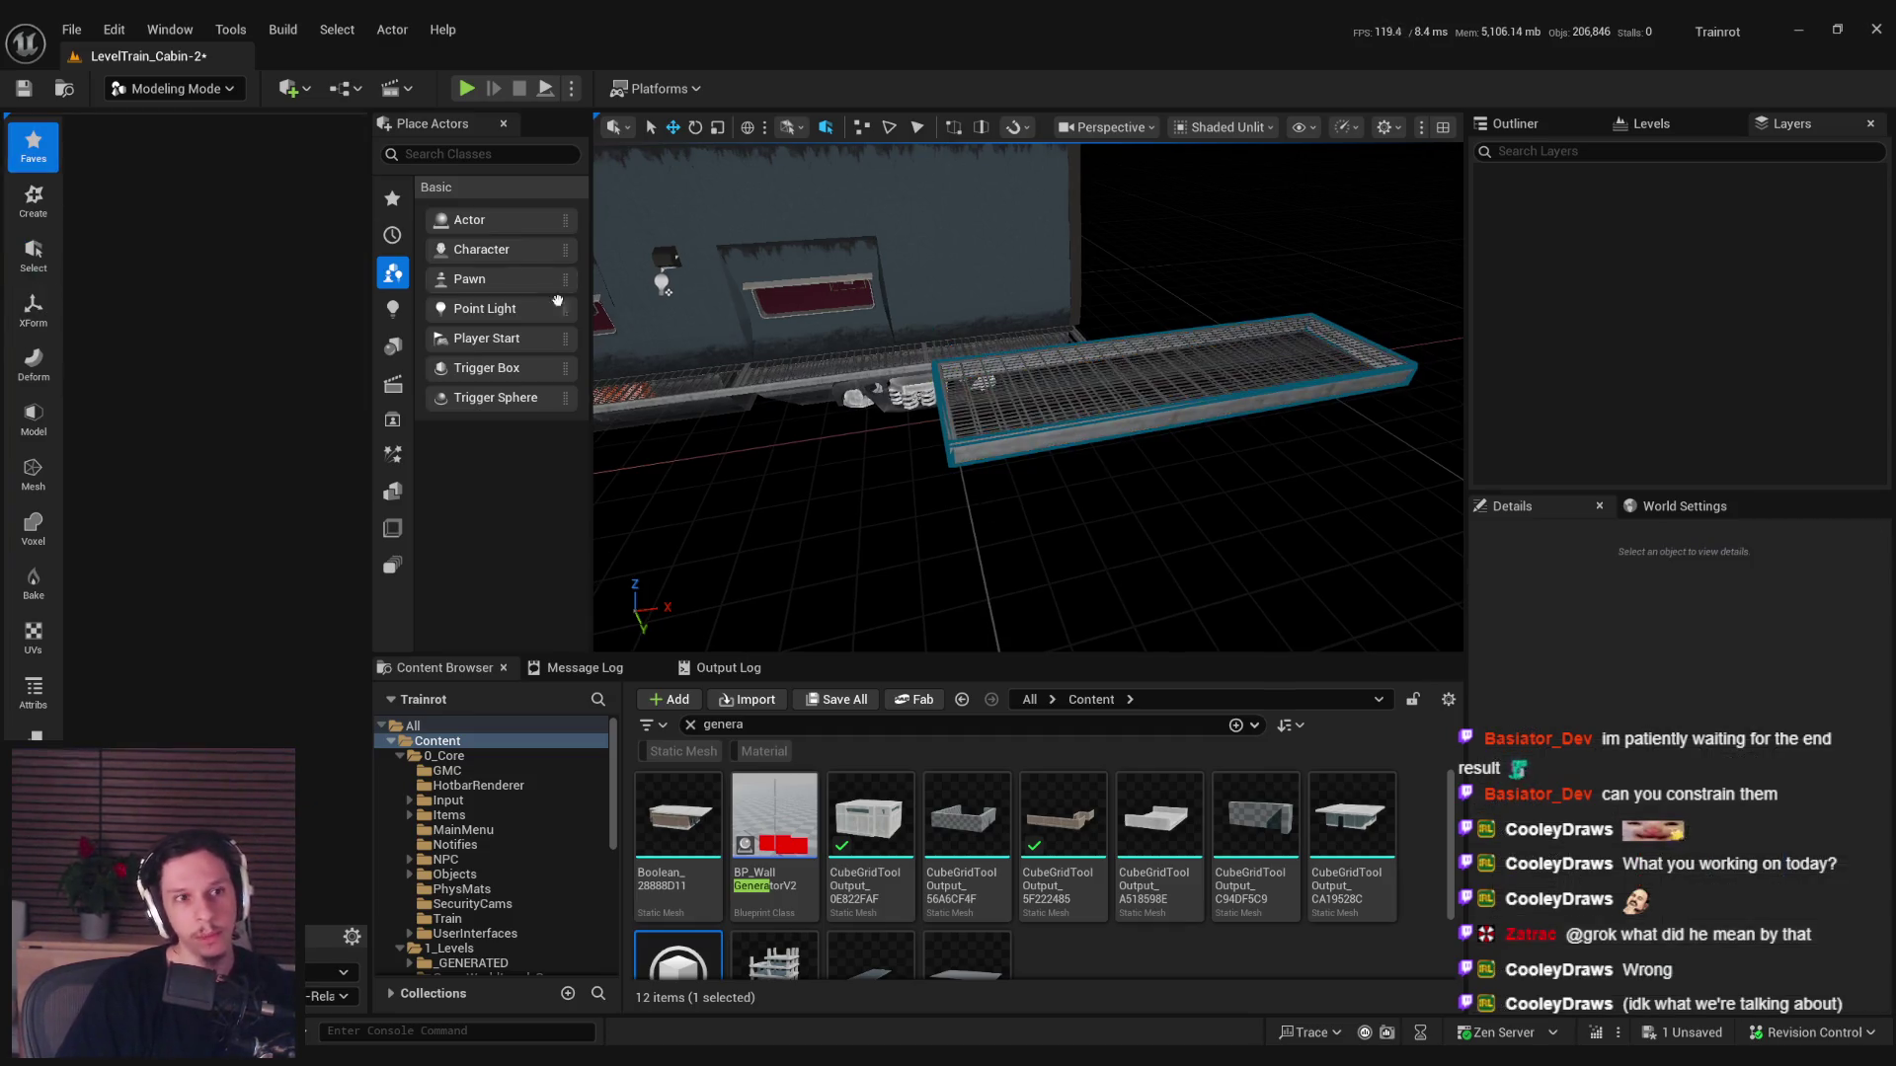
Return to Selection Mode, frame the catwalk's transform box, save the level, and bring up EUA_TransformBox.
click(173, 88)
click(175, 120)
click(804, 443)
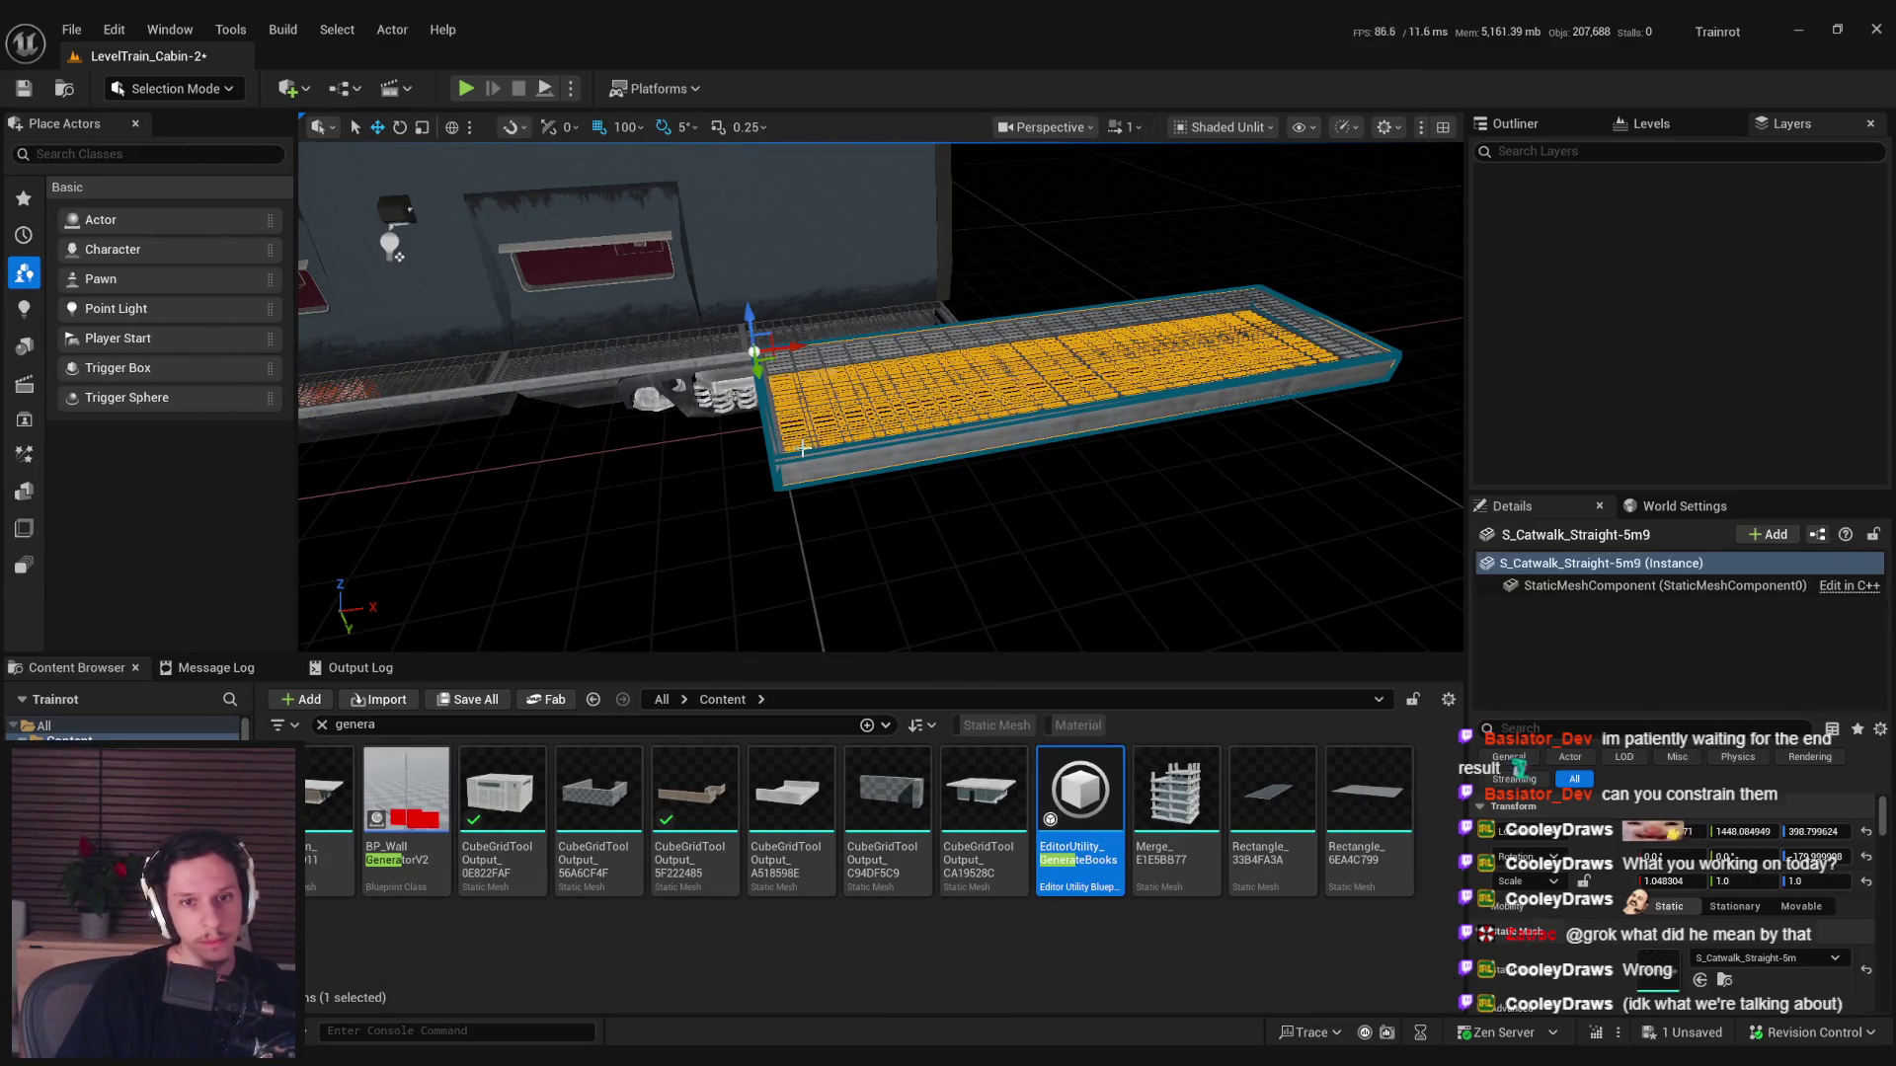
click(790, 490)
key(f)
key(ctrl+s)
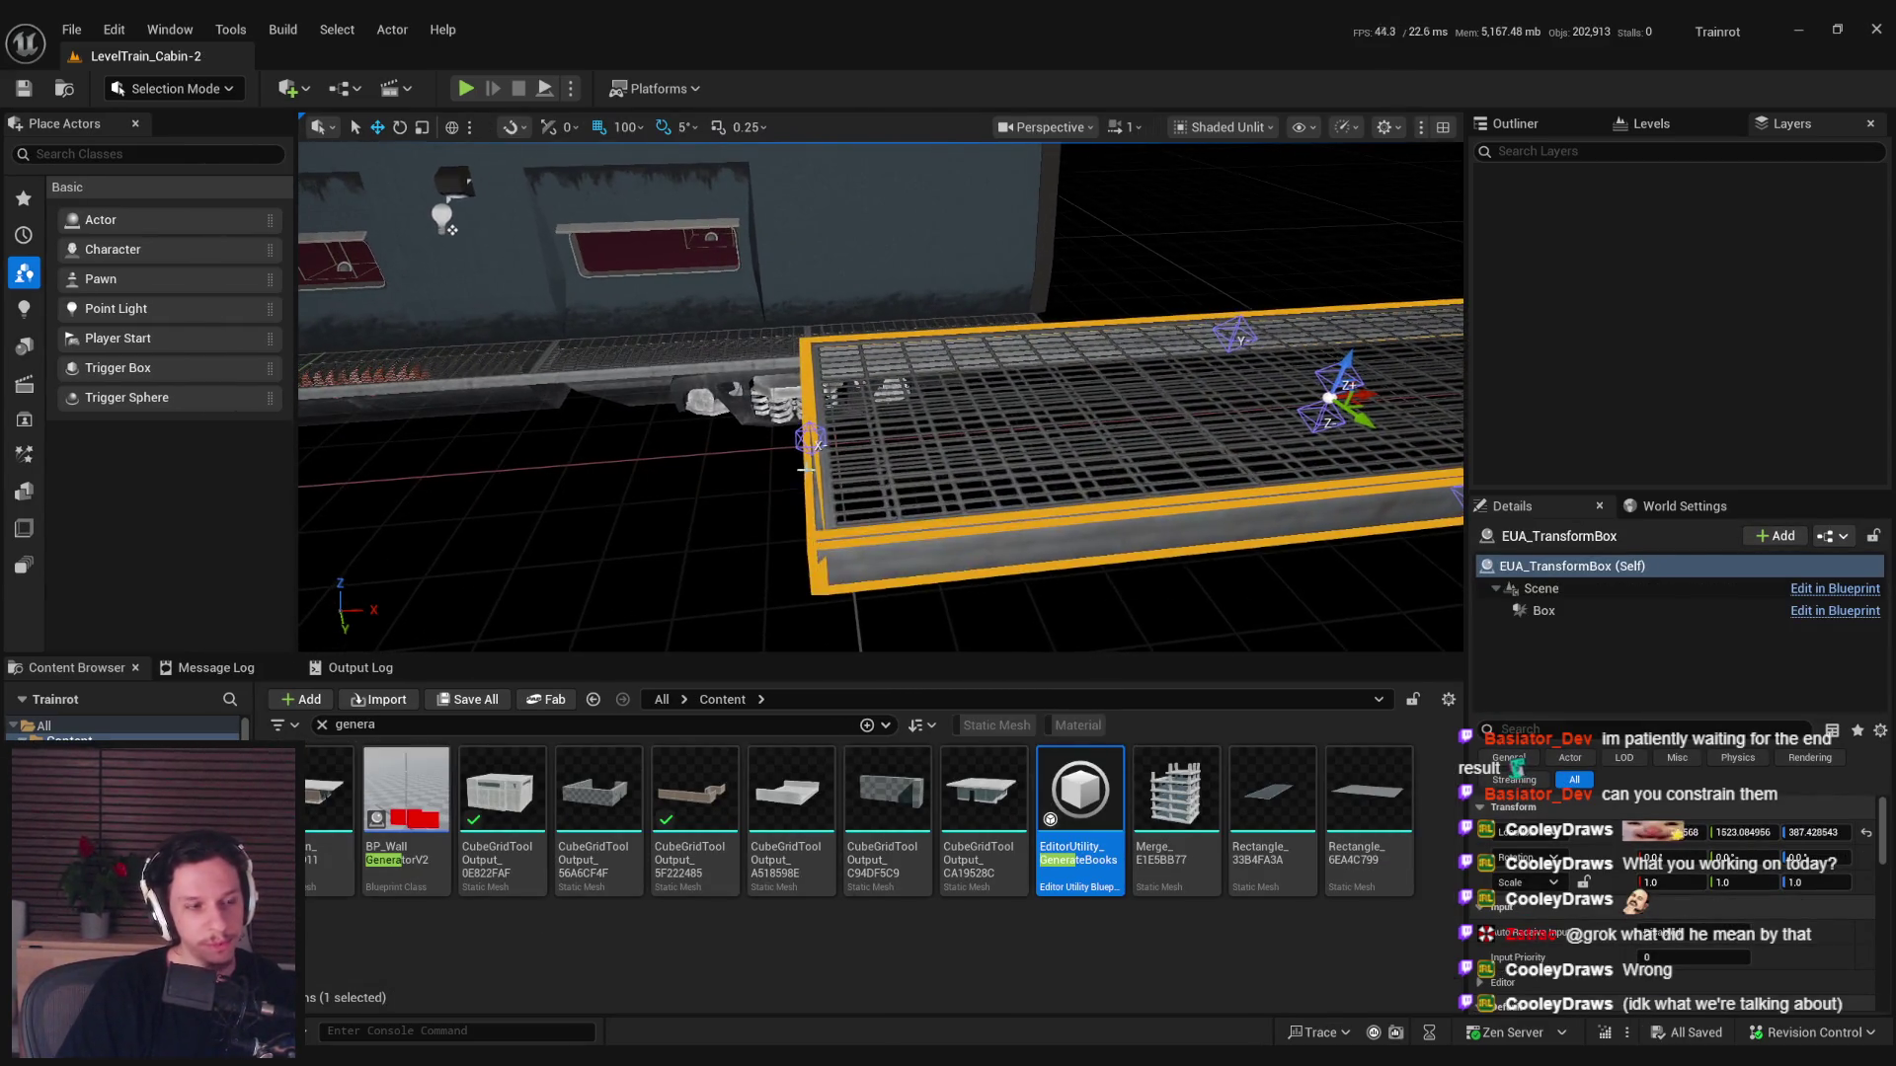
mouse_move(873, 432)
mouse_down()
mouse_move(529, 427)
mouse_move(866, 448)
mouse_up()
scroll(866, 448, down, 2)
key(ctrl+s)
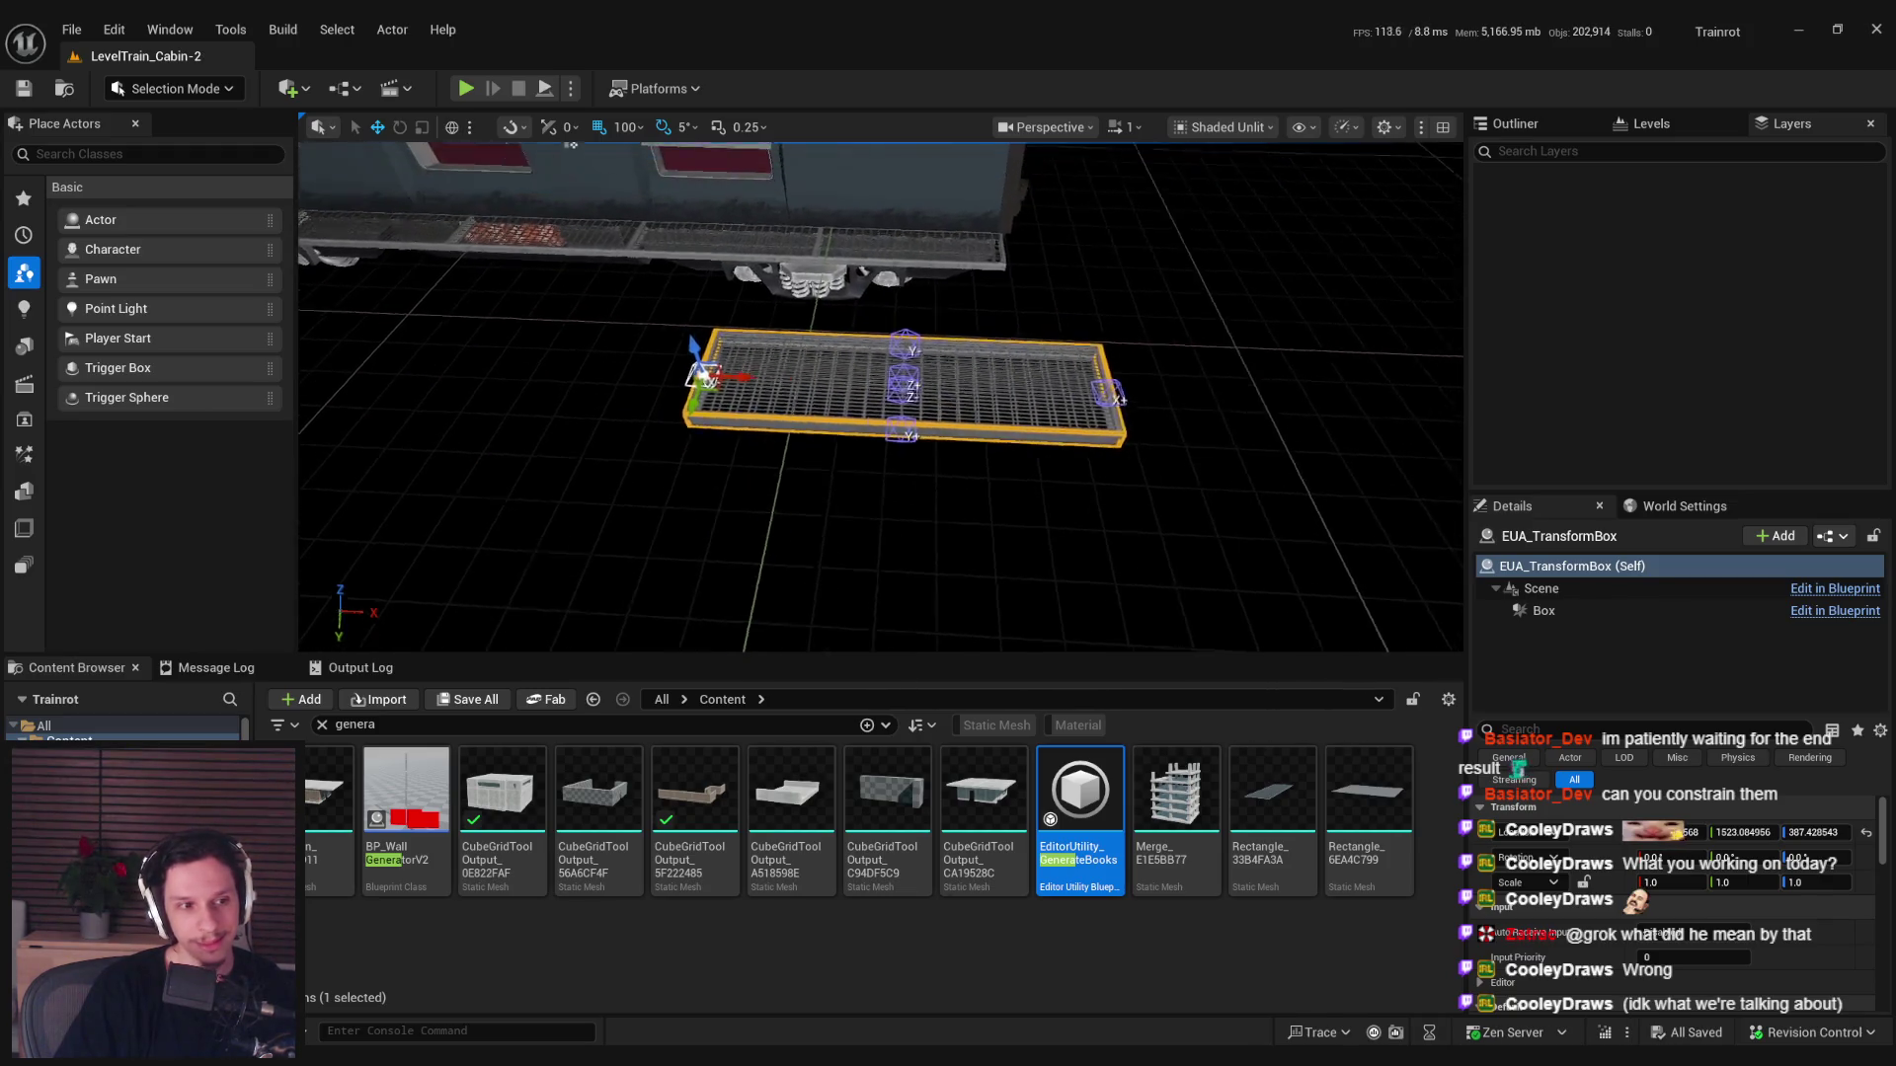
click(751, 977)
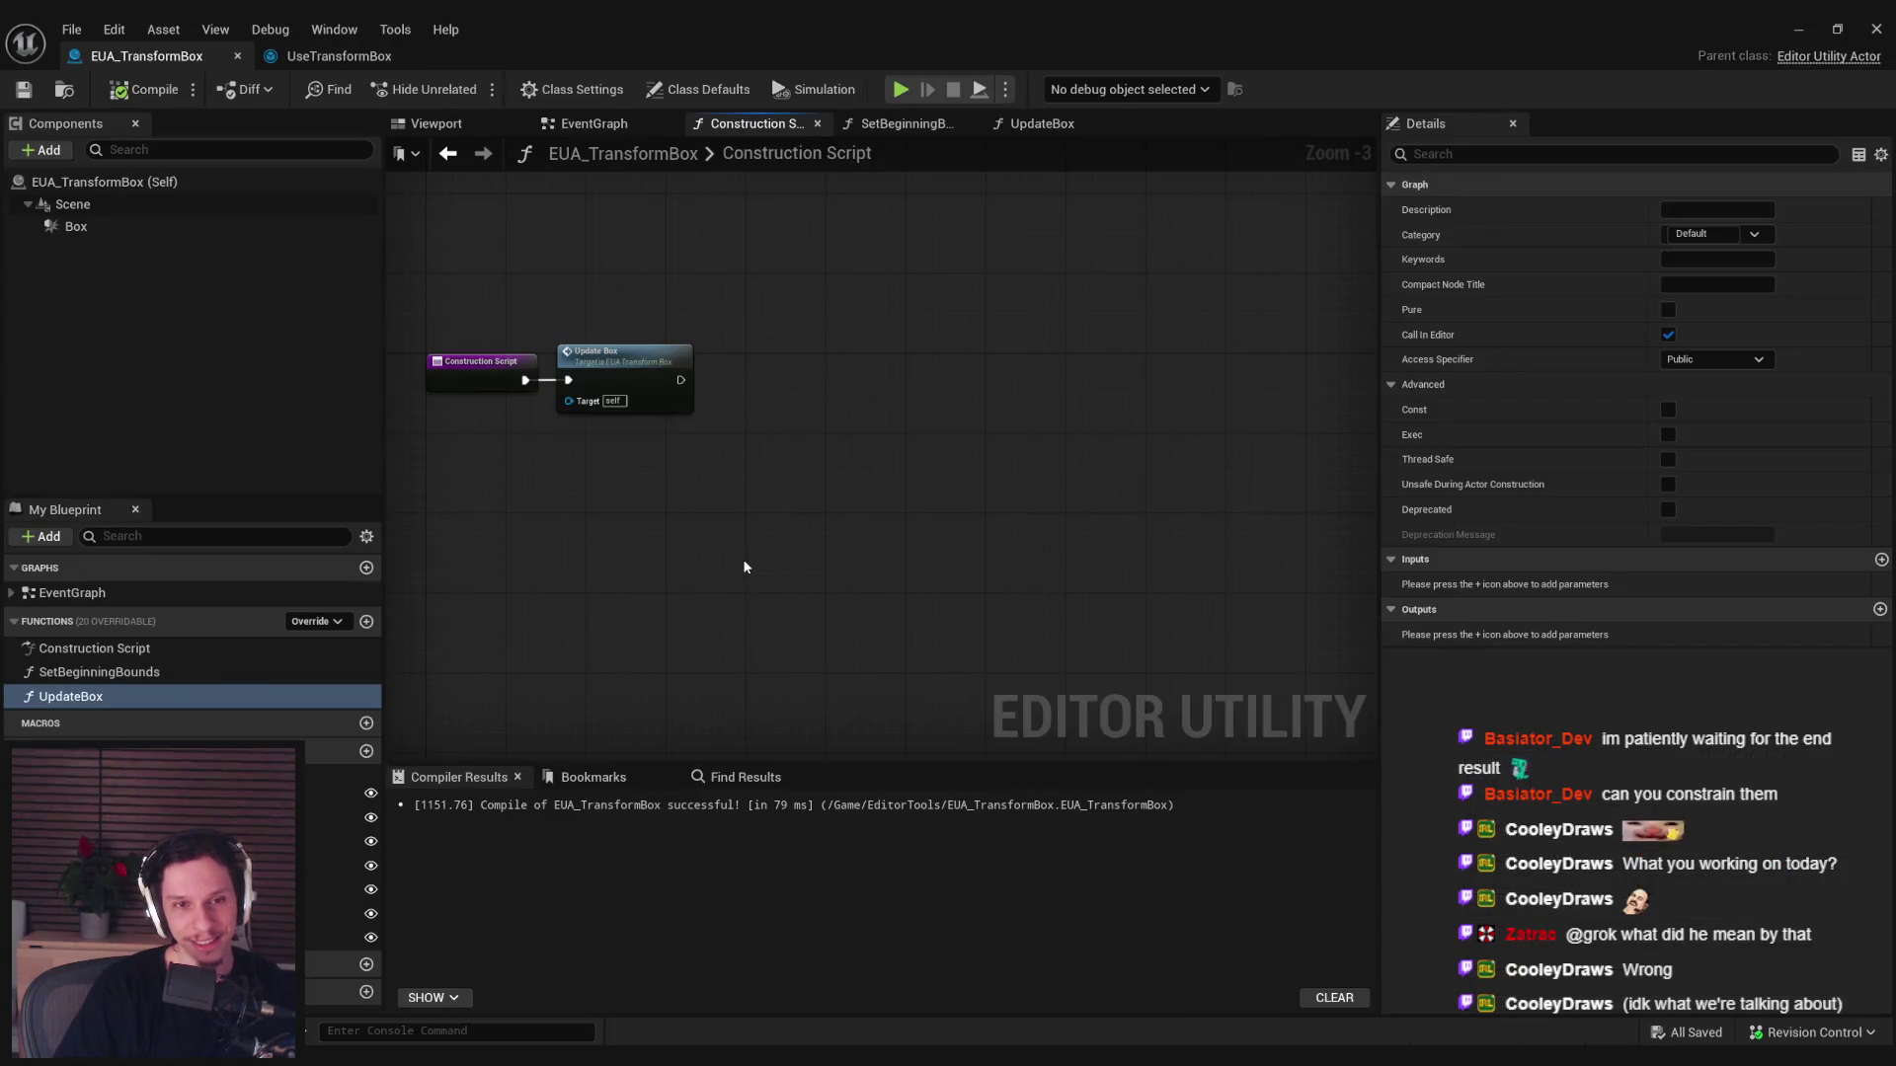
Nudge the Update Box node right, save EUA_TransformBox, and minimize its editor.
drag(630, 365, 649, 363)
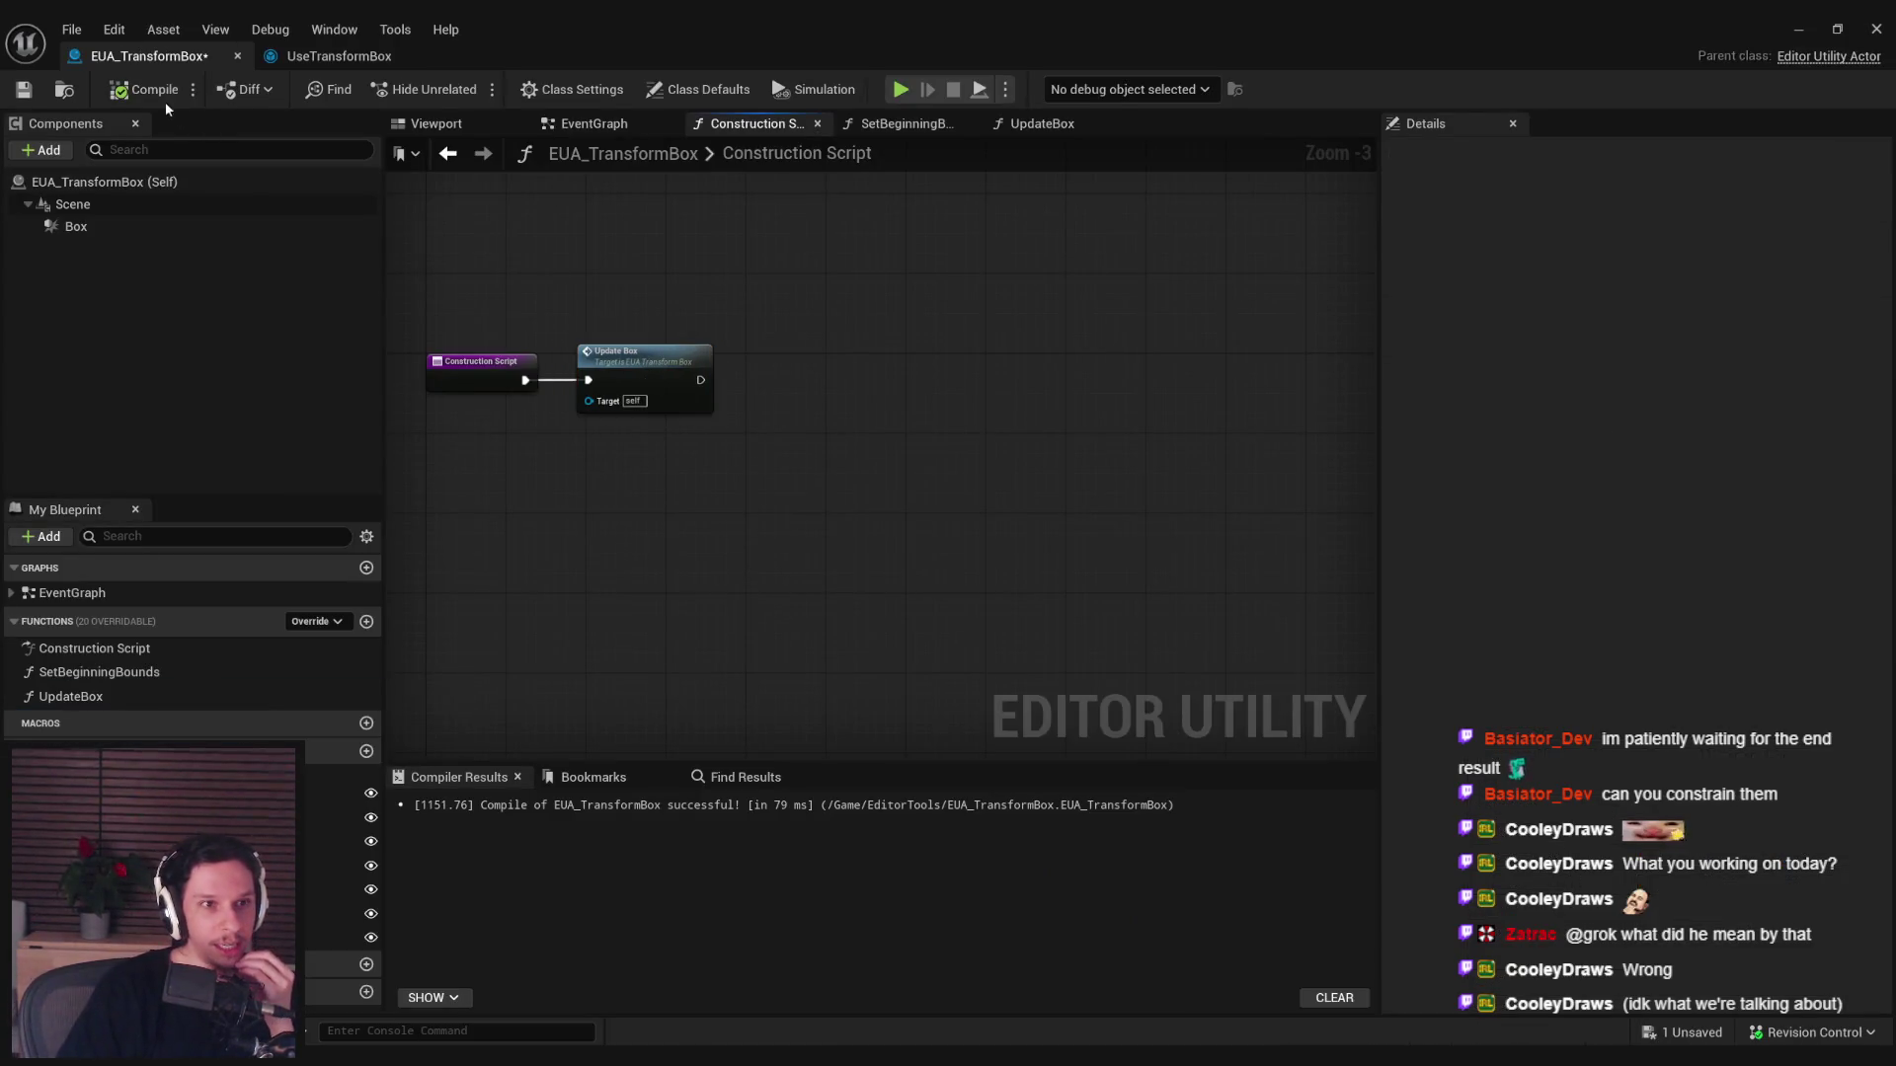
click(22, 90)
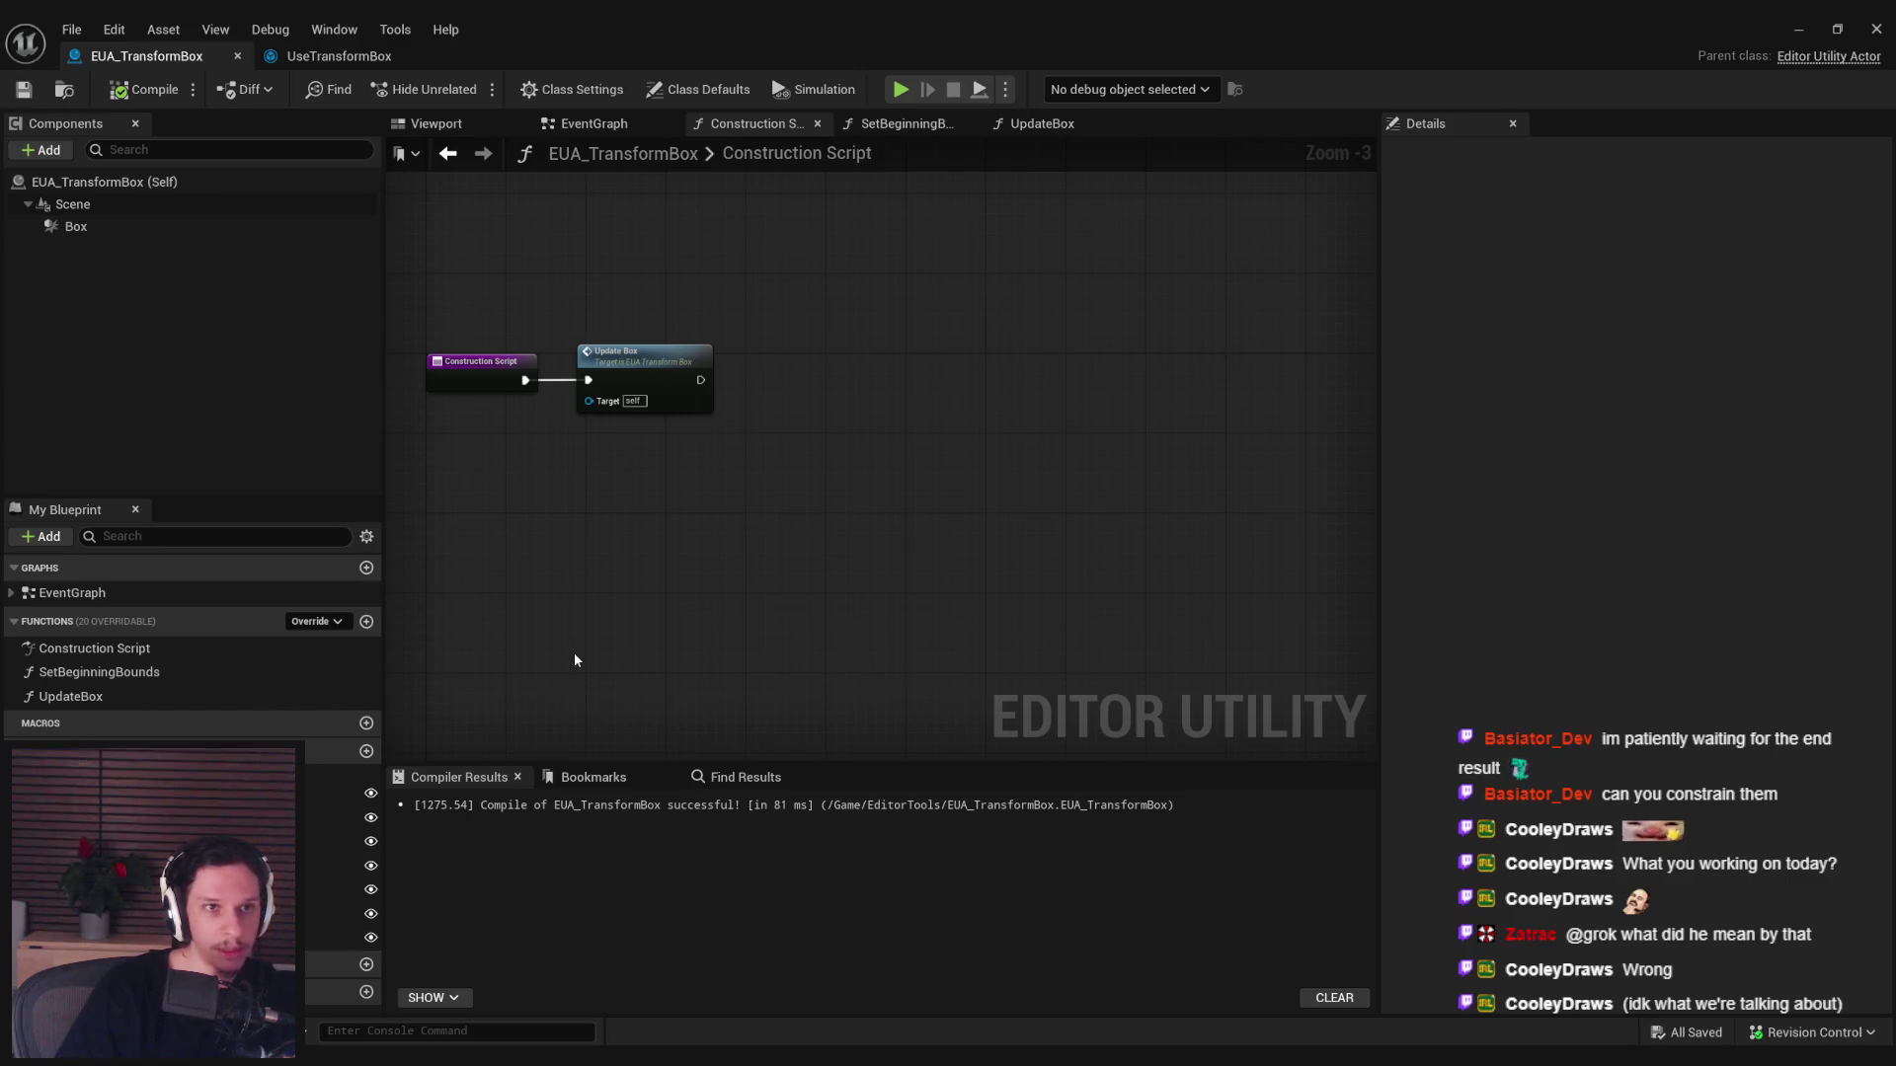
click(1784, 34)
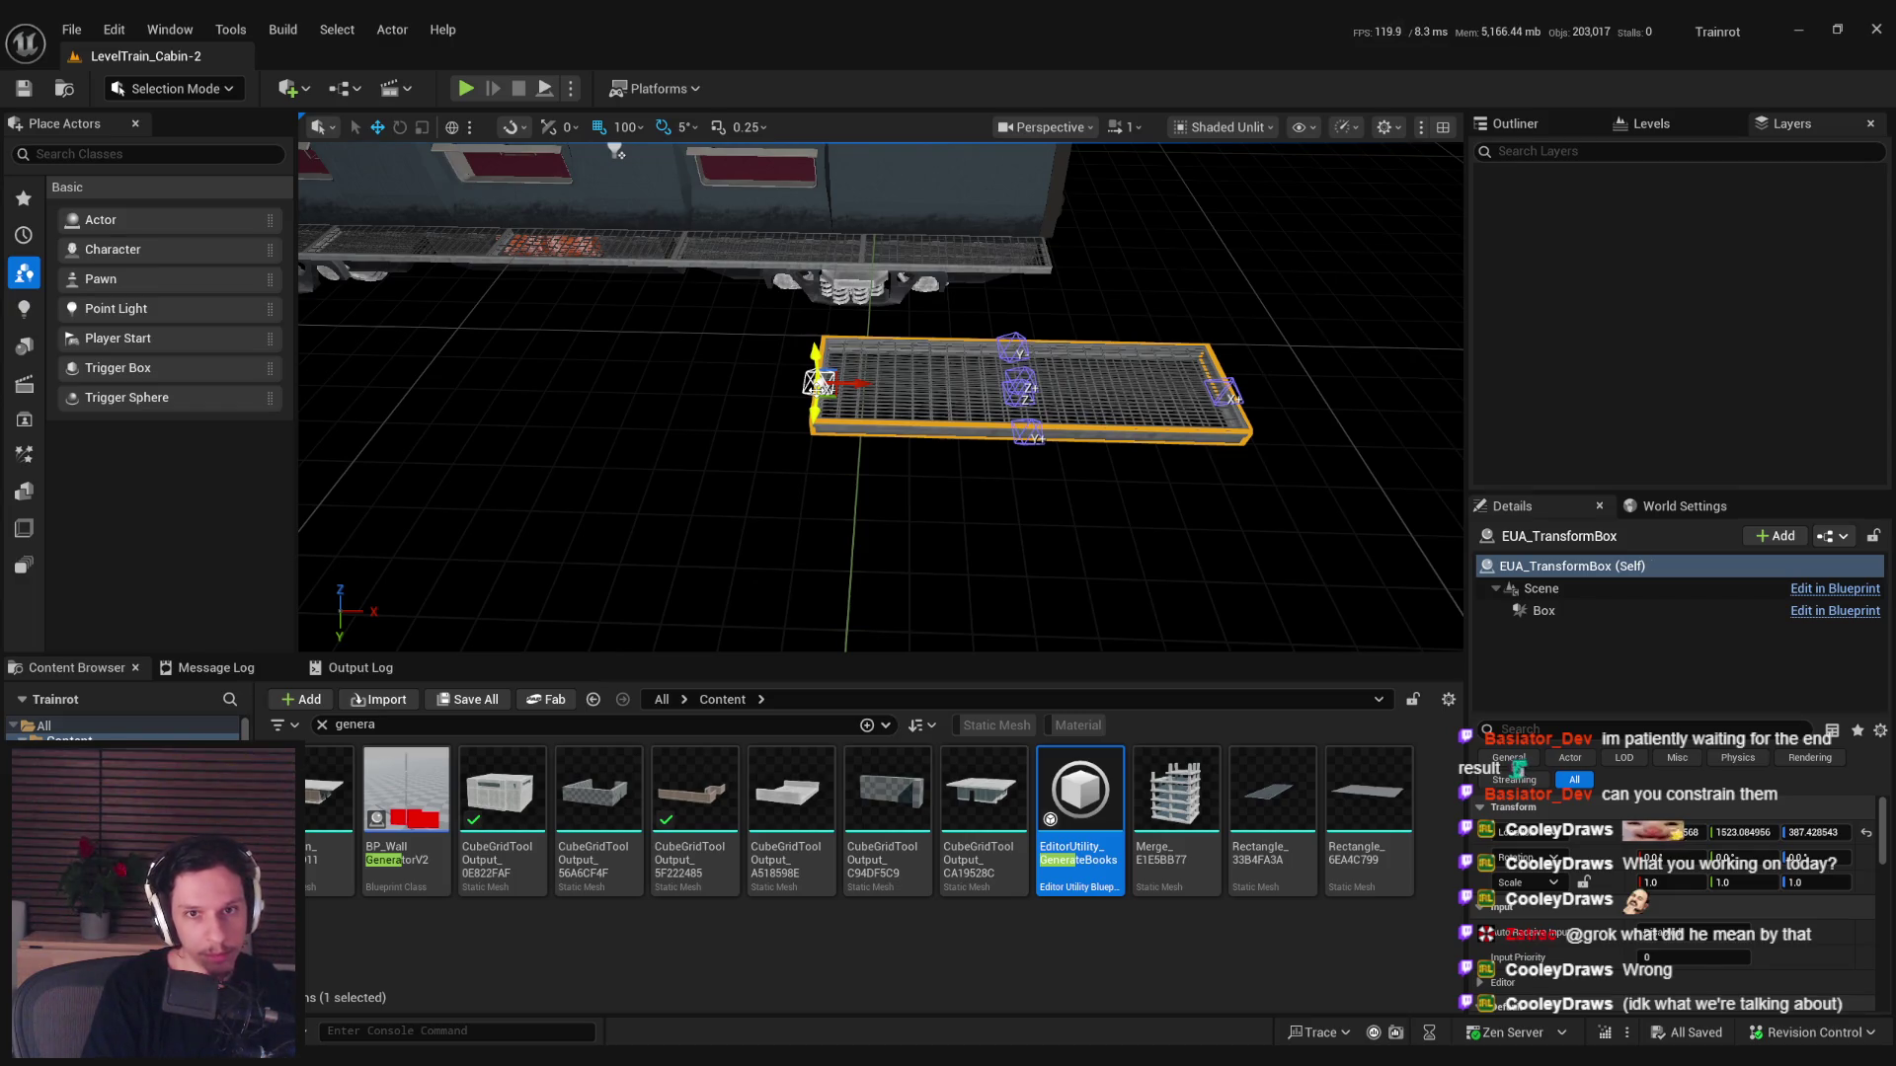
Rotate the catwalk 90° about the vertical axis and wrap it in a new transform box.
click(841, 385)
key(e)
drag(841, 385, 816, 383)
key(w)
right_click(815, 375)
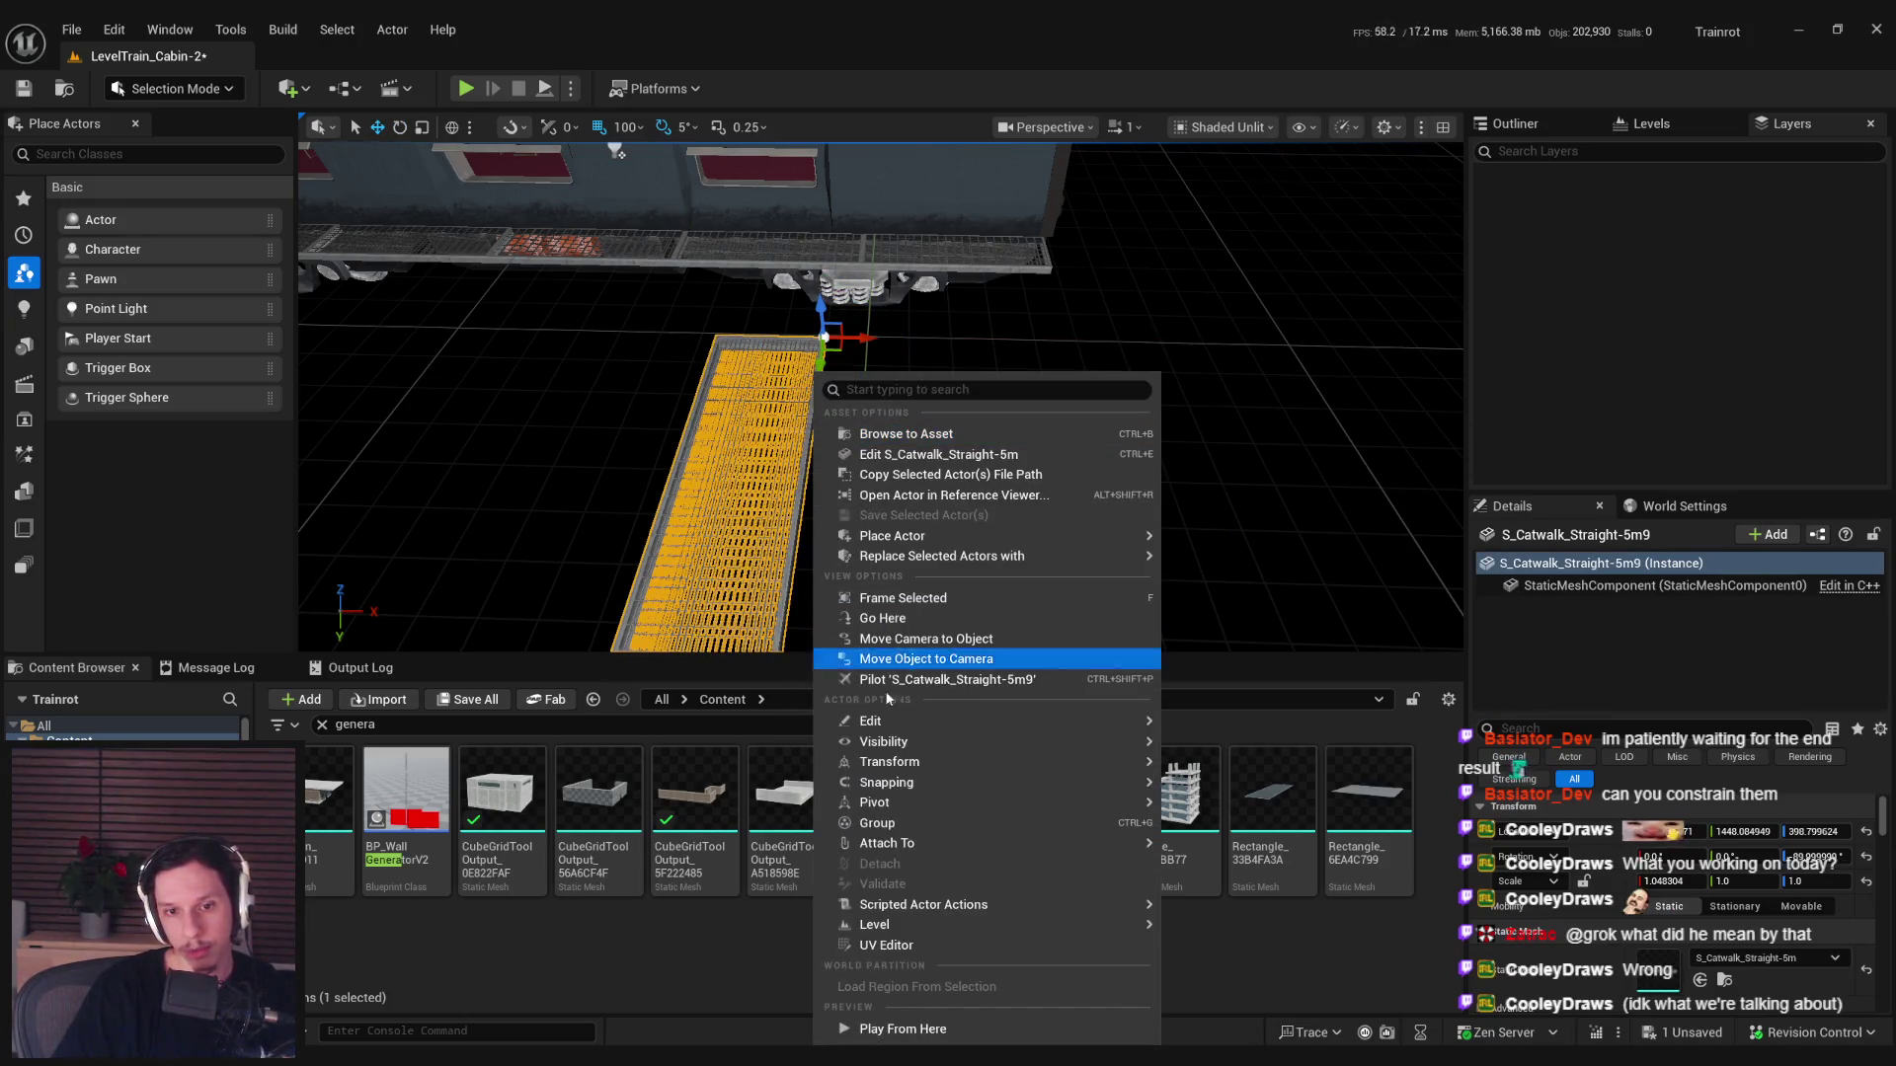
mouse_move(1098, 904)
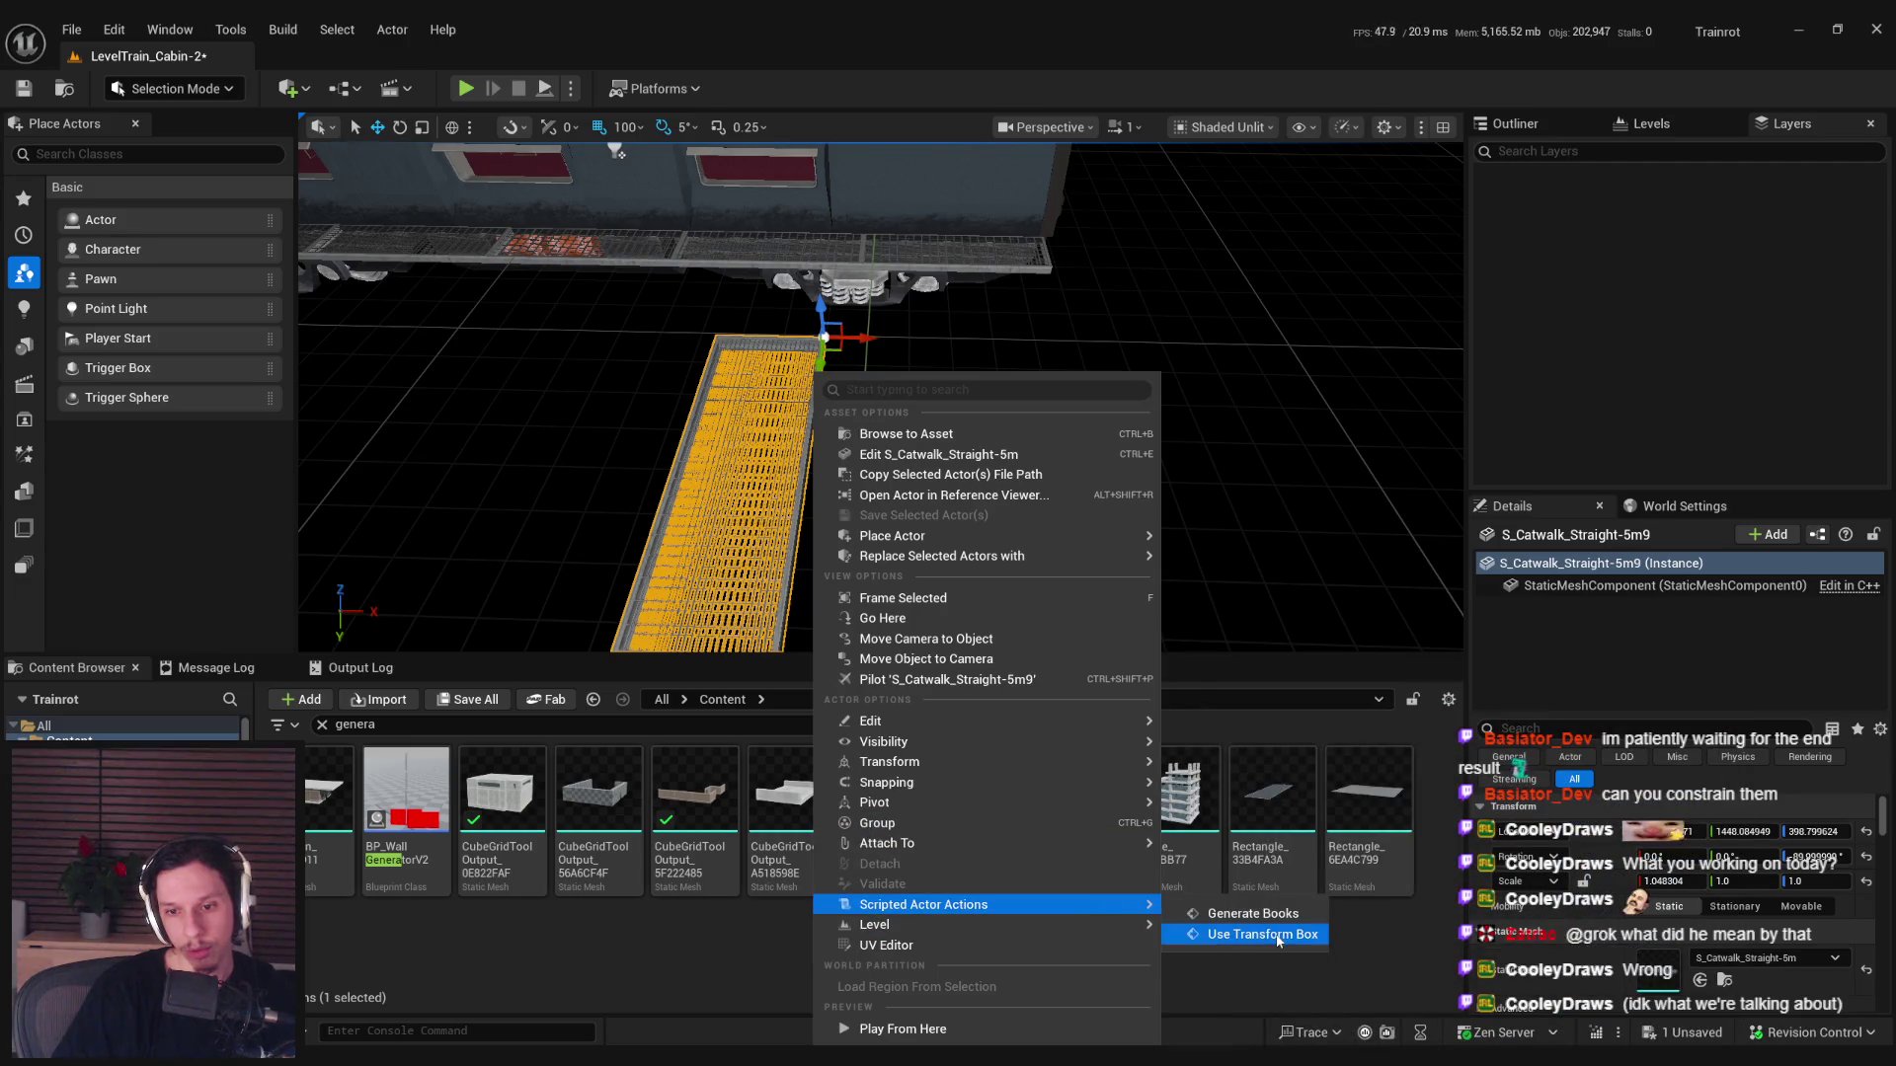
click(1278, 935)
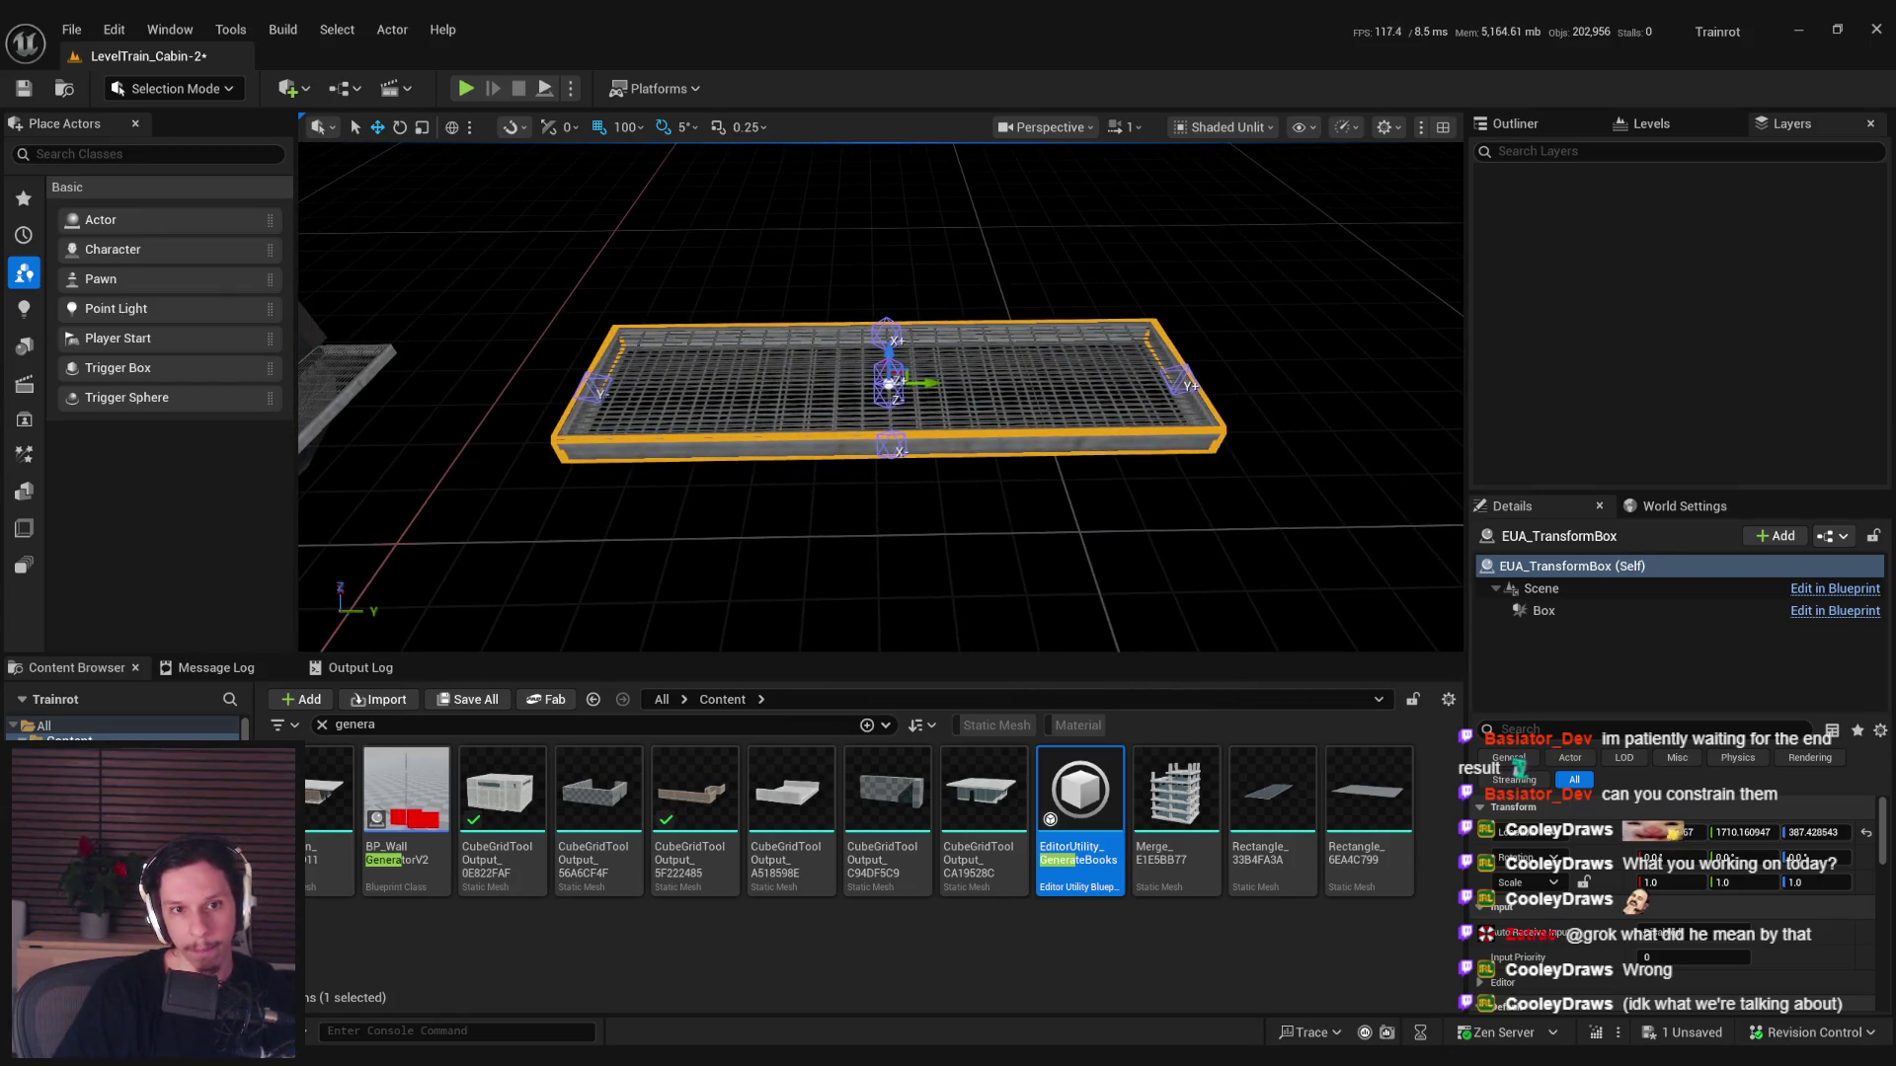
click(733, 415)
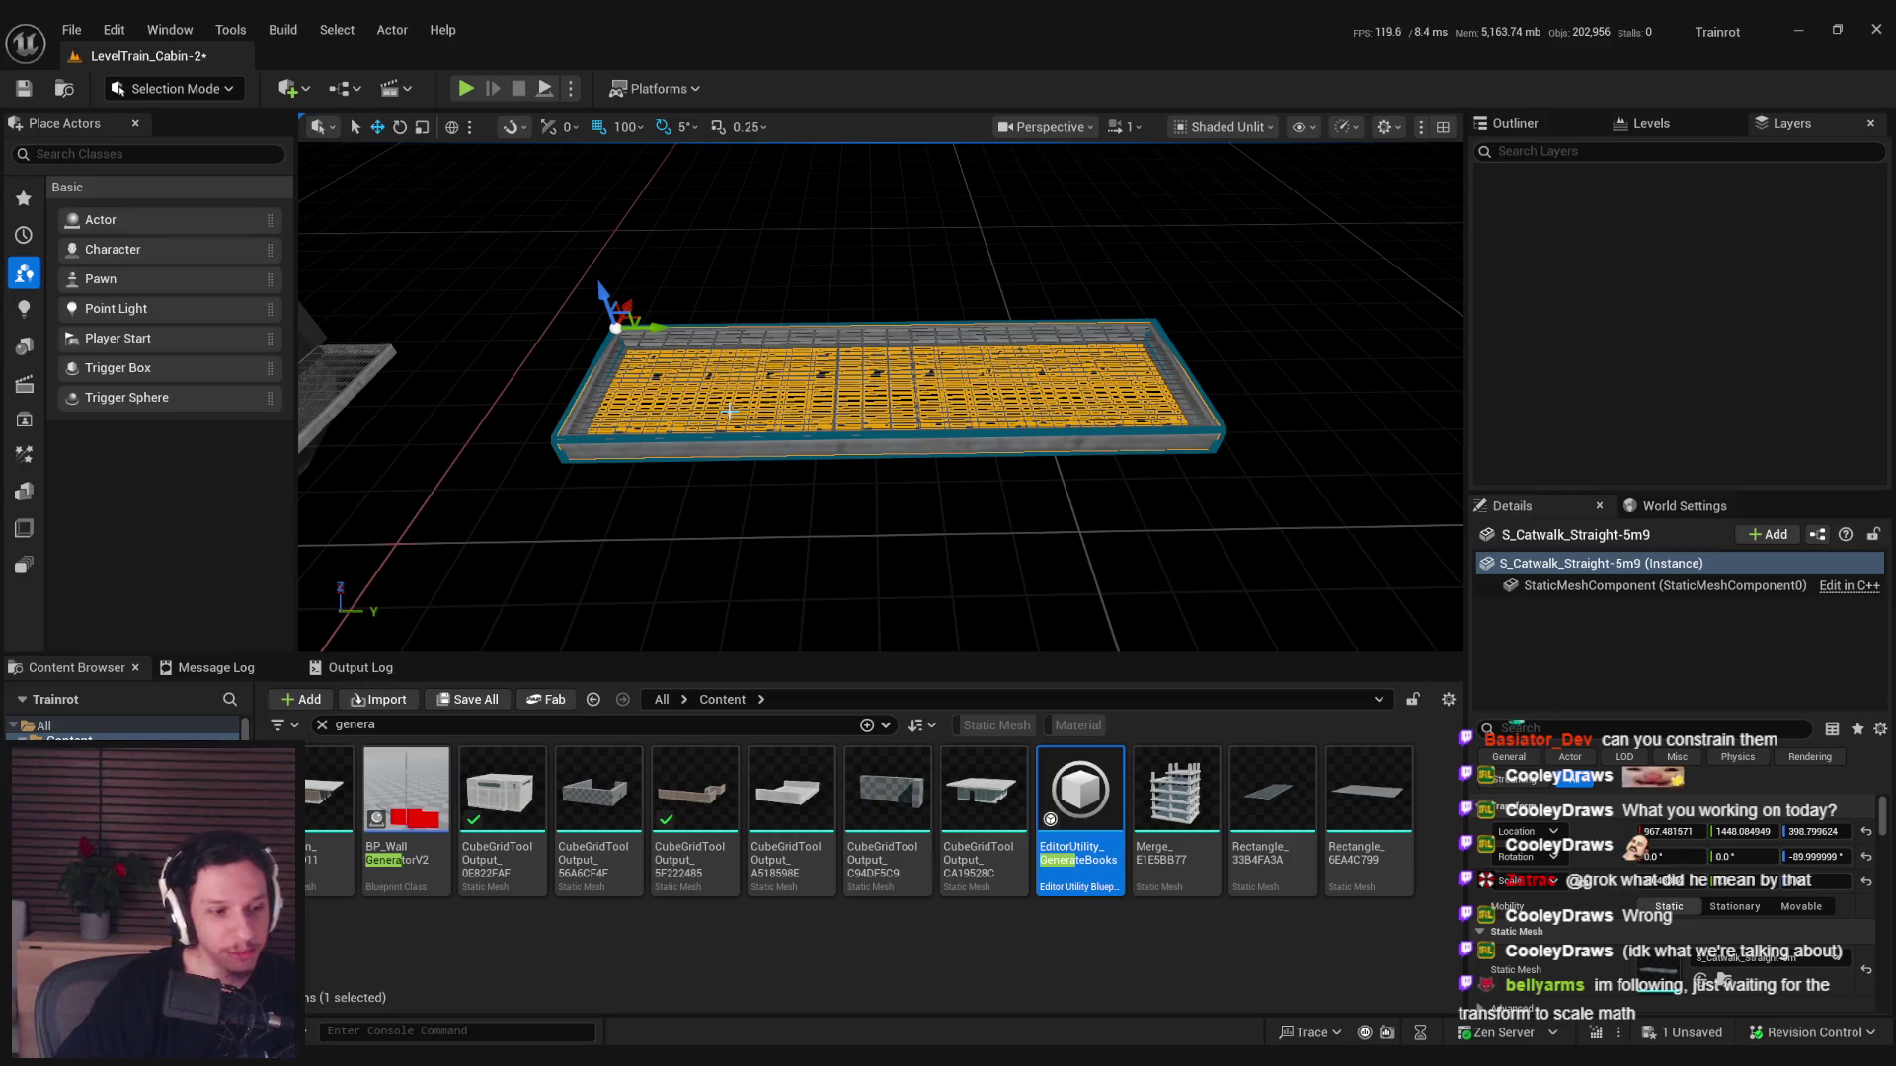
Save the level, inspect the boxed catwalk in game view, and undo the last two changes.
key(ctrl+s)
mouse_move(744, 481)
mouse_down()
mouse_move(876, 390)
mouse_move(804, 478)
mouse_move(851, 400)
mouse_move(820, 396)
mouse_move(888, 405)
mouse_up()
key(g)
key(g)
click(851, 400)
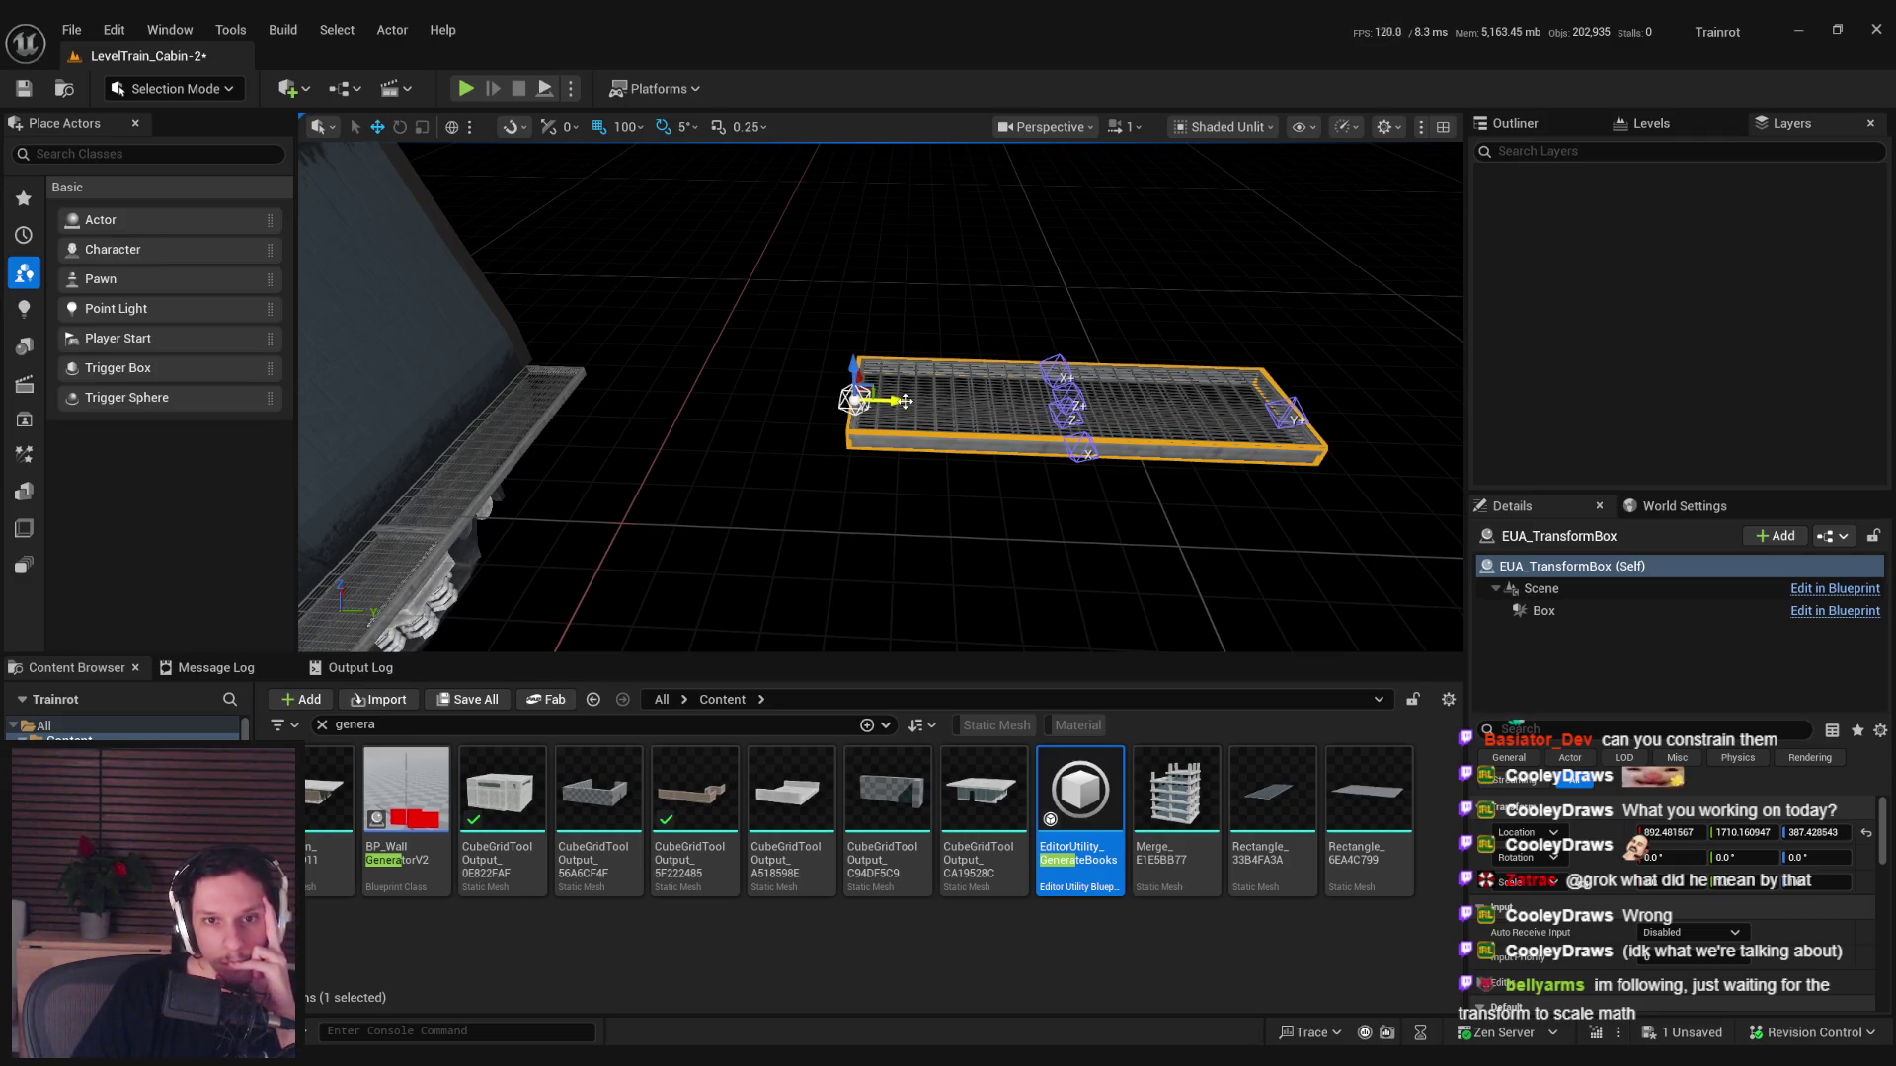
click(916, 437)
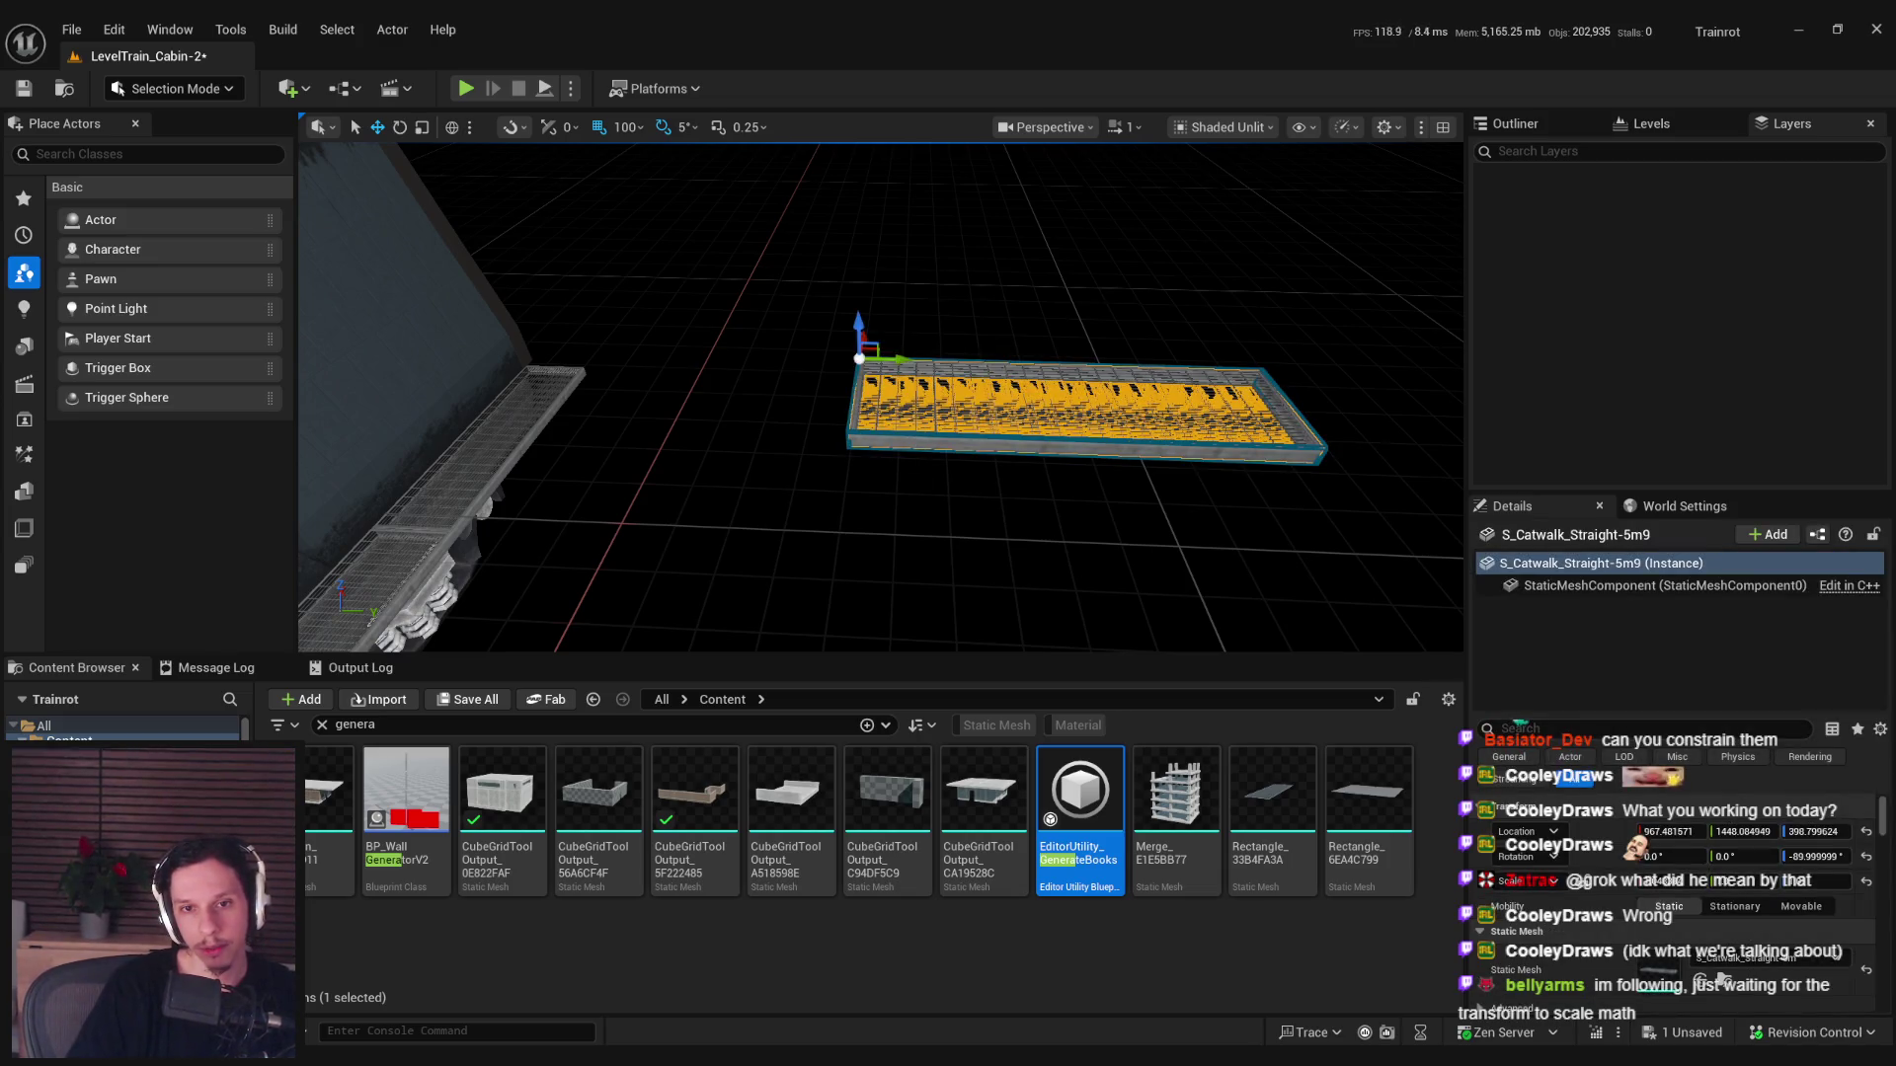
key(Escape)
click(955, 395)
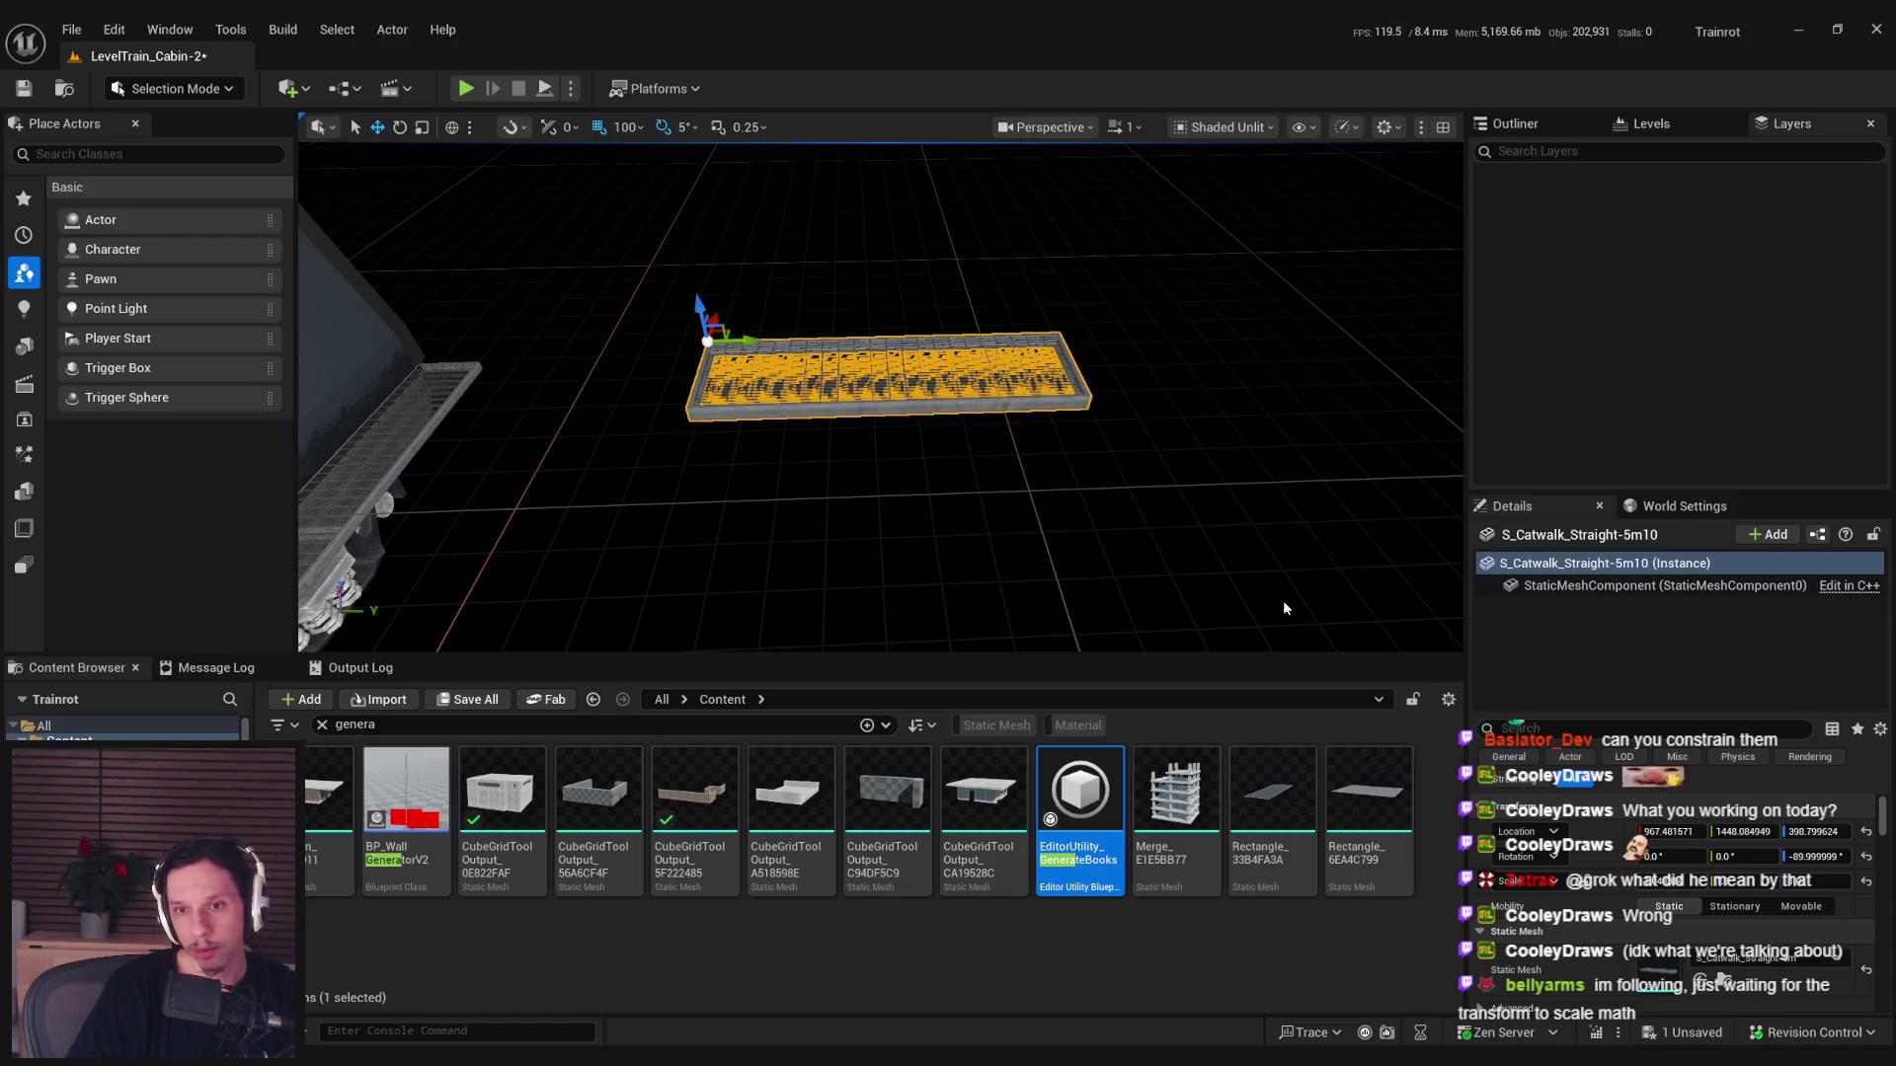
key(ctrl+z)
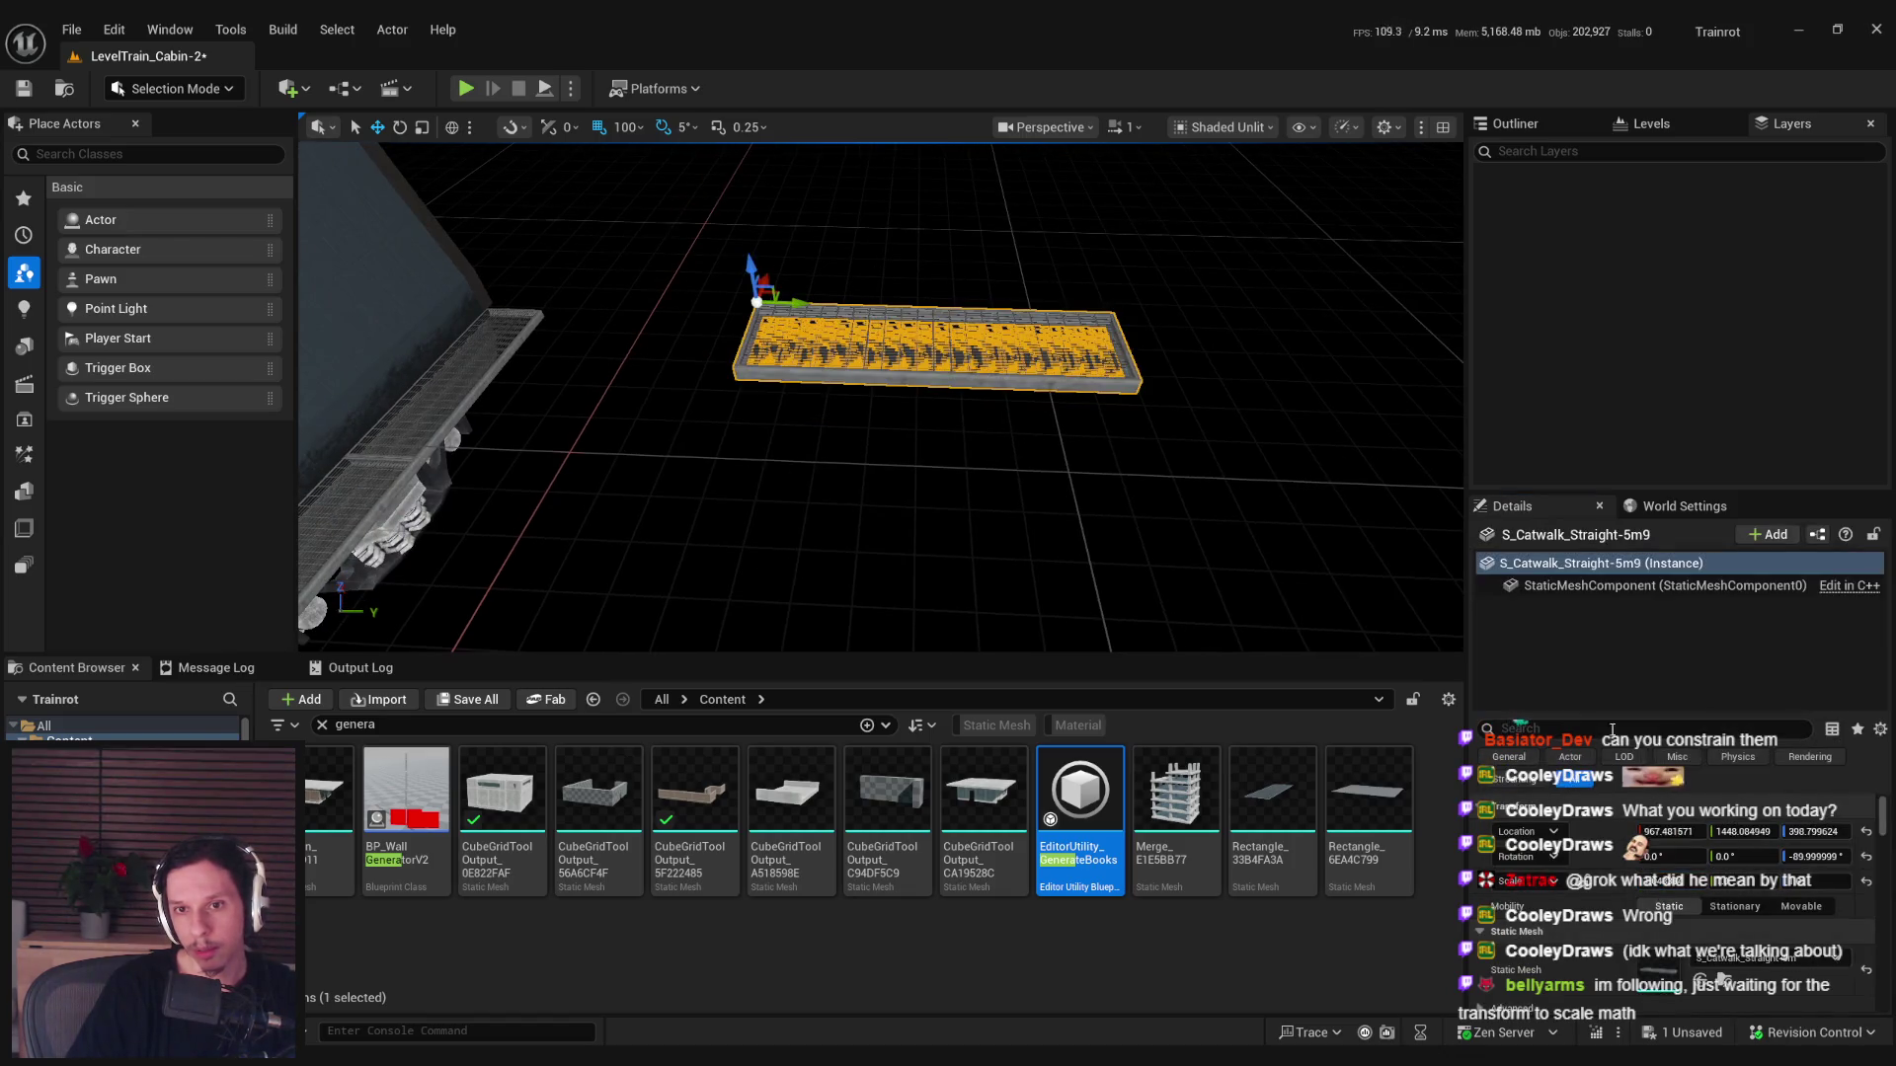
key(ctrl+z)
Duplicate the catwalk end to end, wrap both segments in a transform box, and save.
click(808, 369)
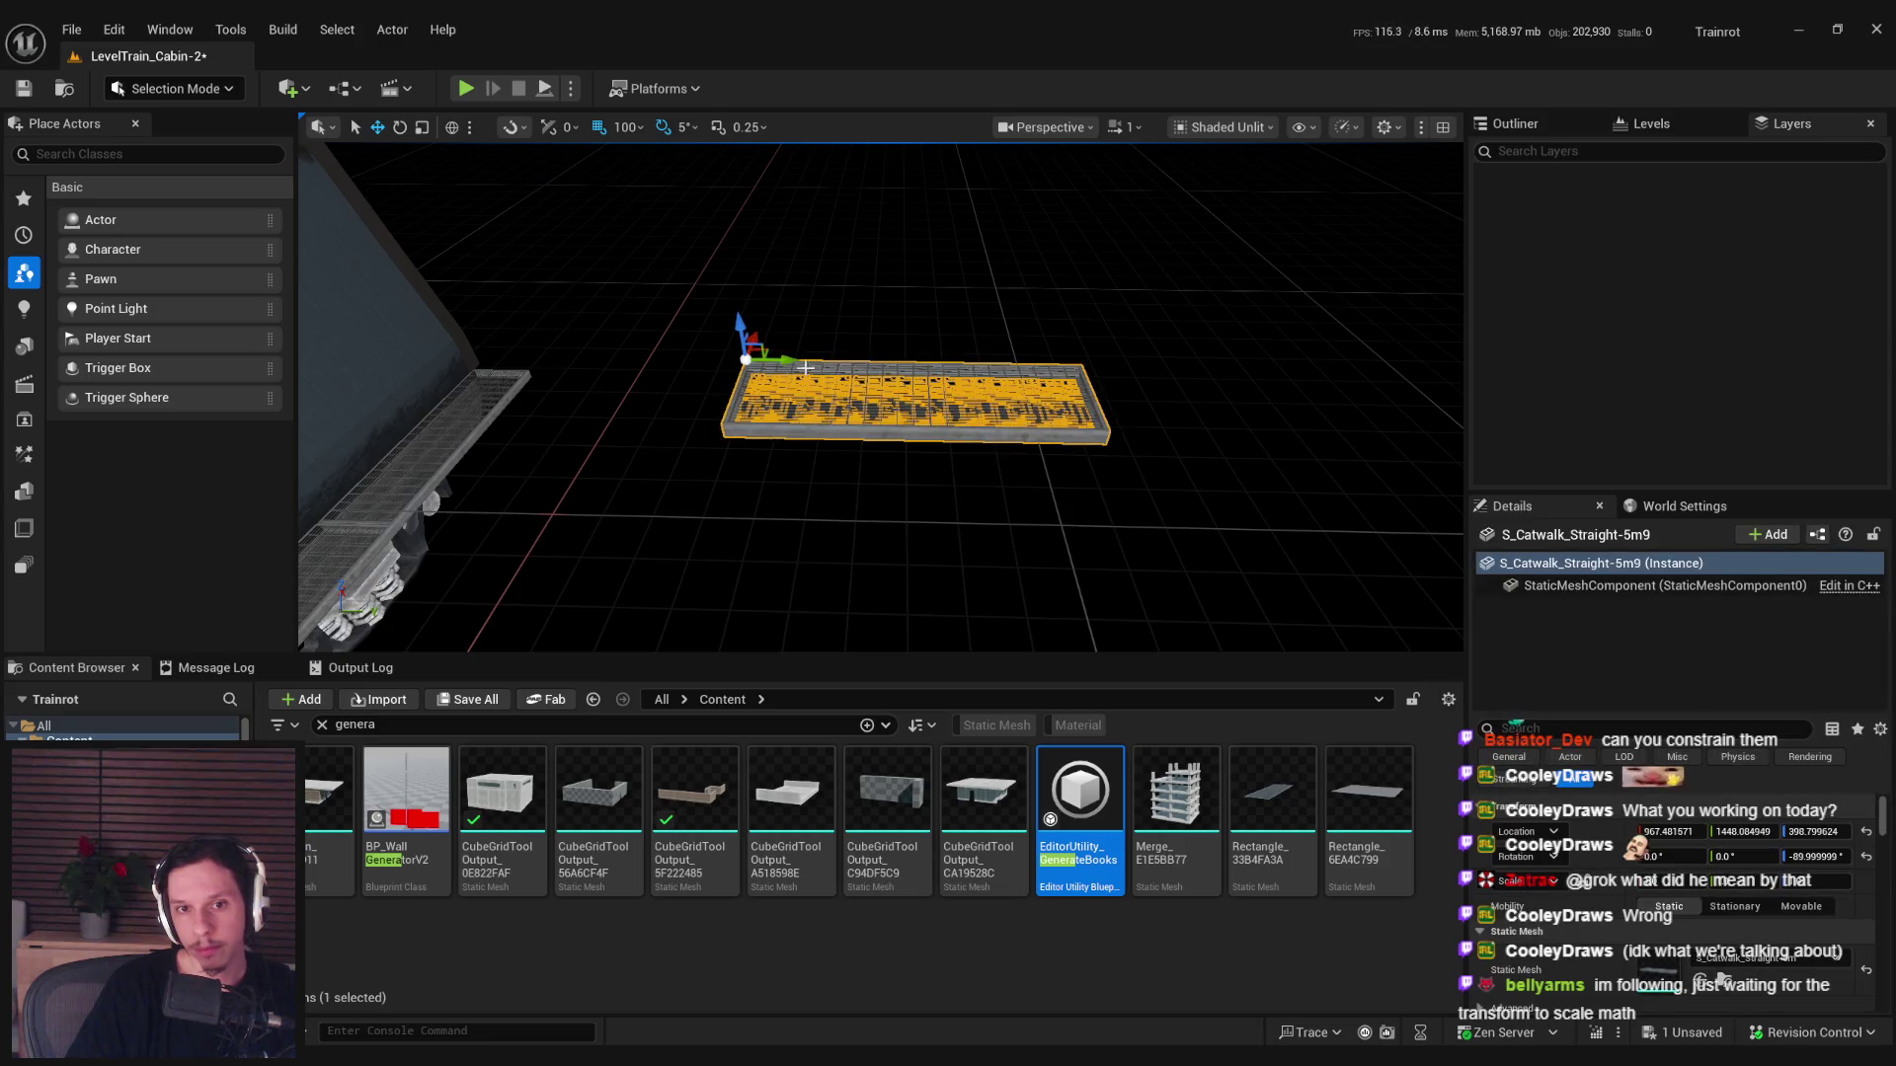
alt+drag(807, 369, 1144, 374)
ctrl+click(1154, 433)
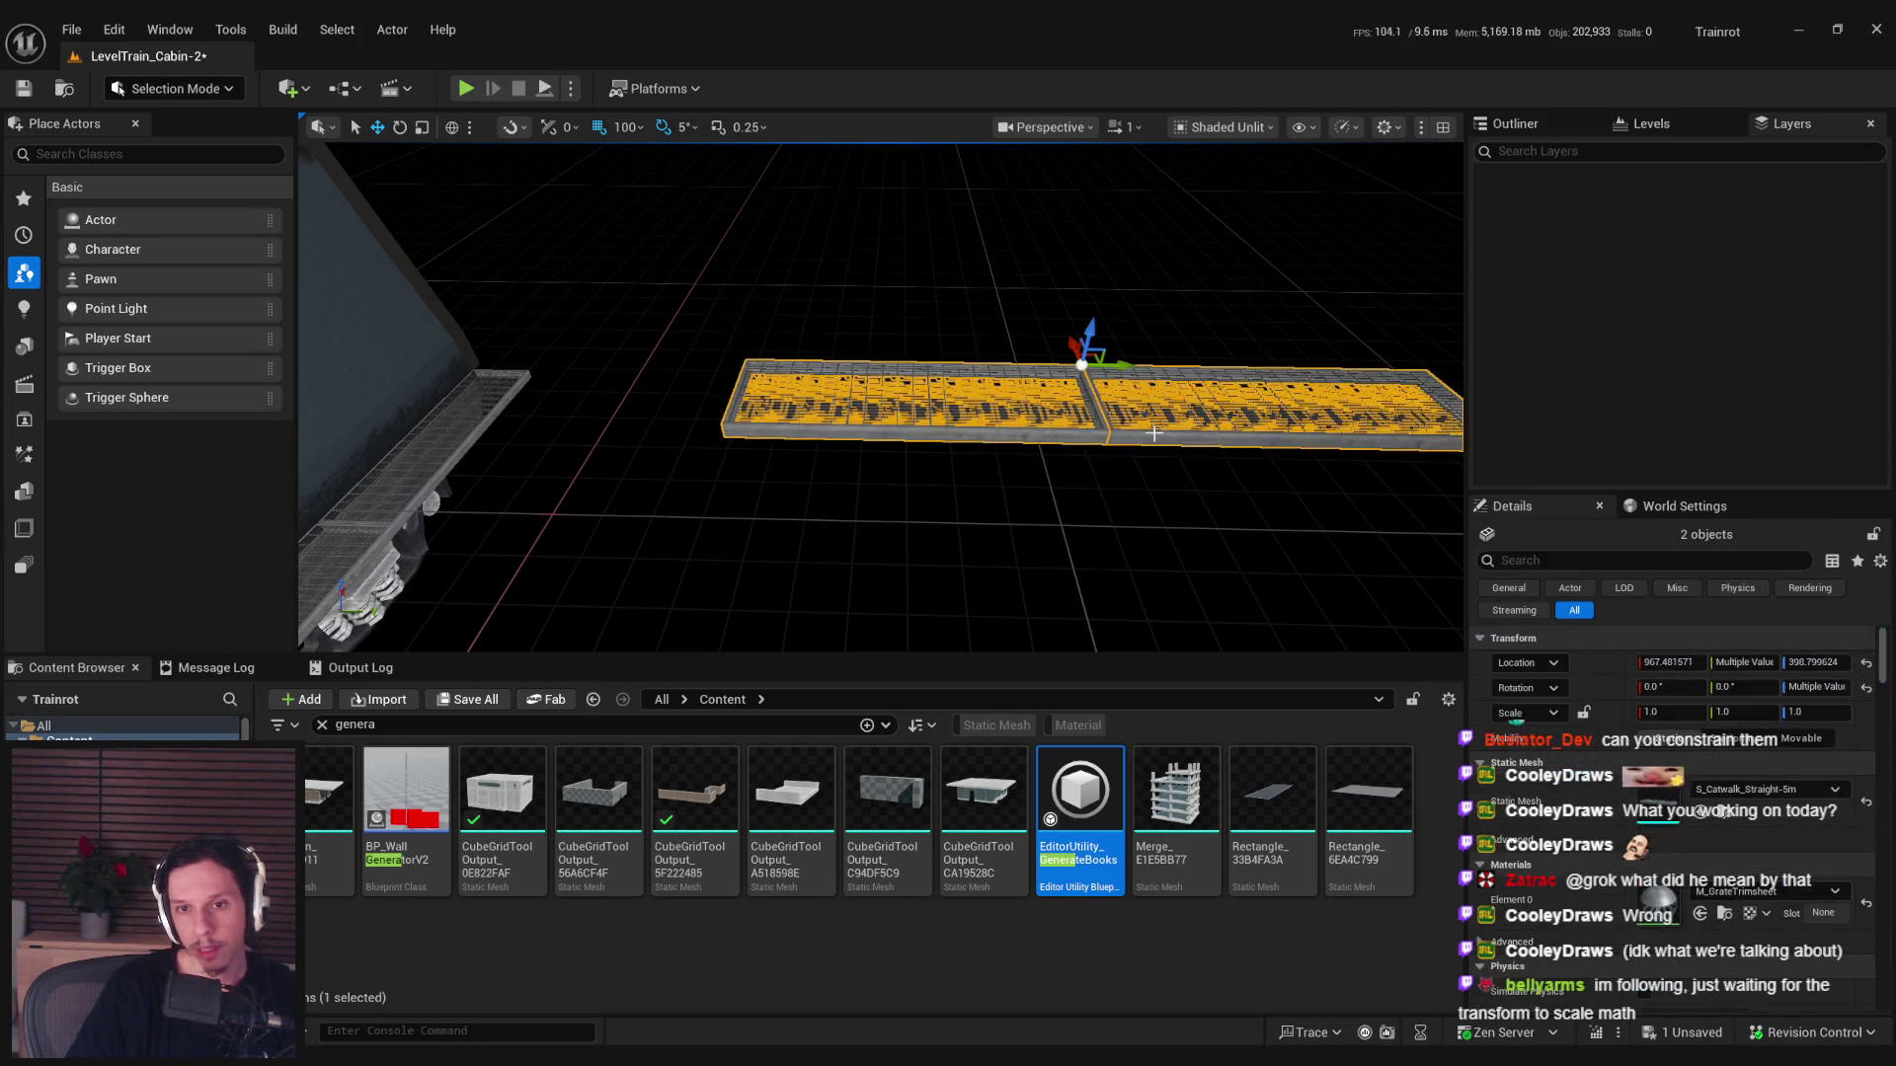
right_click(1154, 433)
click(1274, 897)
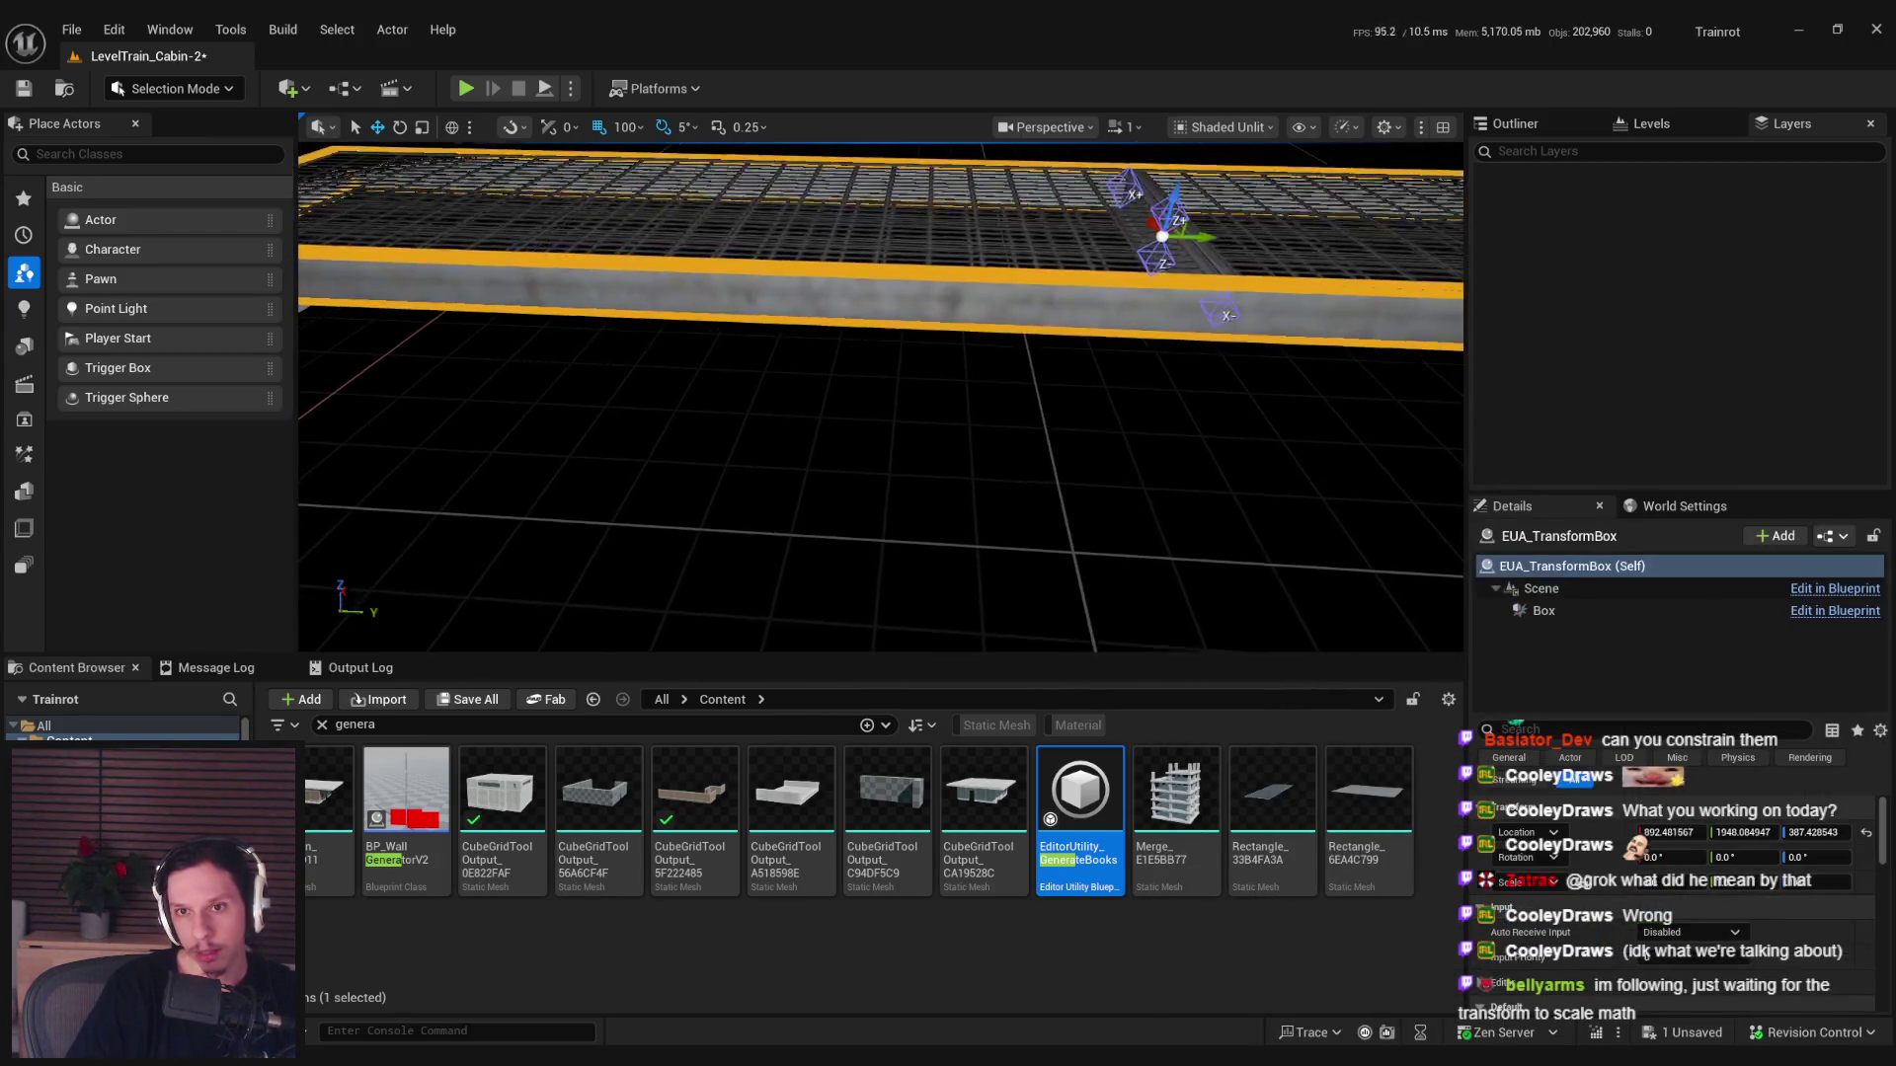
key(f)
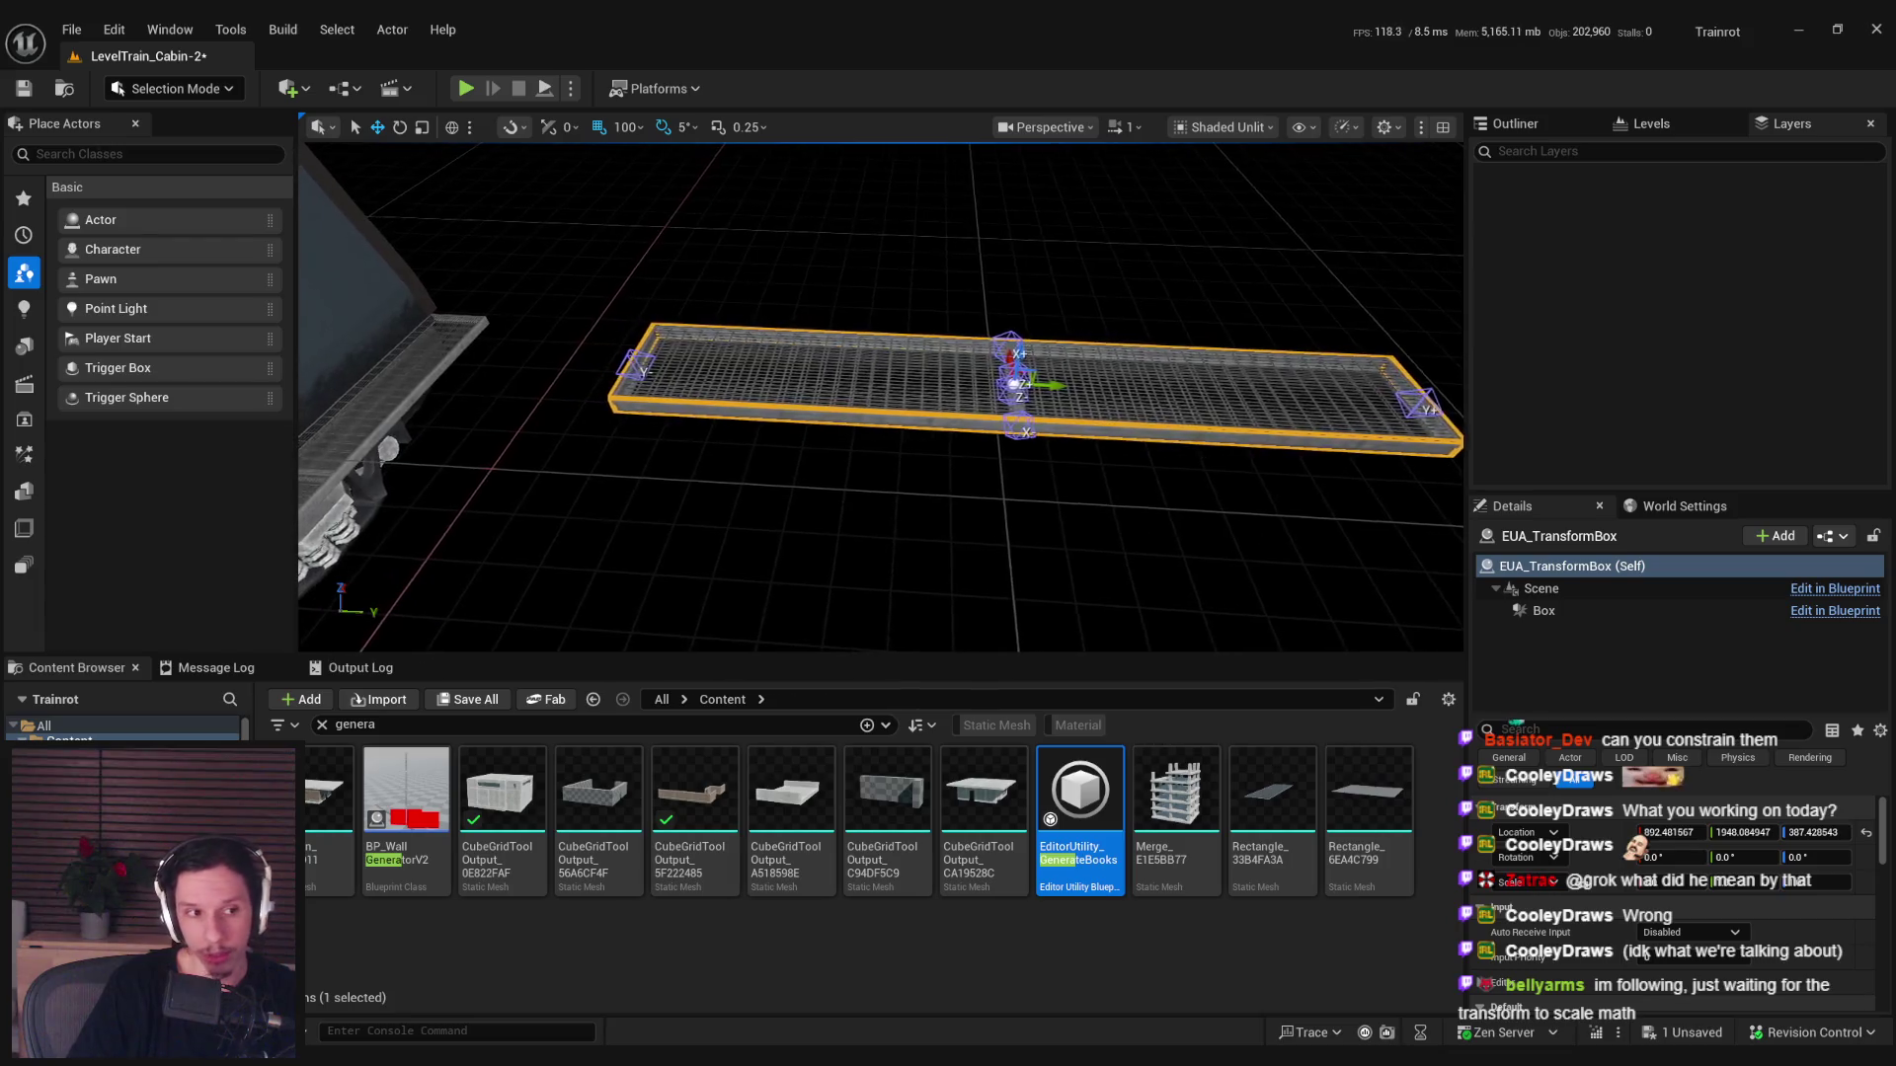
key(Escape)
key(ctrl+s)
click(721, 987)
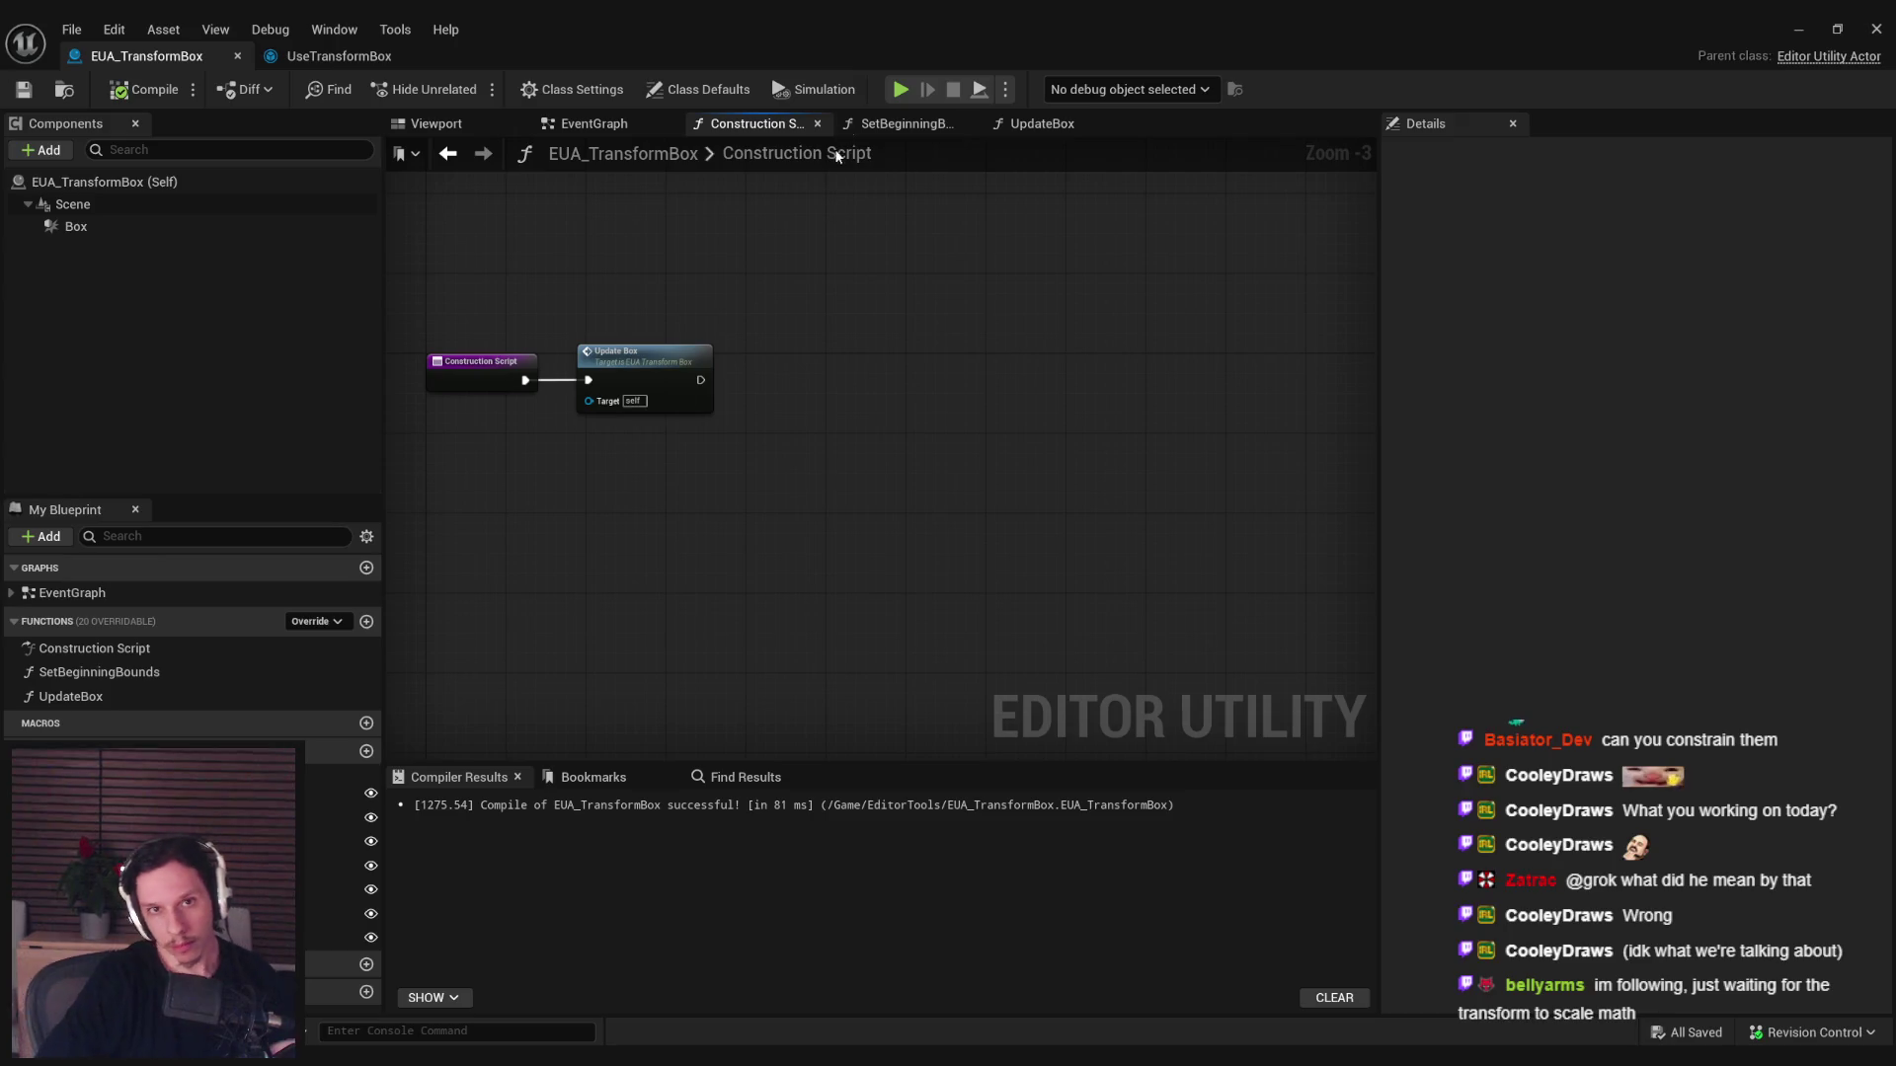
Inspect the box-extent math in the UpdateBox graph, then minimize the Blueprint editor.
click(1042, 124)
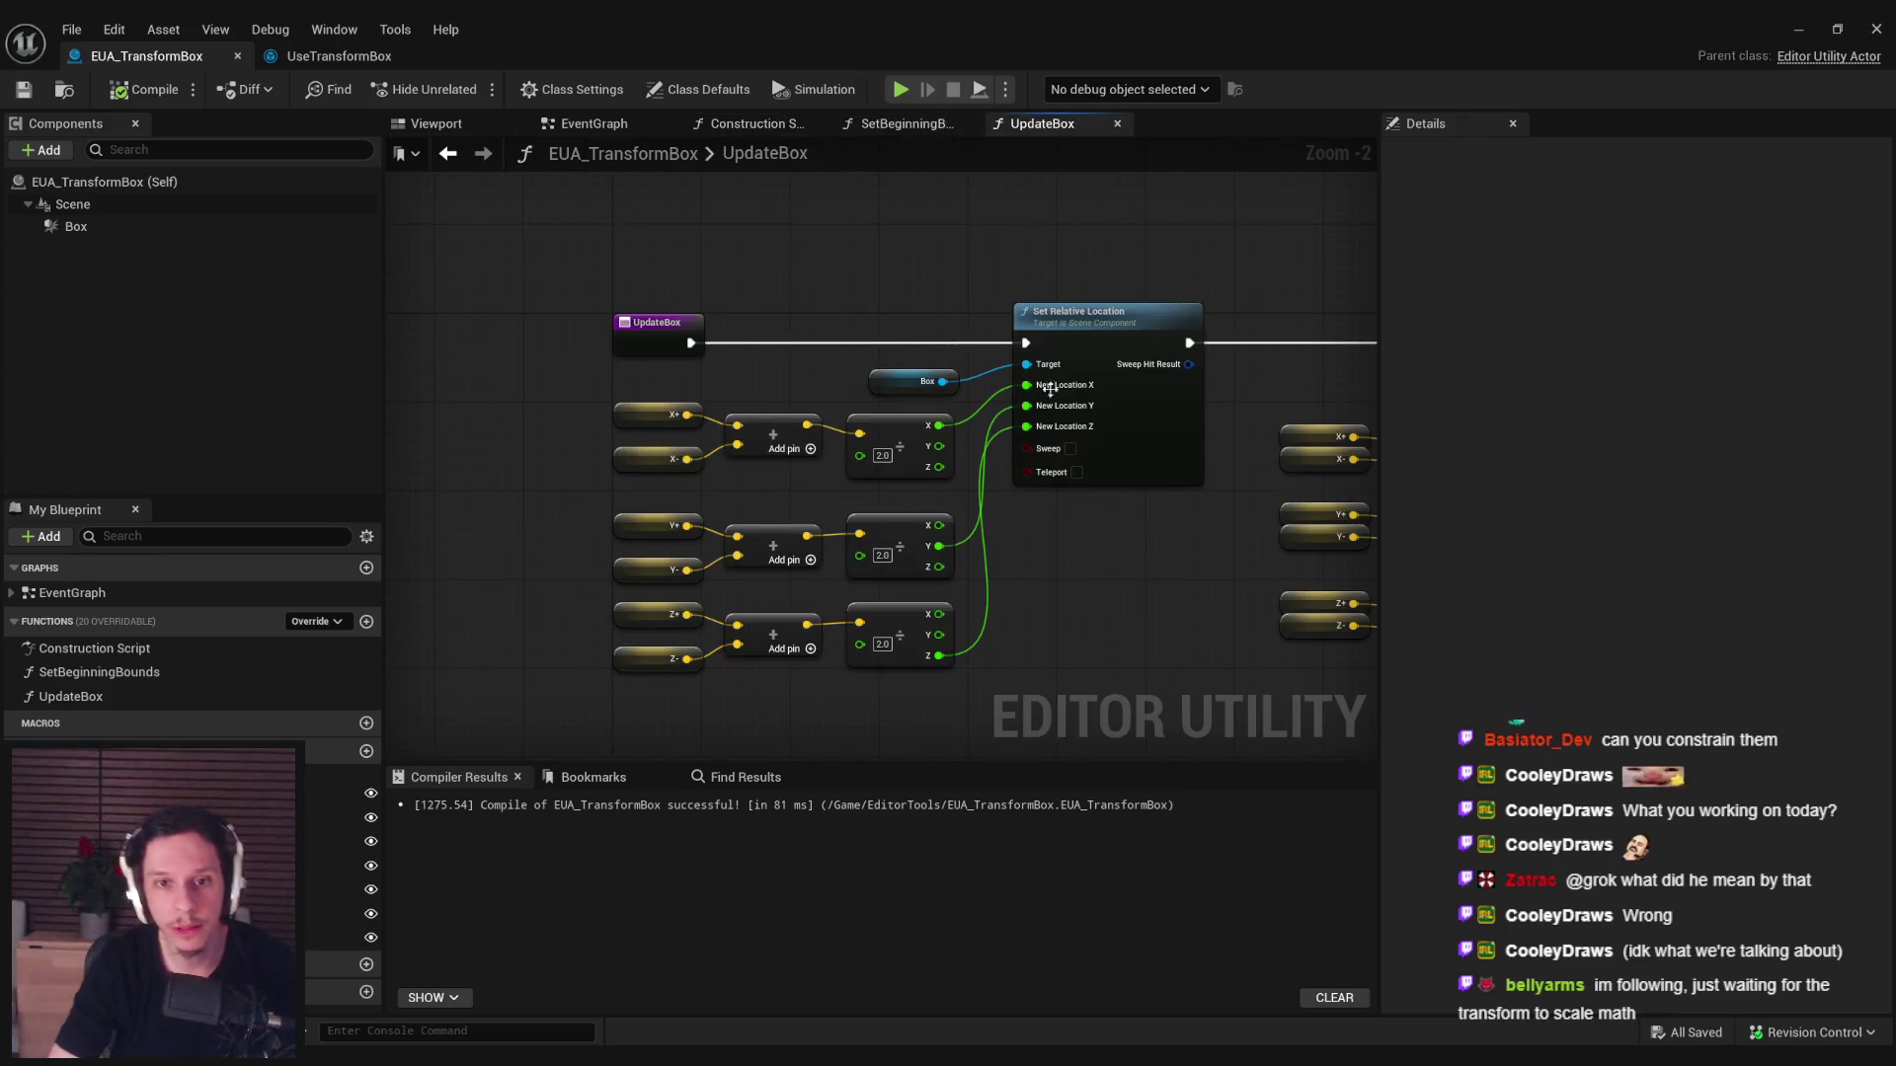
drag(1009, 326, 508, 337)
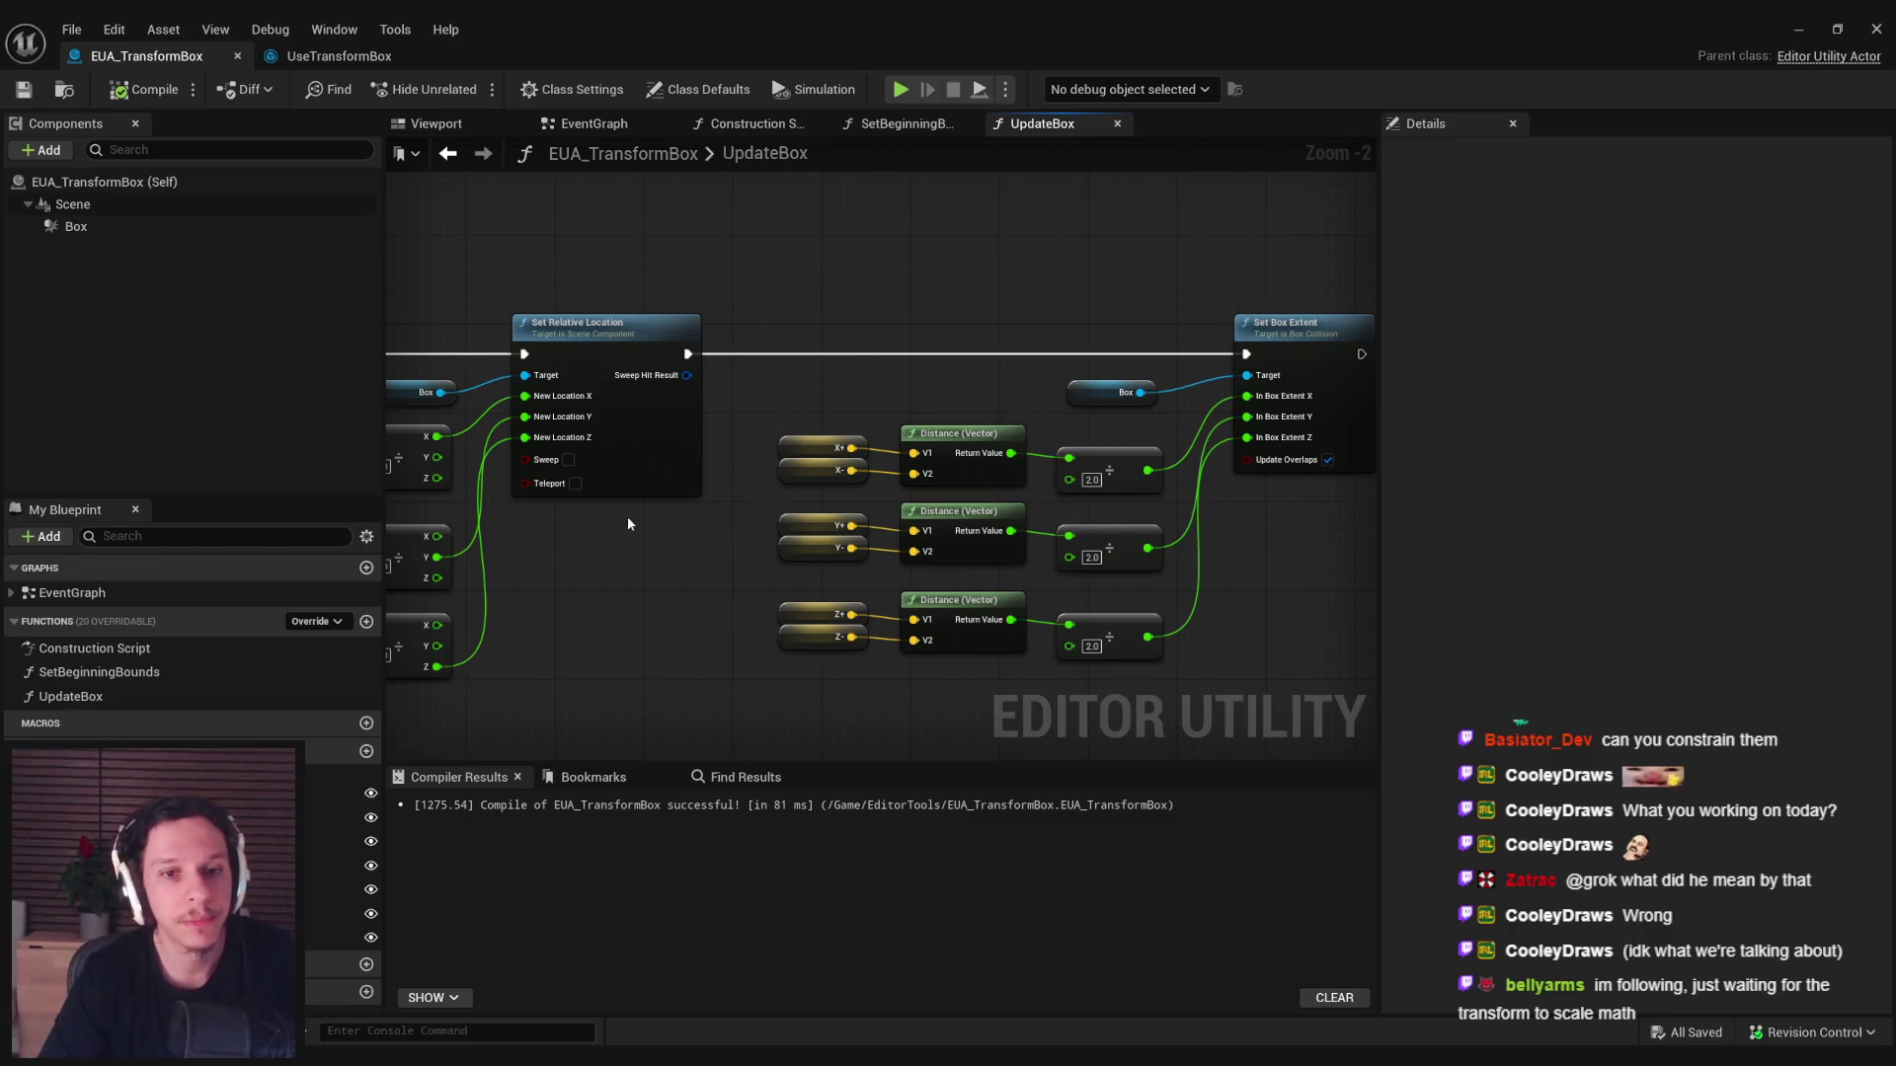
click(1798, 28)
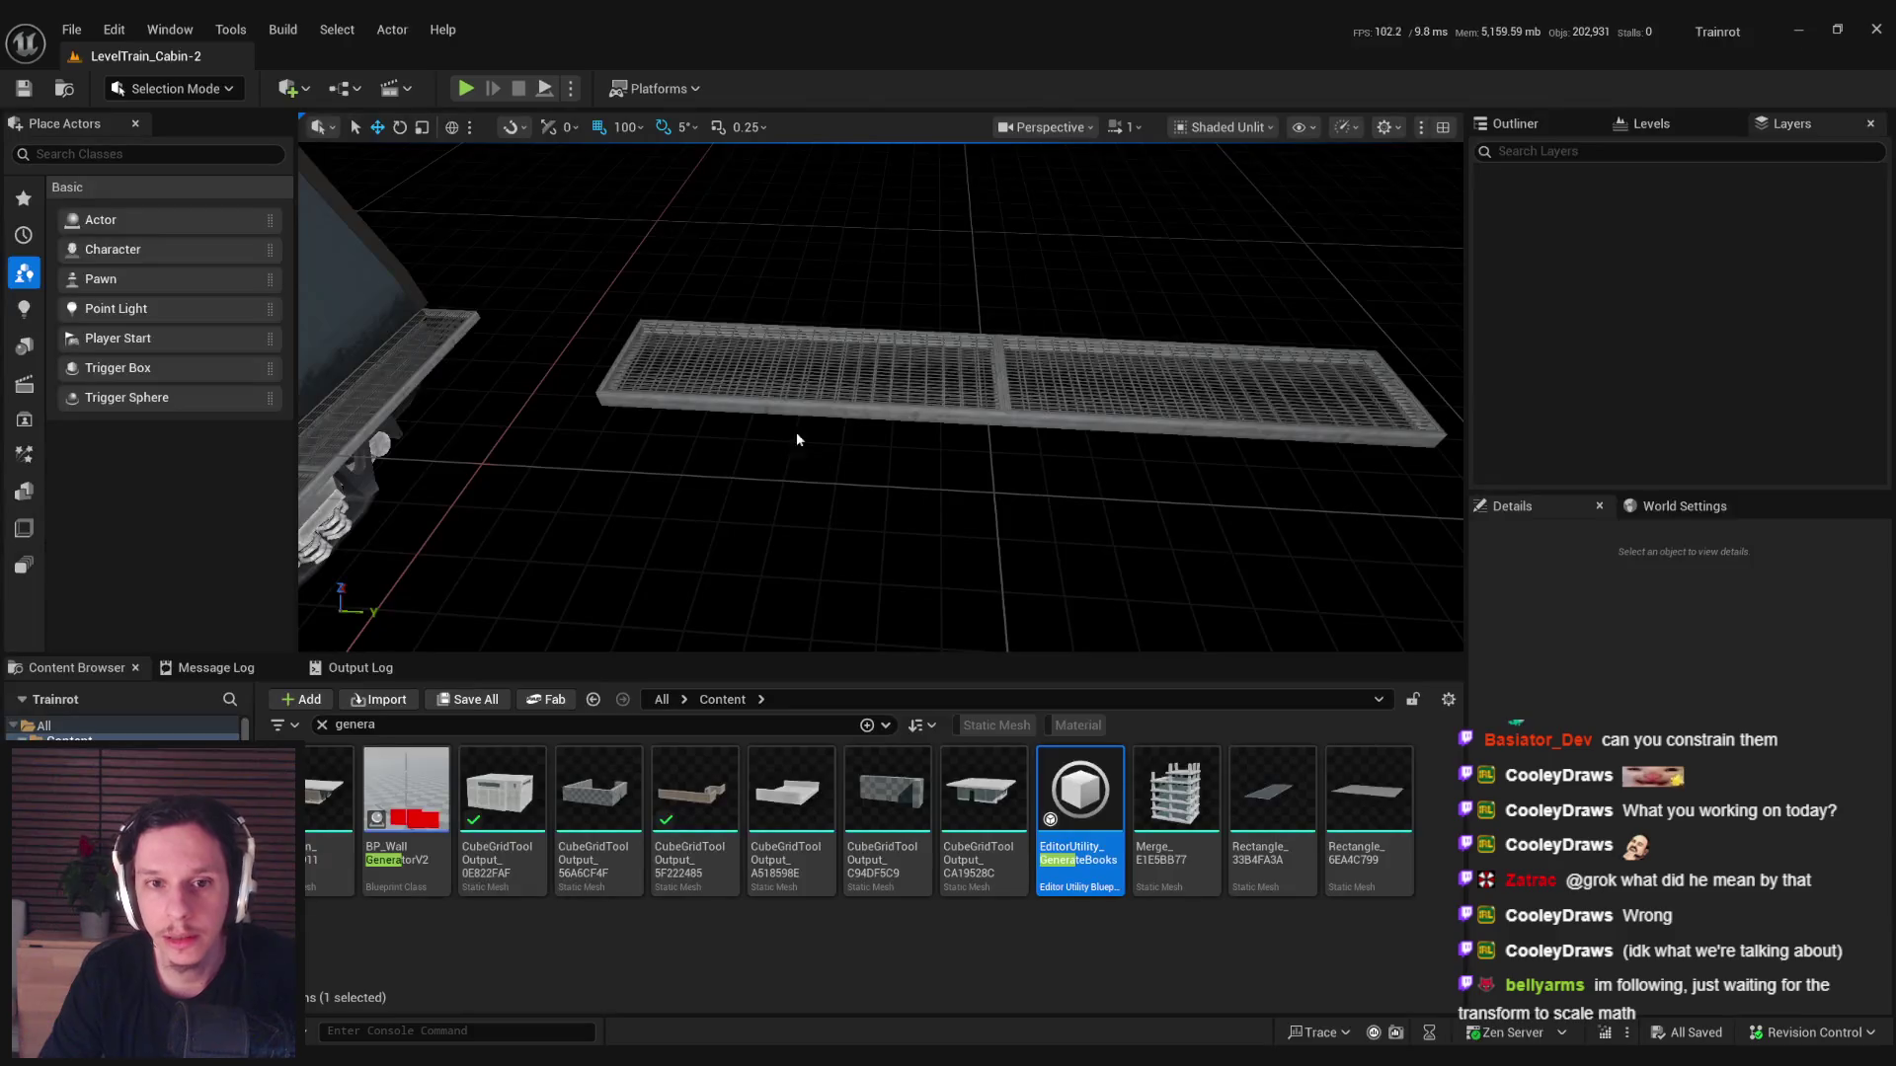
Wrap both catwalk halves in a transform box with Scripted Actor Actions > Use Transform Box.
click(753, 410)
ctrl+click(1056, 427)
right_click(1055, 426)
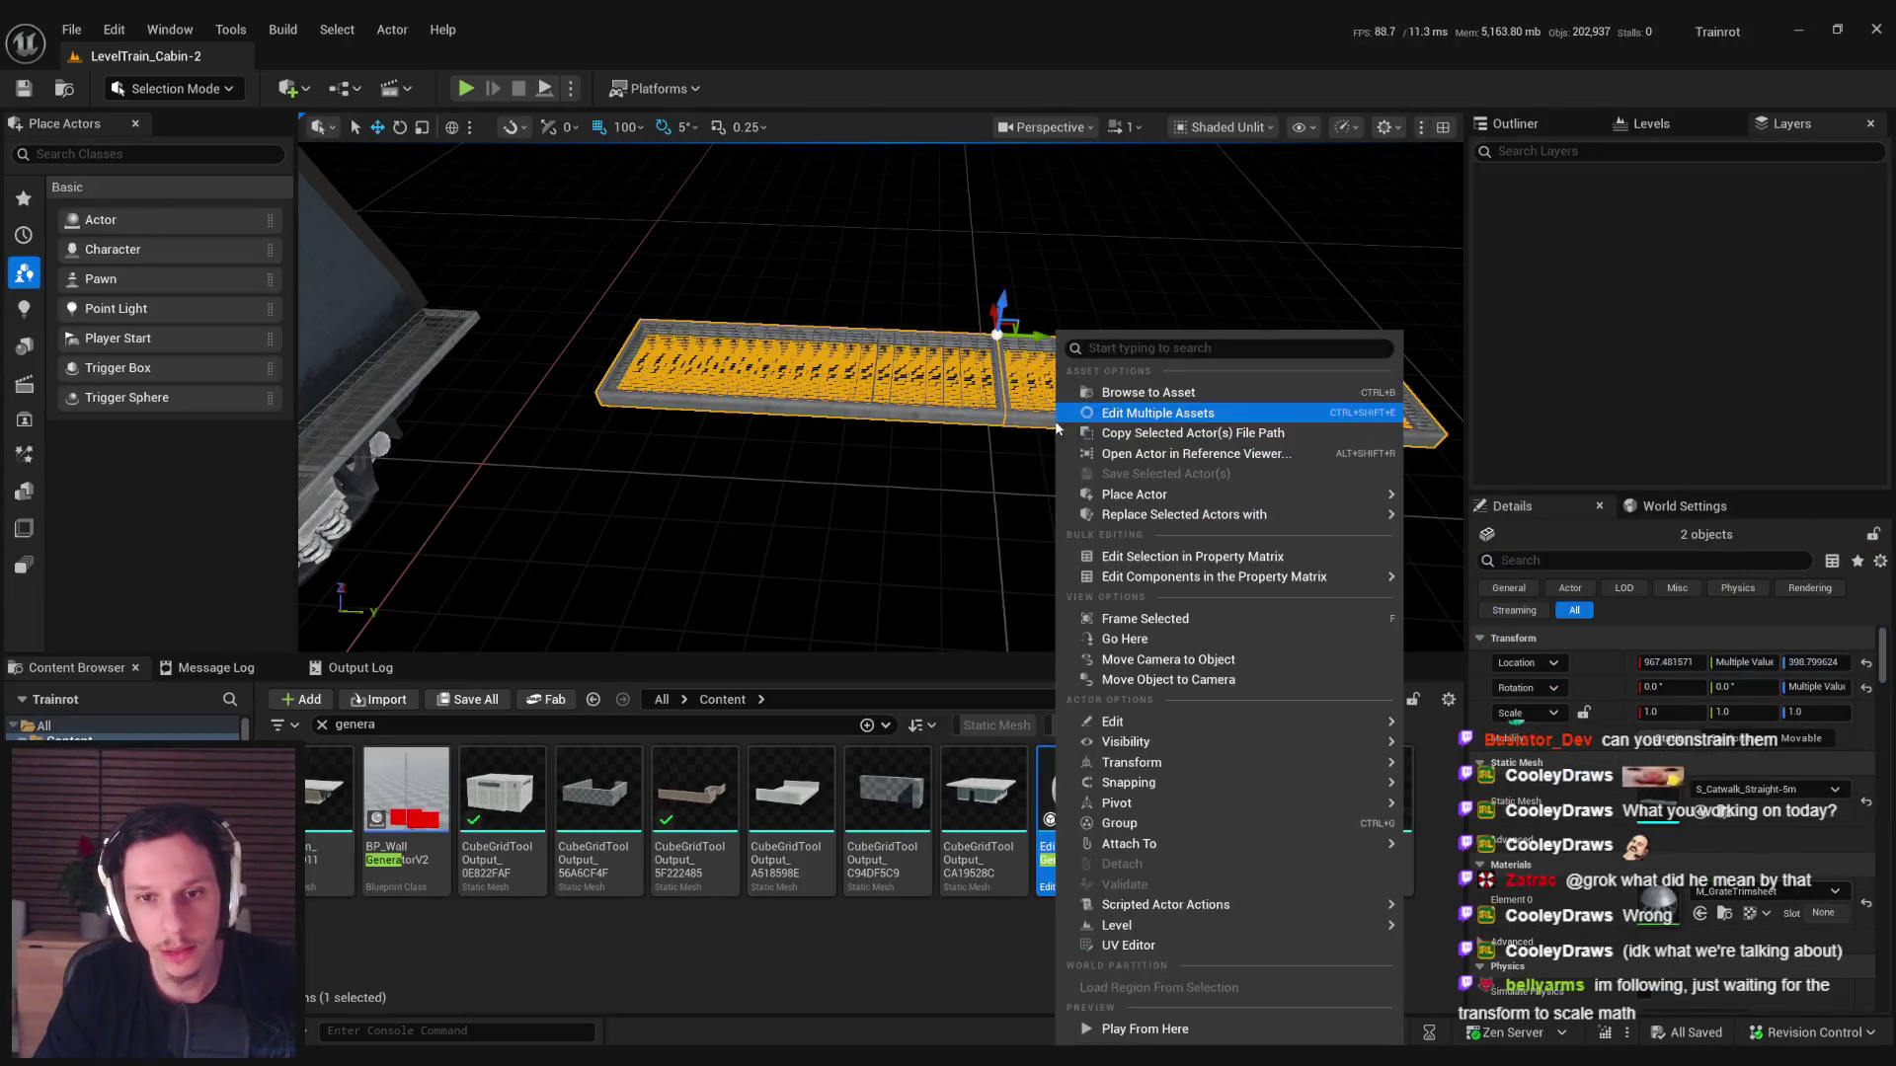
mouse_move(1234, 905)
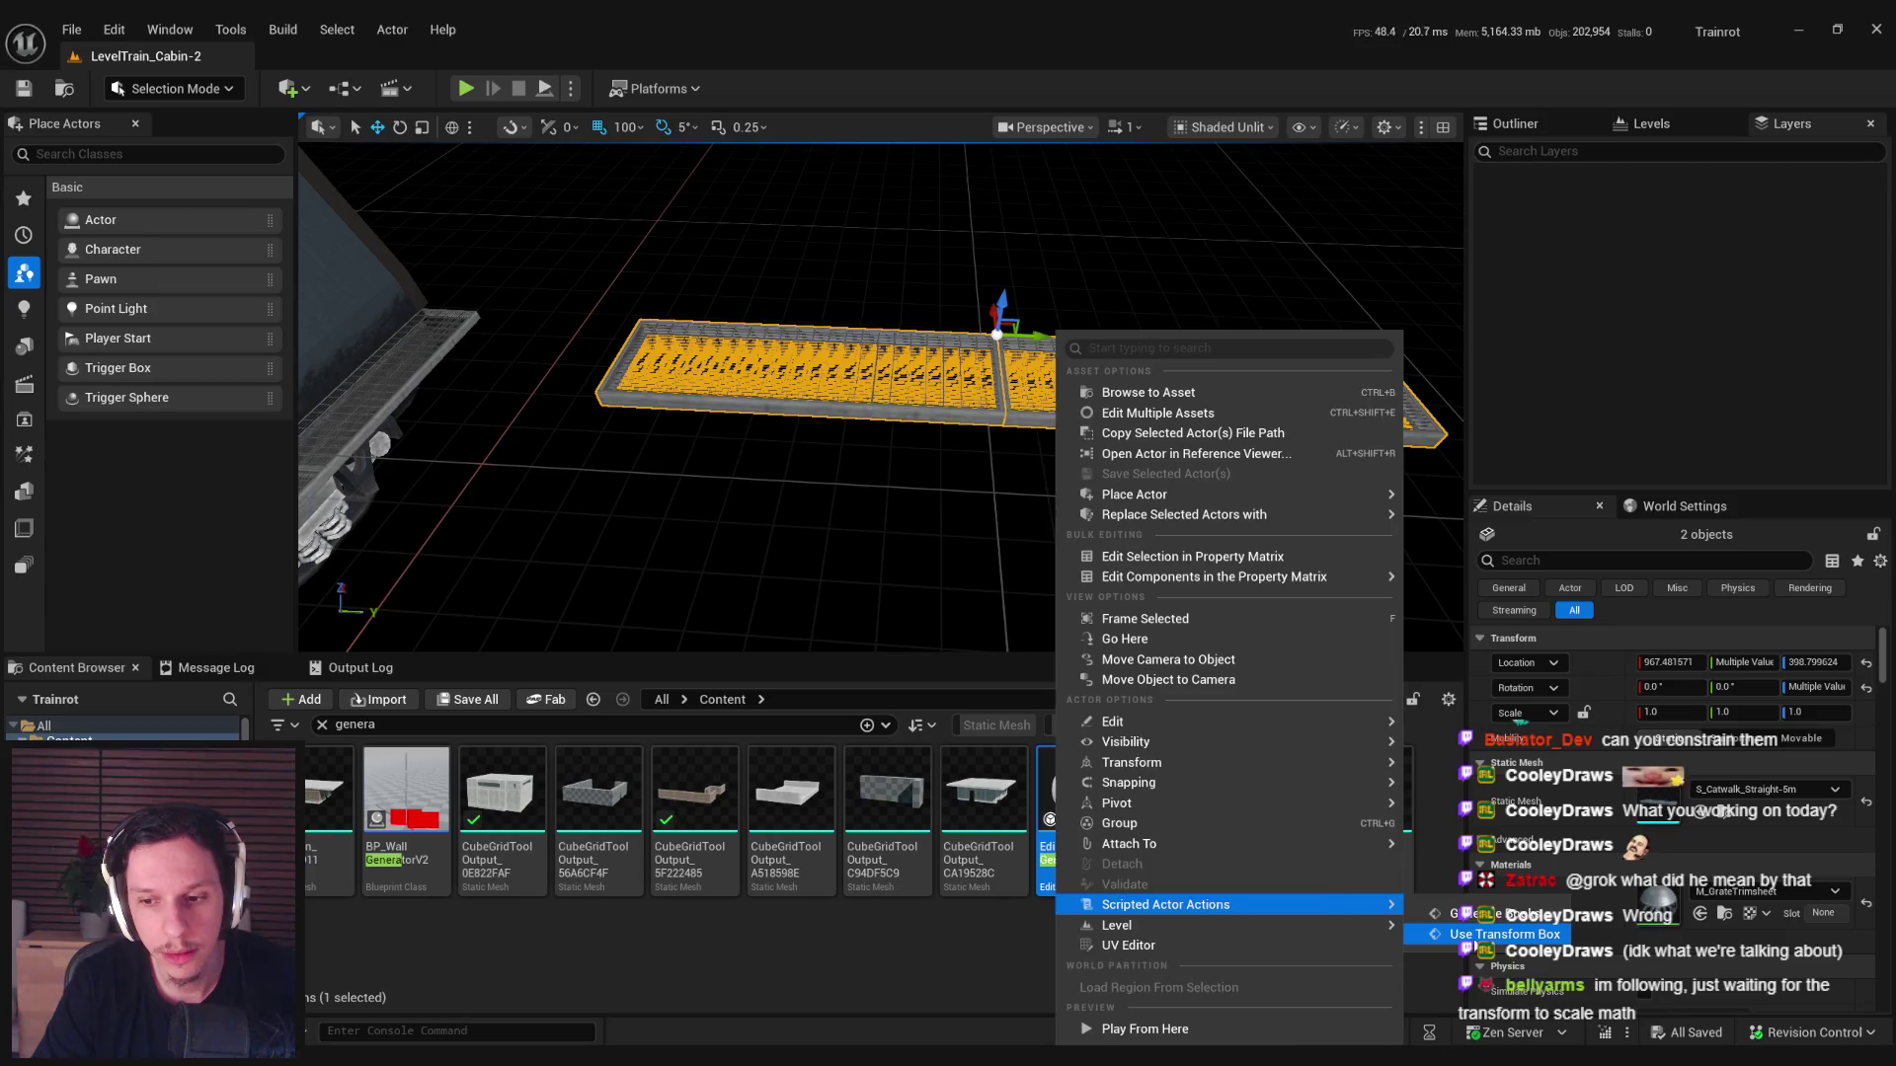
click(1481, 934)
Stretch the transform box's left end outward.
click(656, 398)
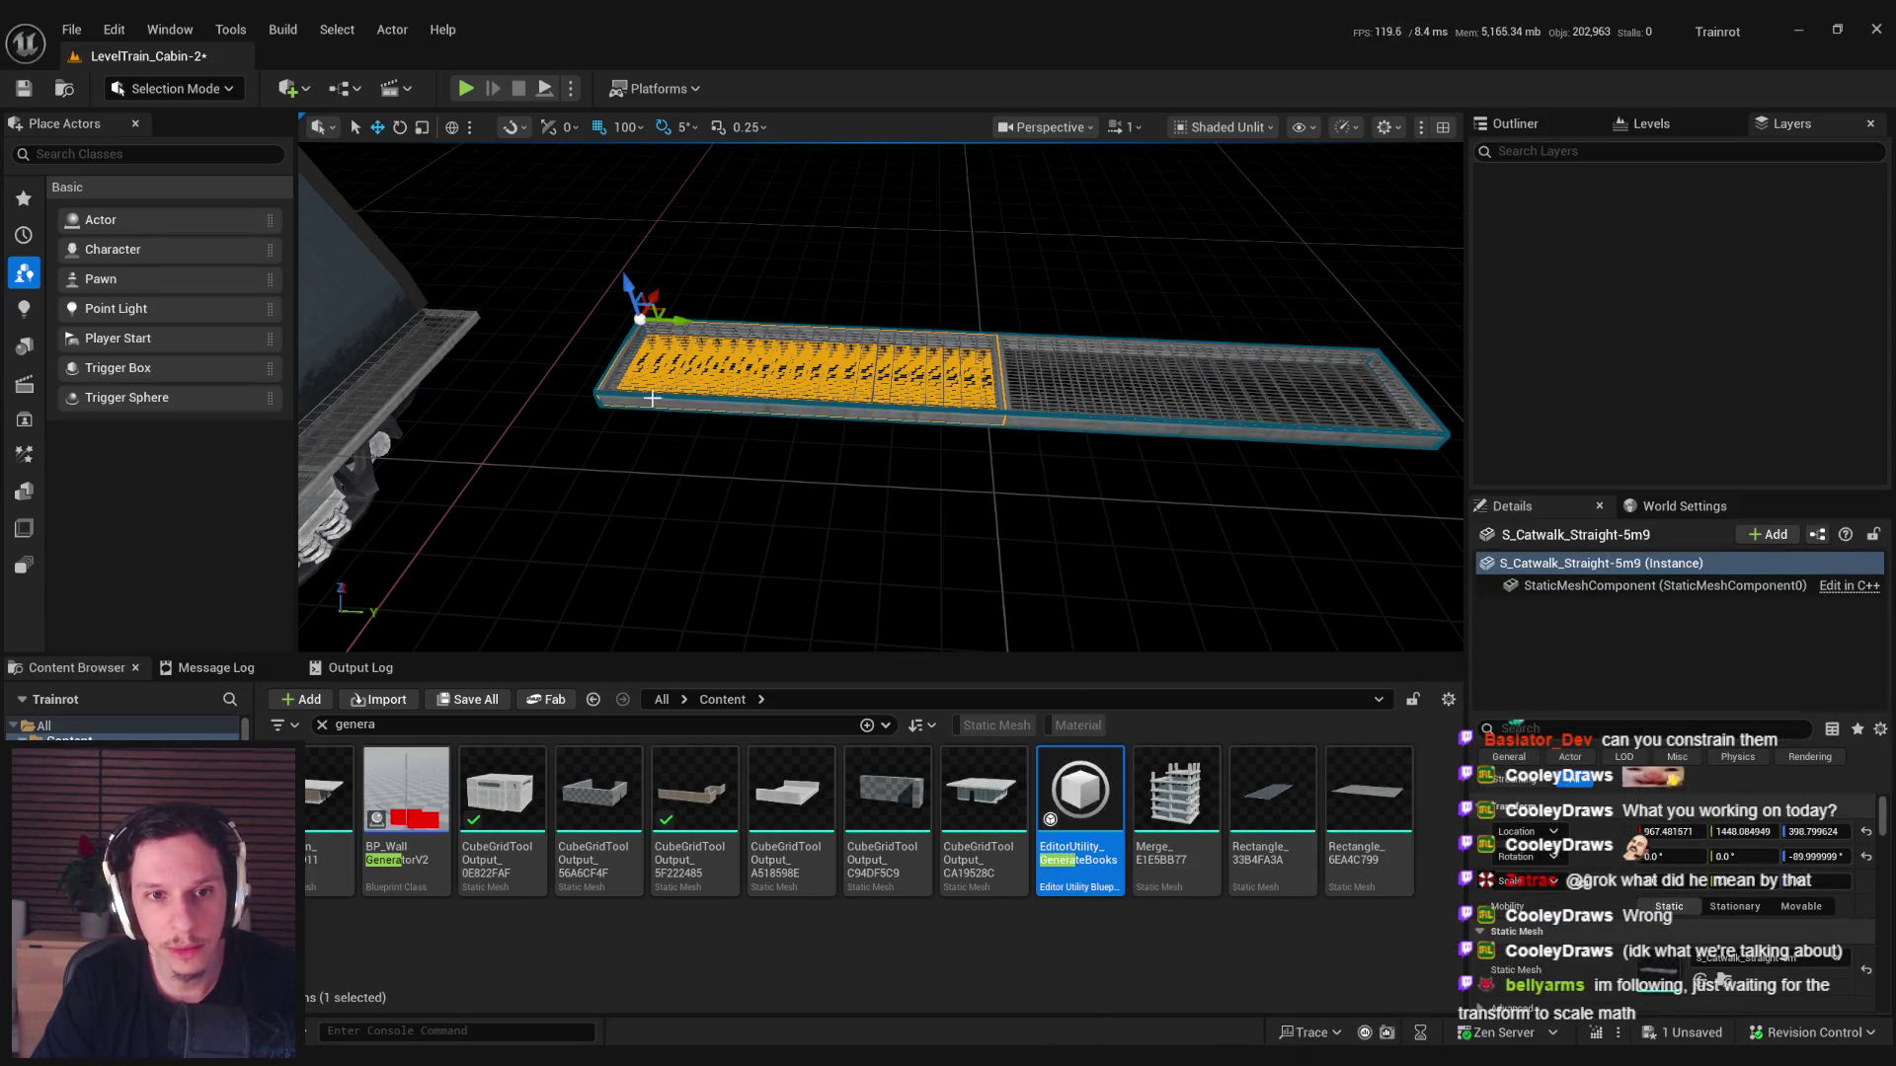
scroll(652, 386, down, 3)
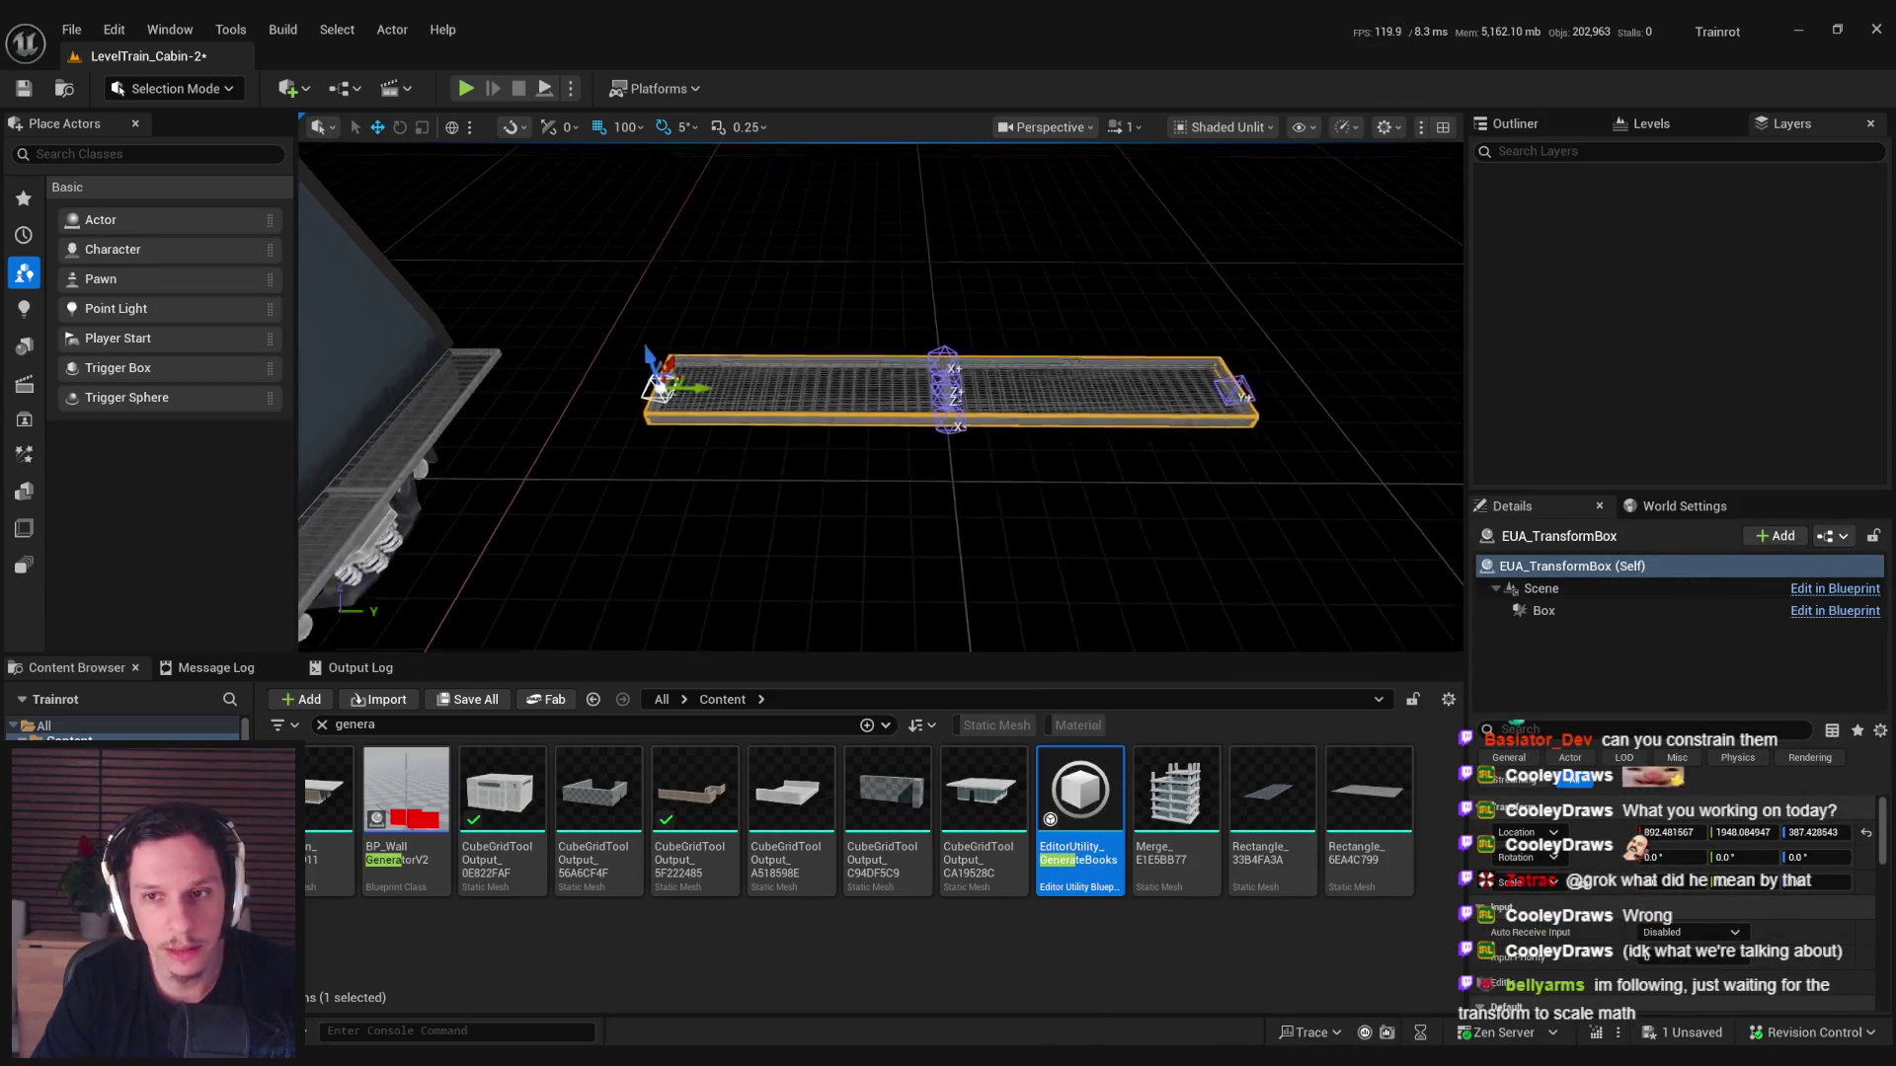
scroll(659, 387, up, 2)
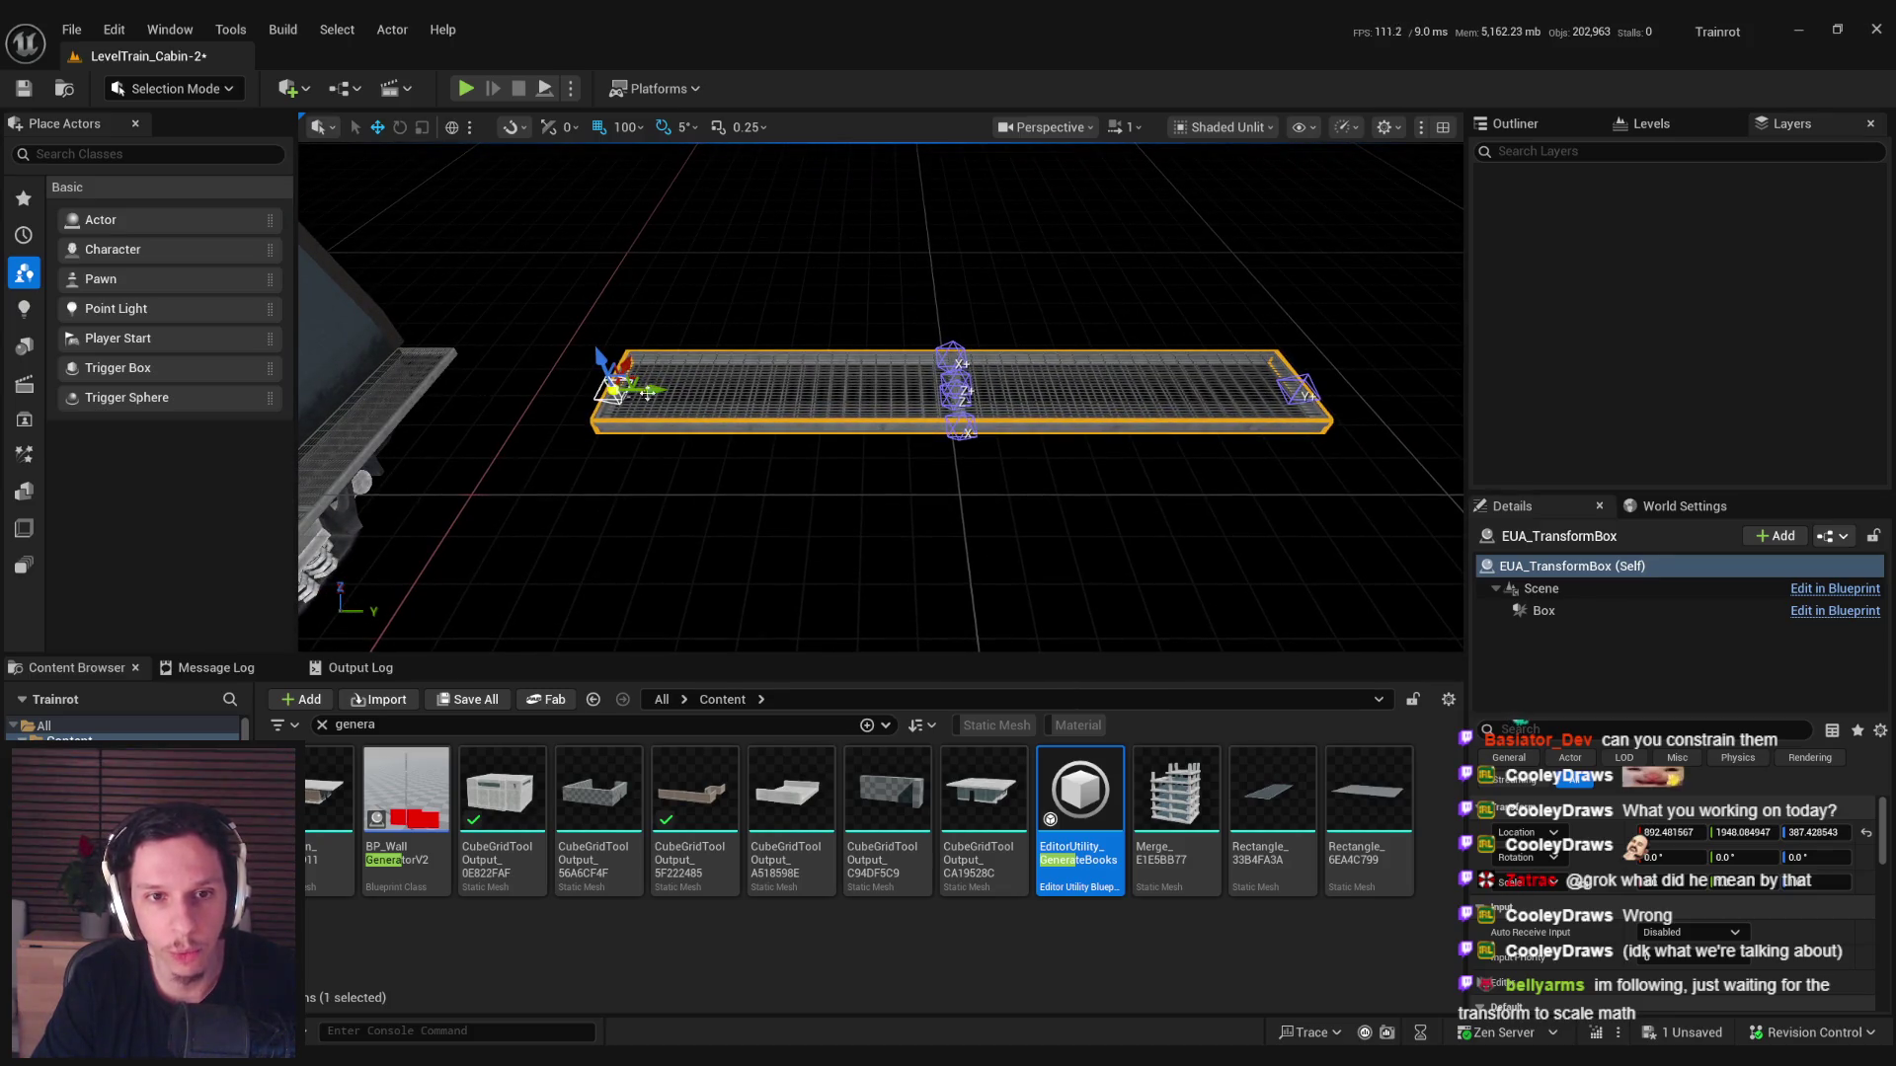
drag(653, 390, 570, 391)
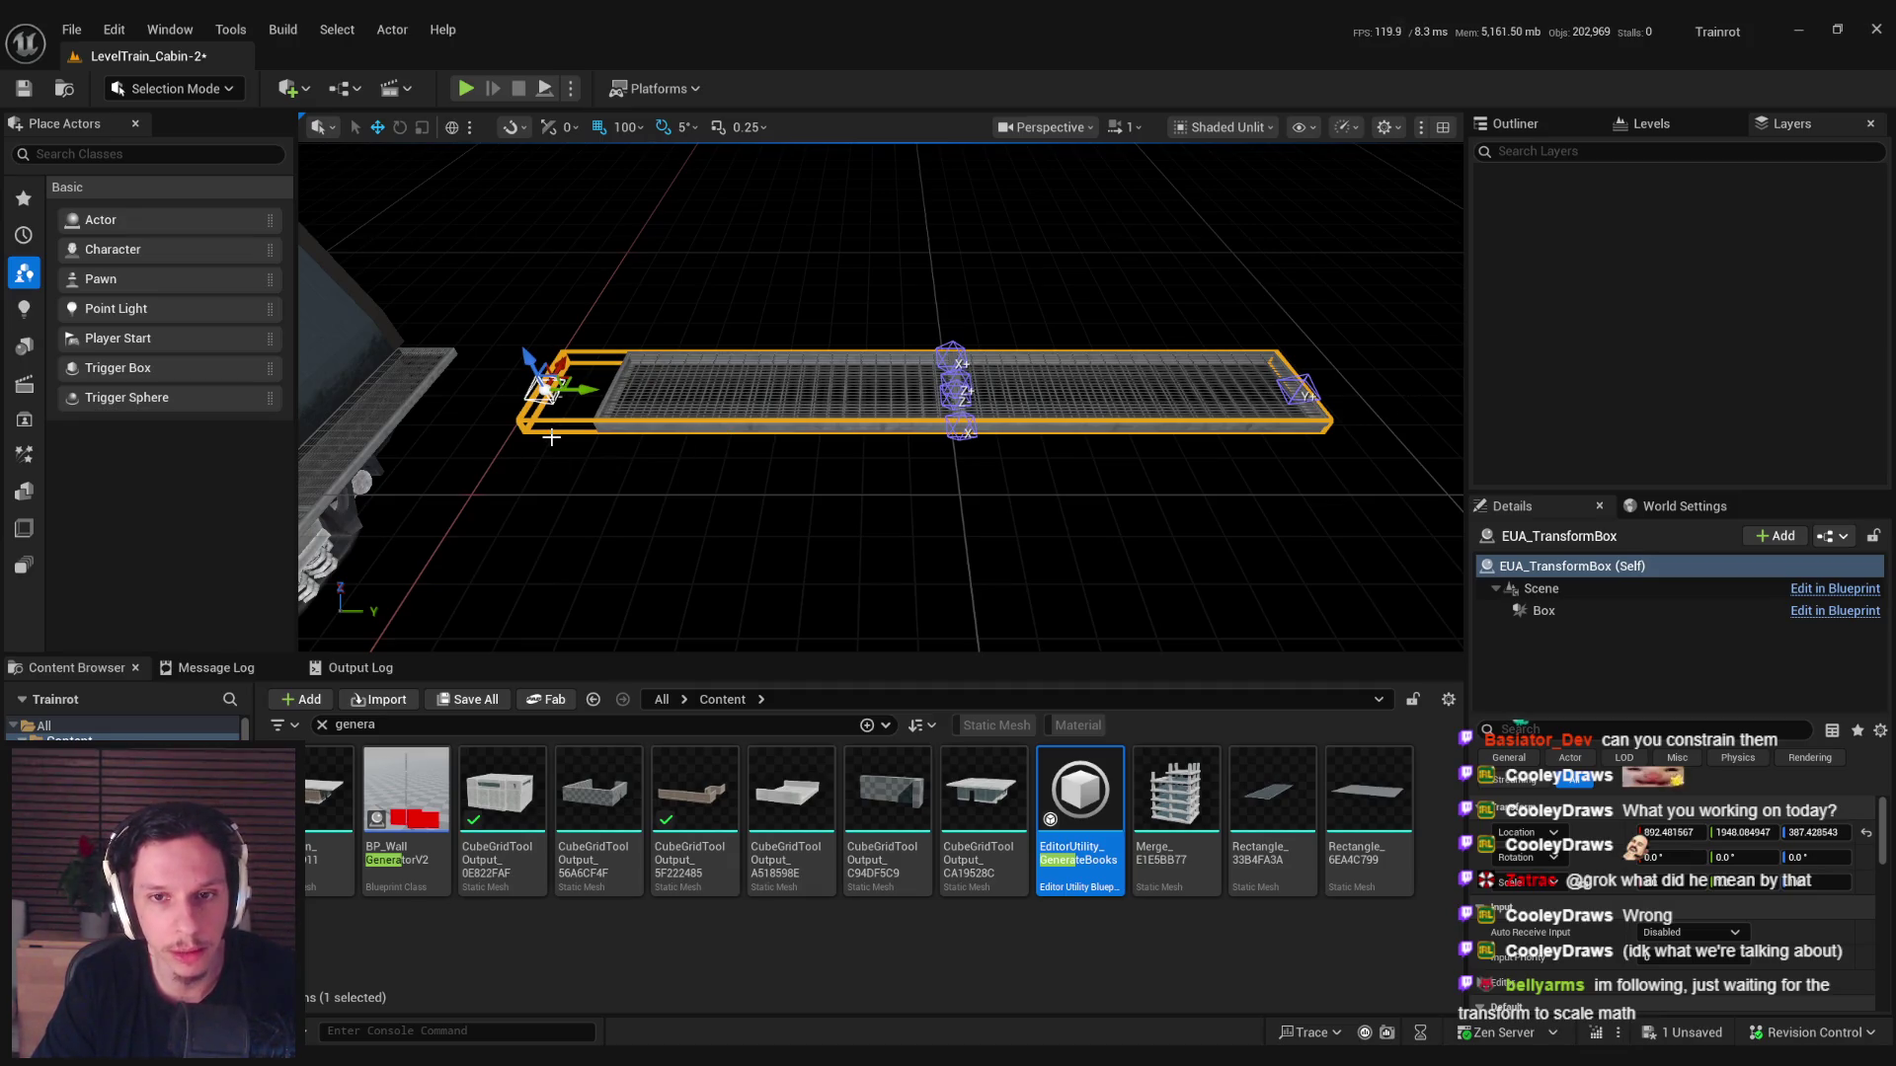
Select the catwalk halves and the transform box in turn to inspect the stretched result.
click(649, 392)
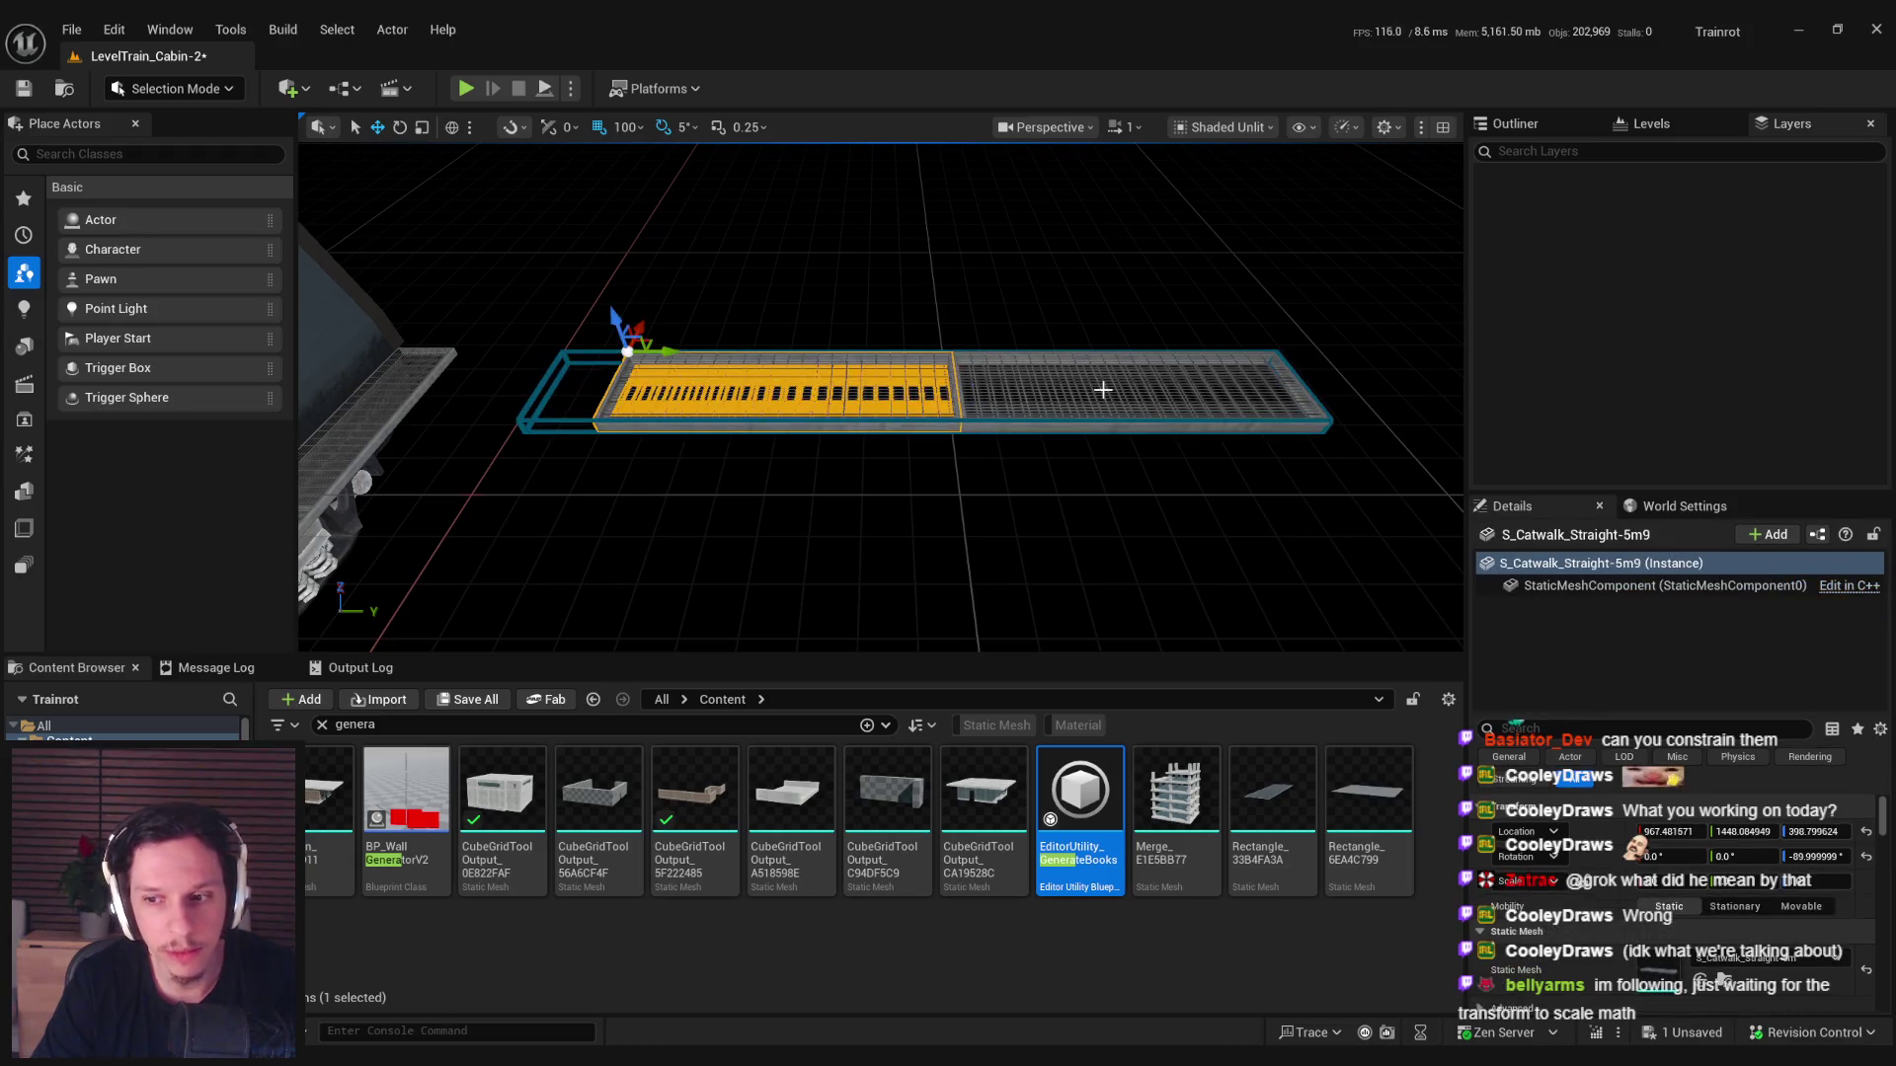
click(1103, 389)
click(801, 395)
click(973, 393)
click(875, 388)
click(538, 405)
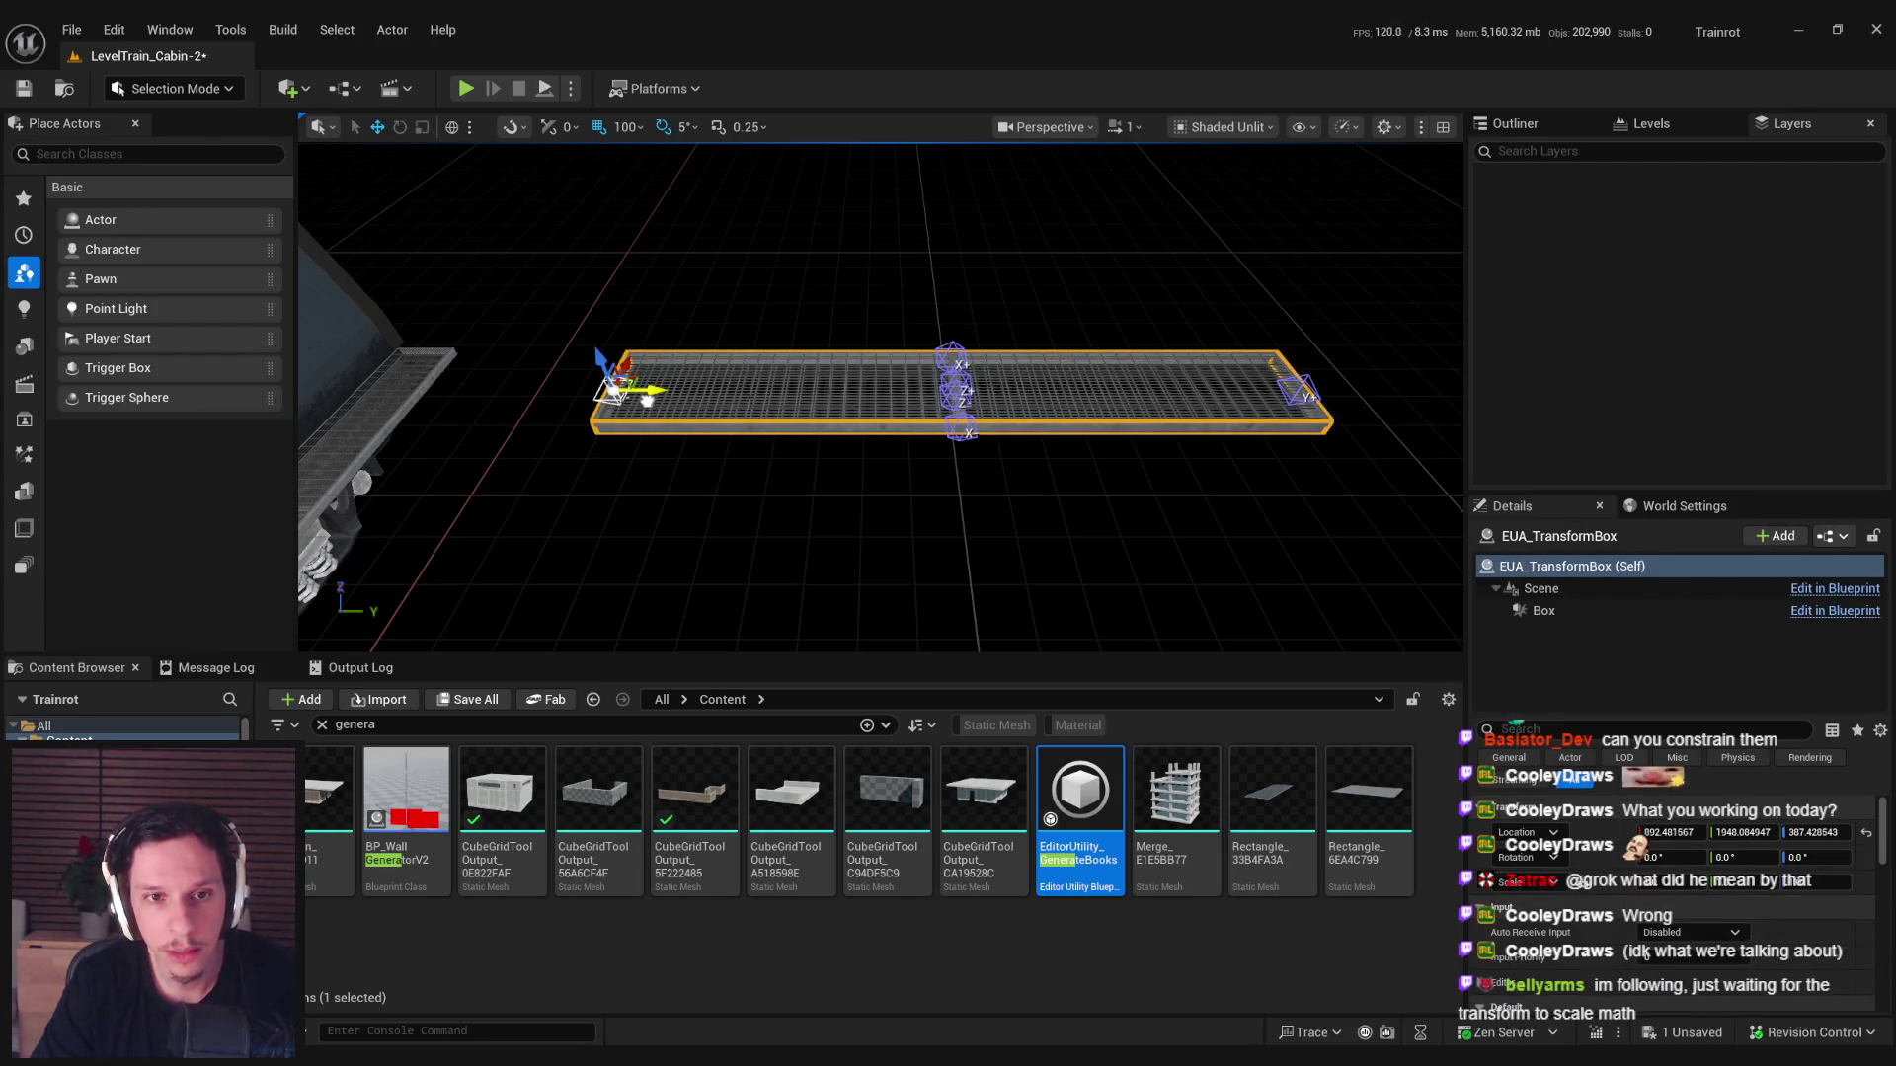
click(832, 403)
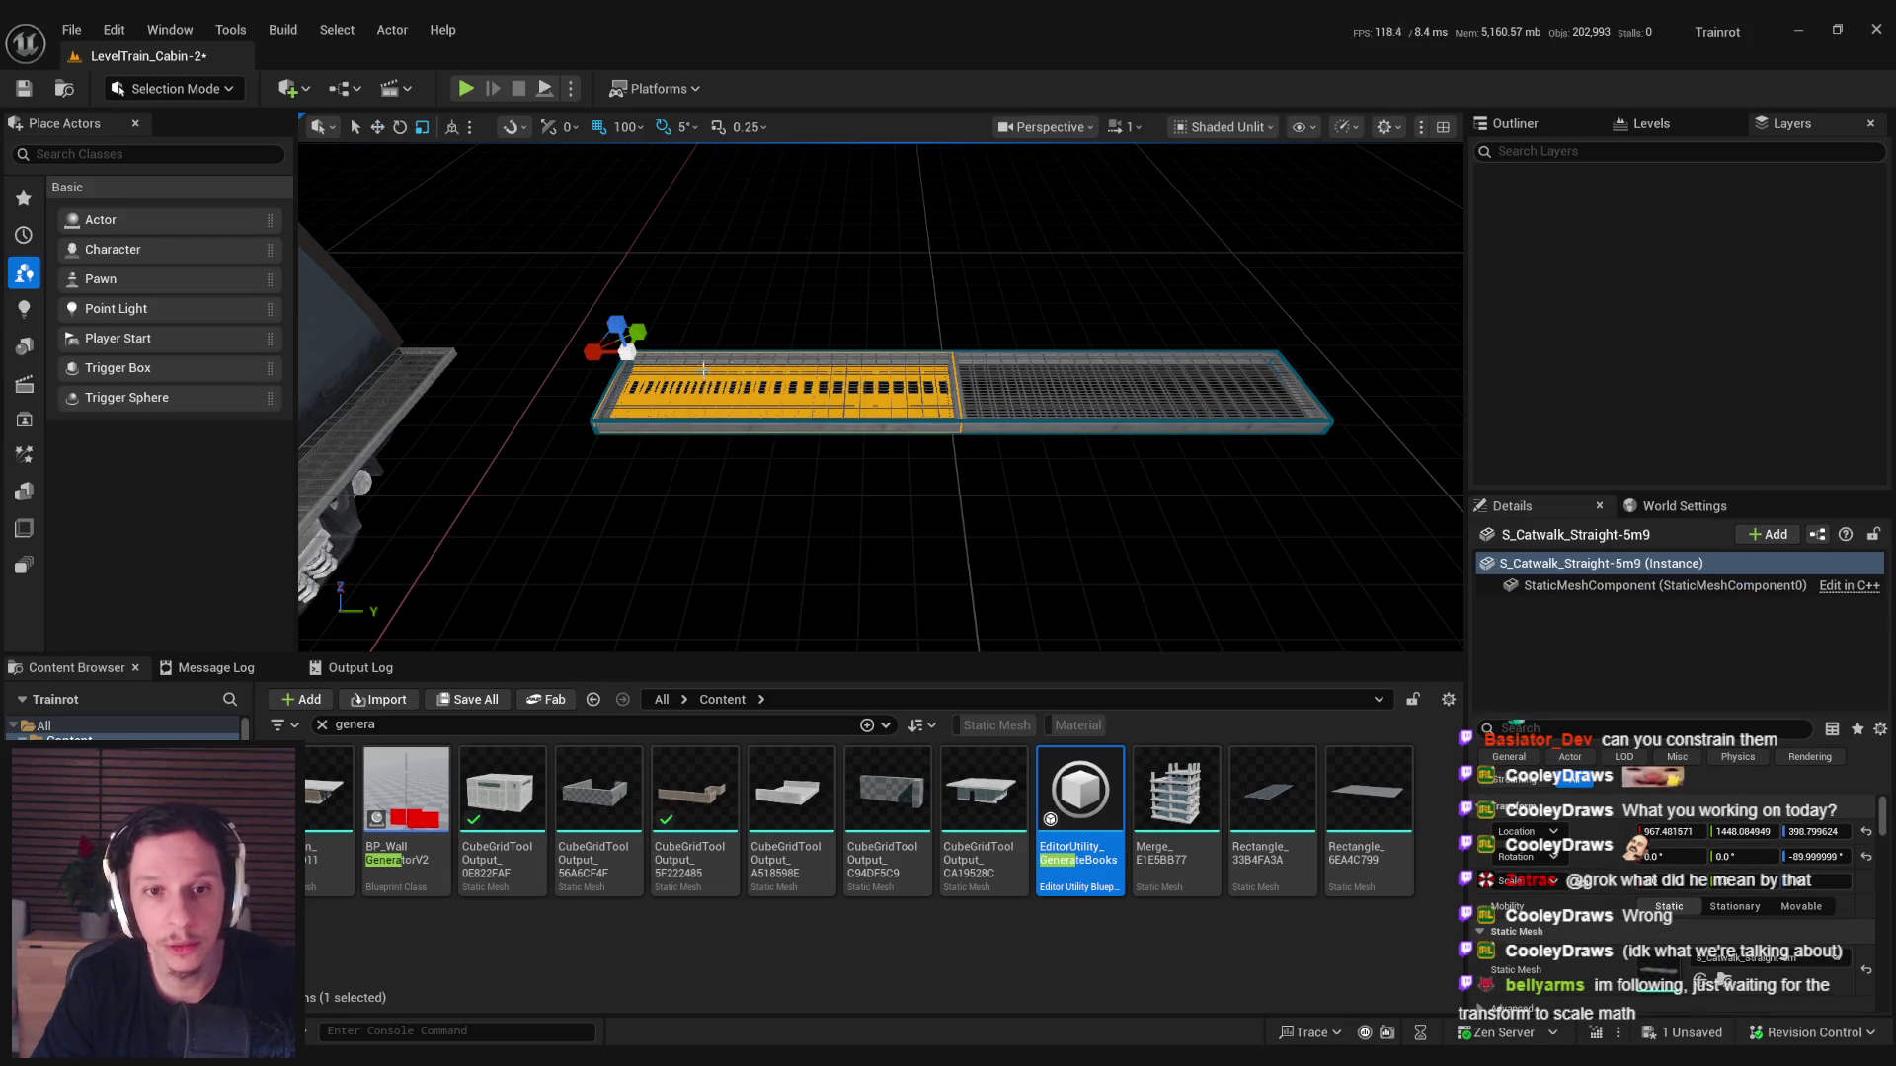
key(Escape)
click(724, 402)
click(972, 382)
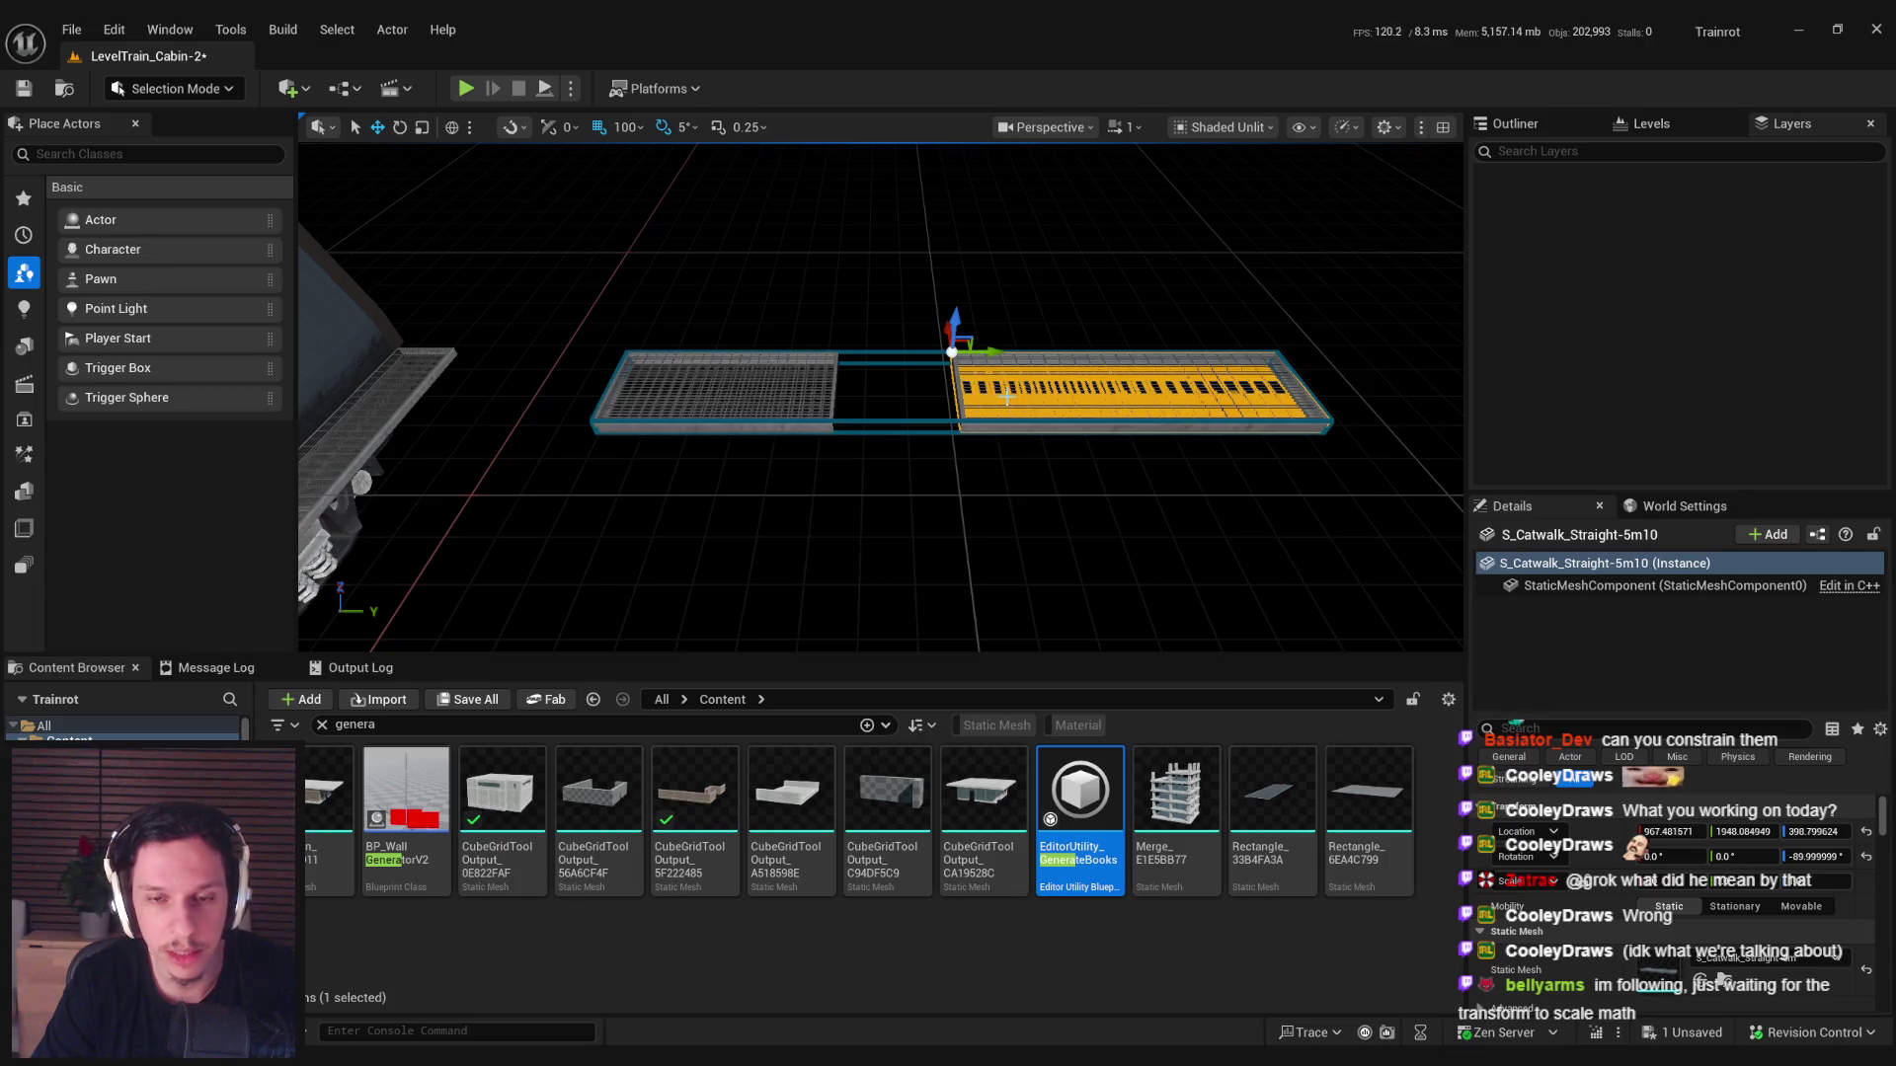
click(712, 390)
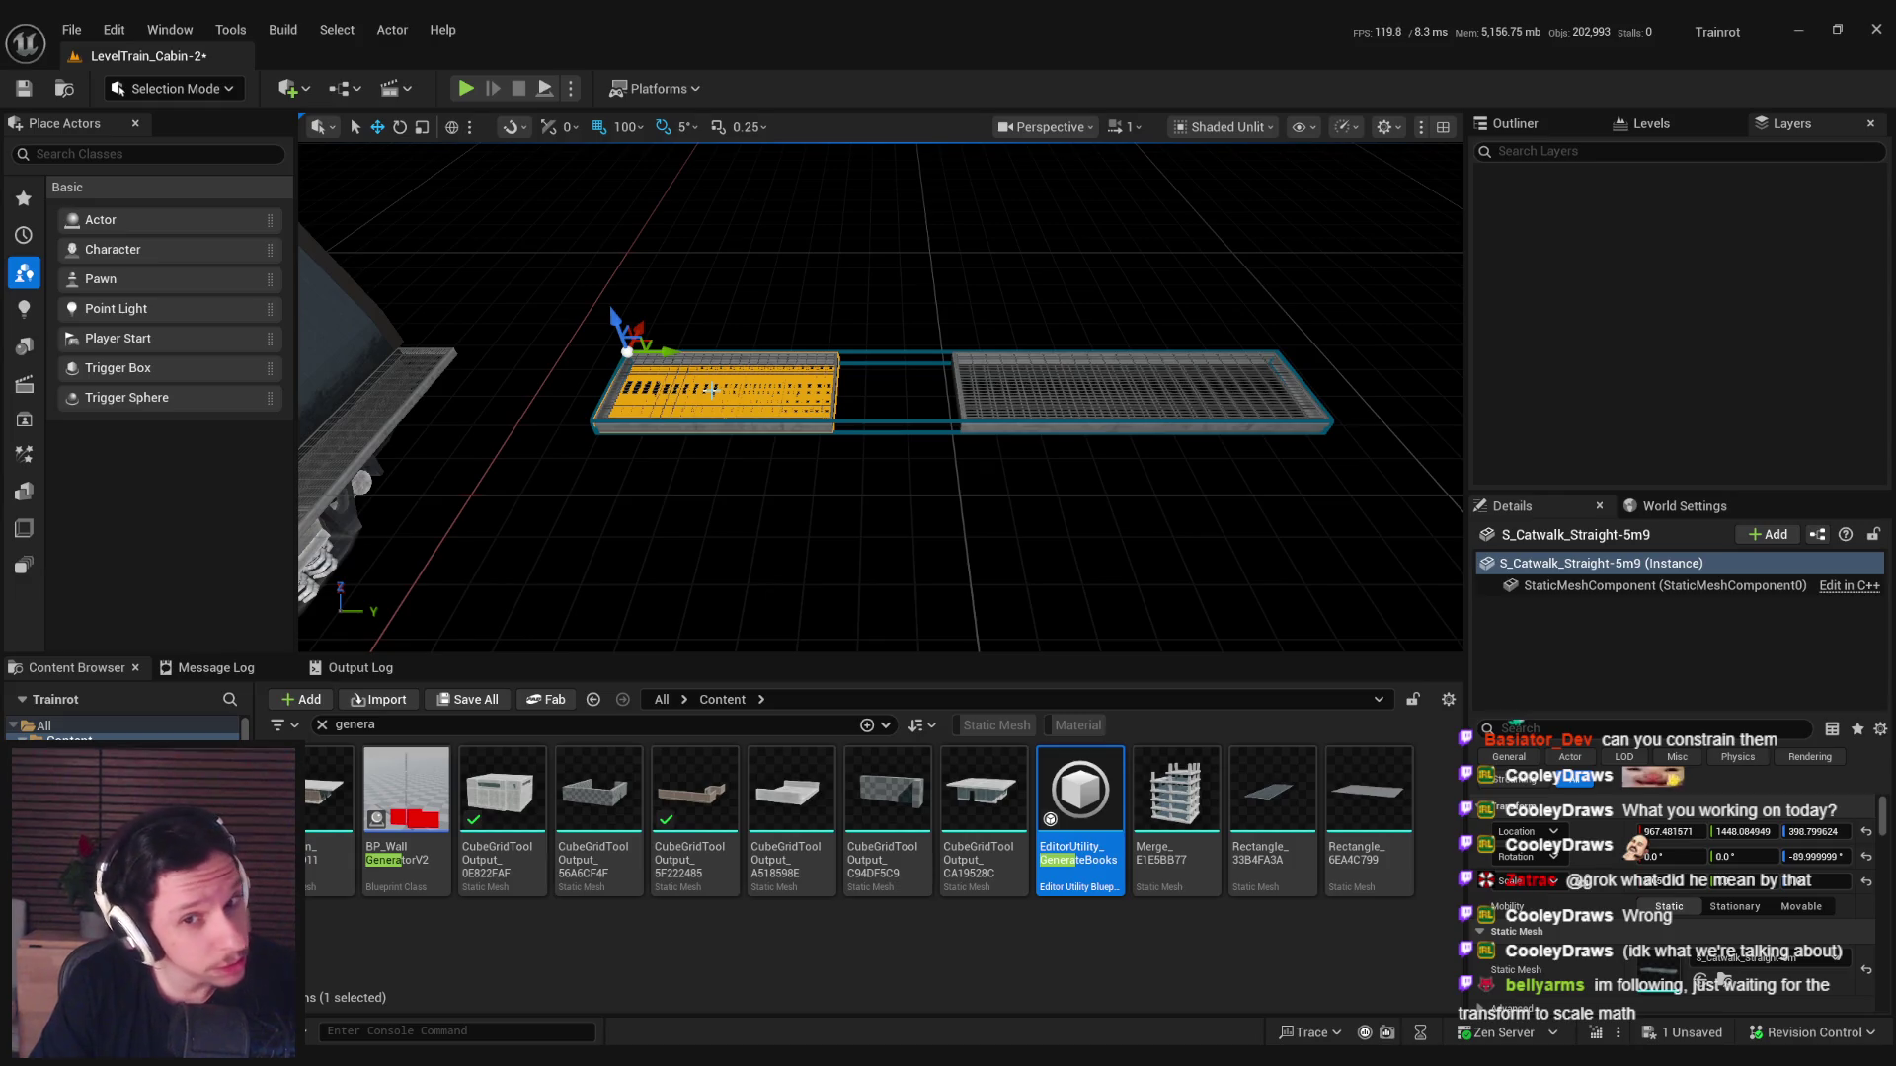
Undo the catwalk scale change and clear the level selection.
key(ctrl+z)
key(ctrl+z)
key(ctrl+z)
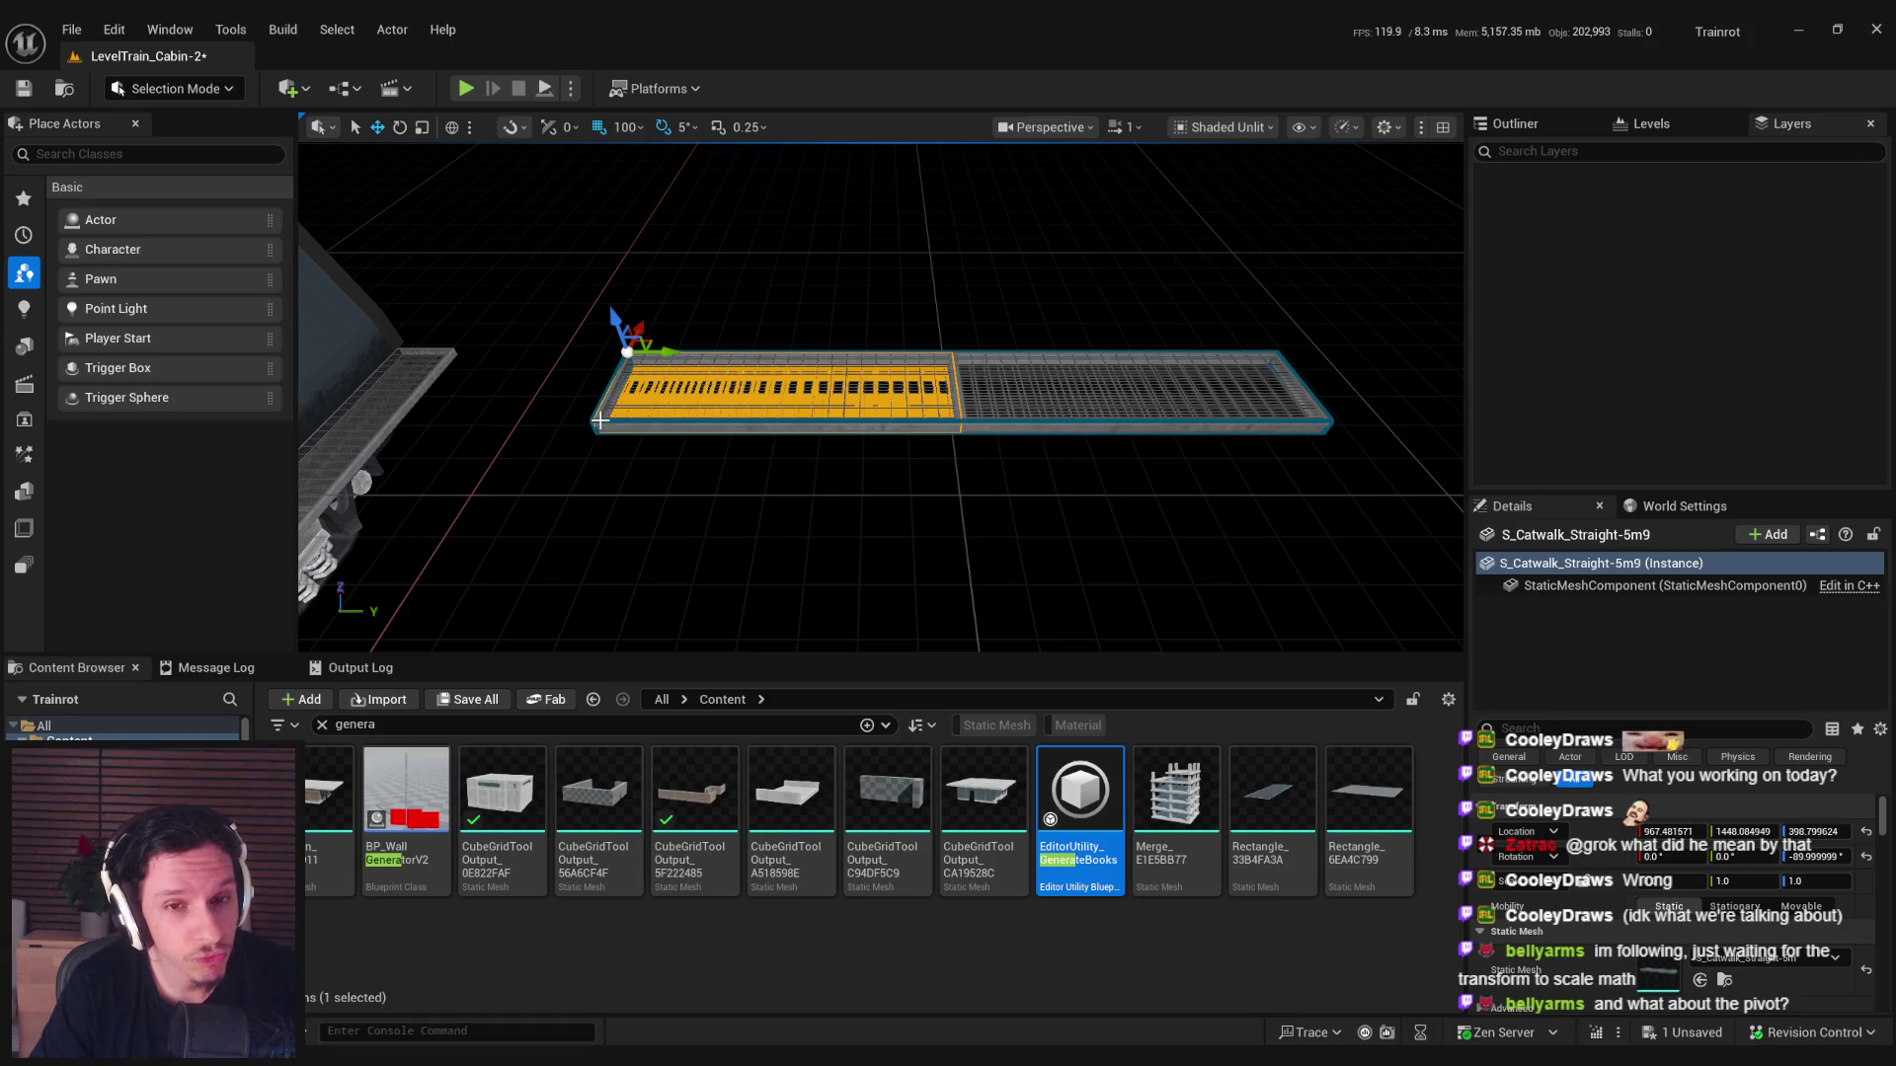
key(ctrl+z)
key(ctrl+y)
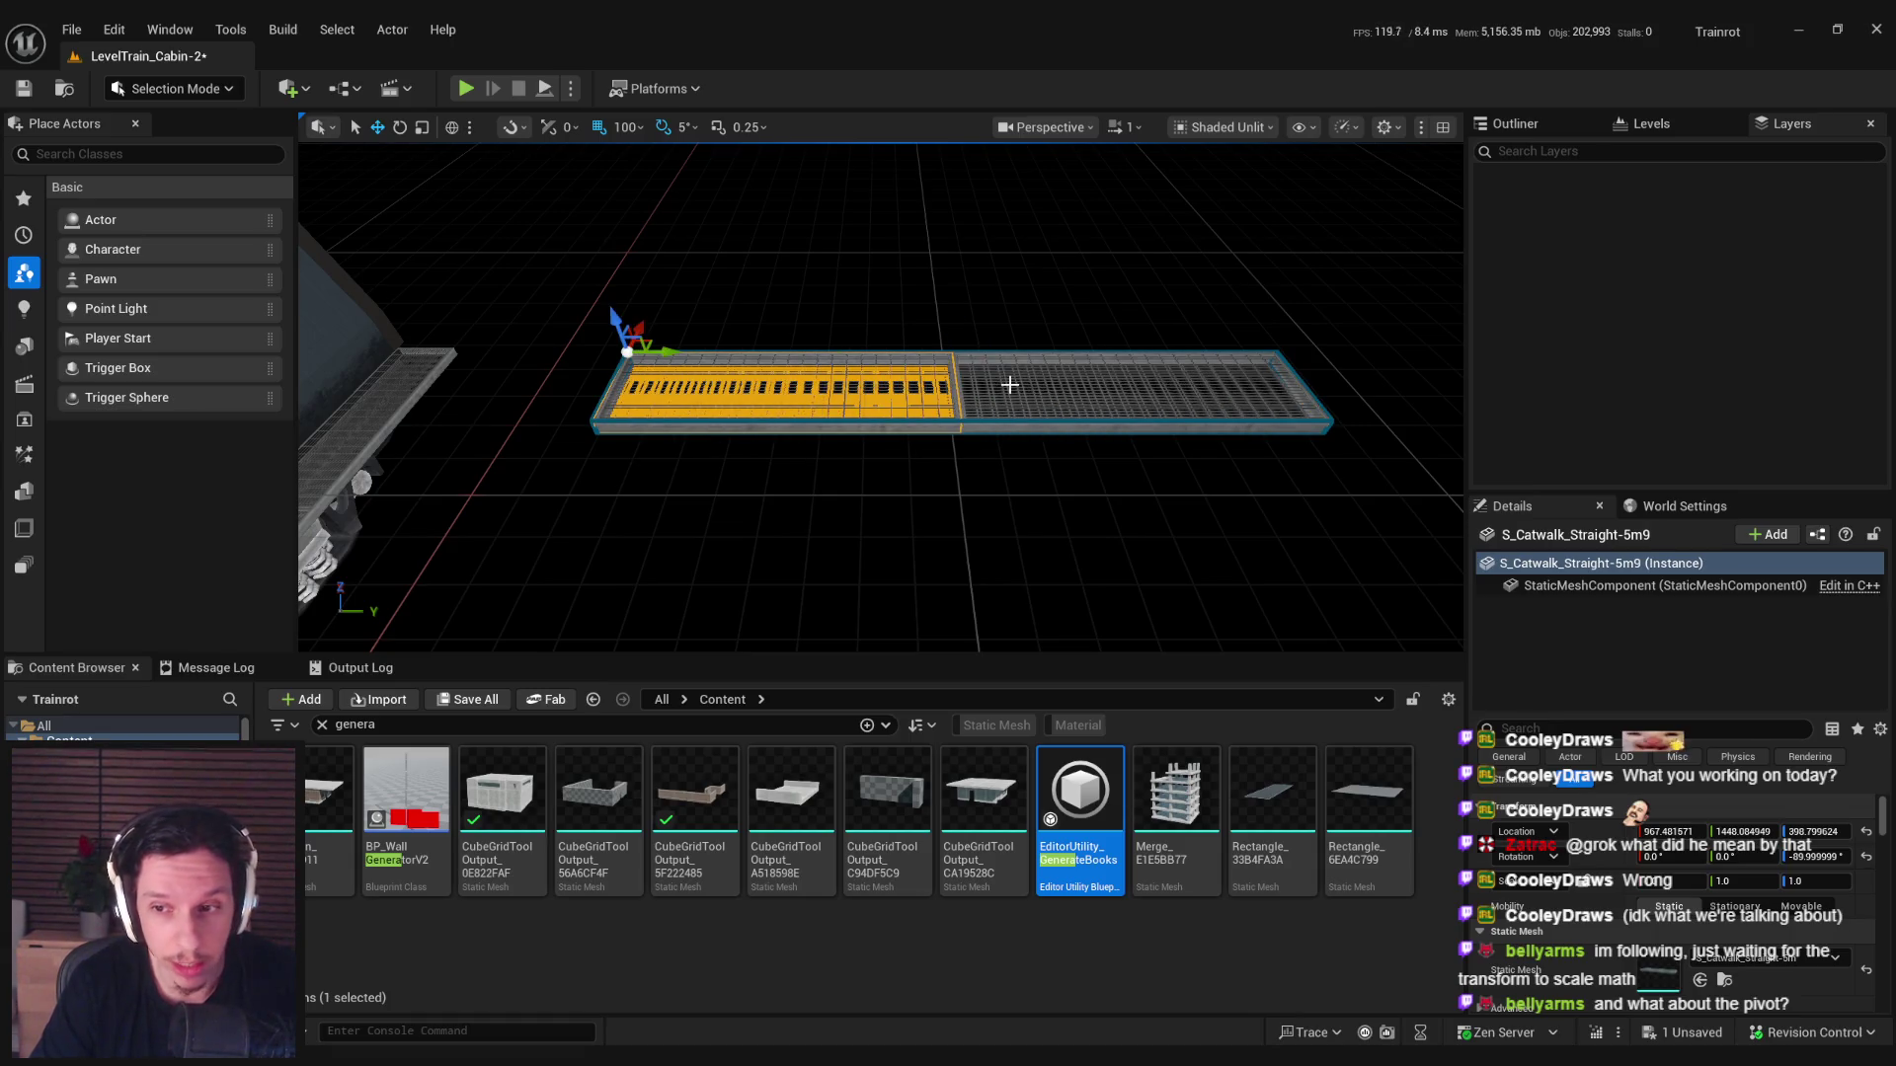
key(ctrl+z)
key(ctrl+y)
click(1027, 389)
click(774, 444)
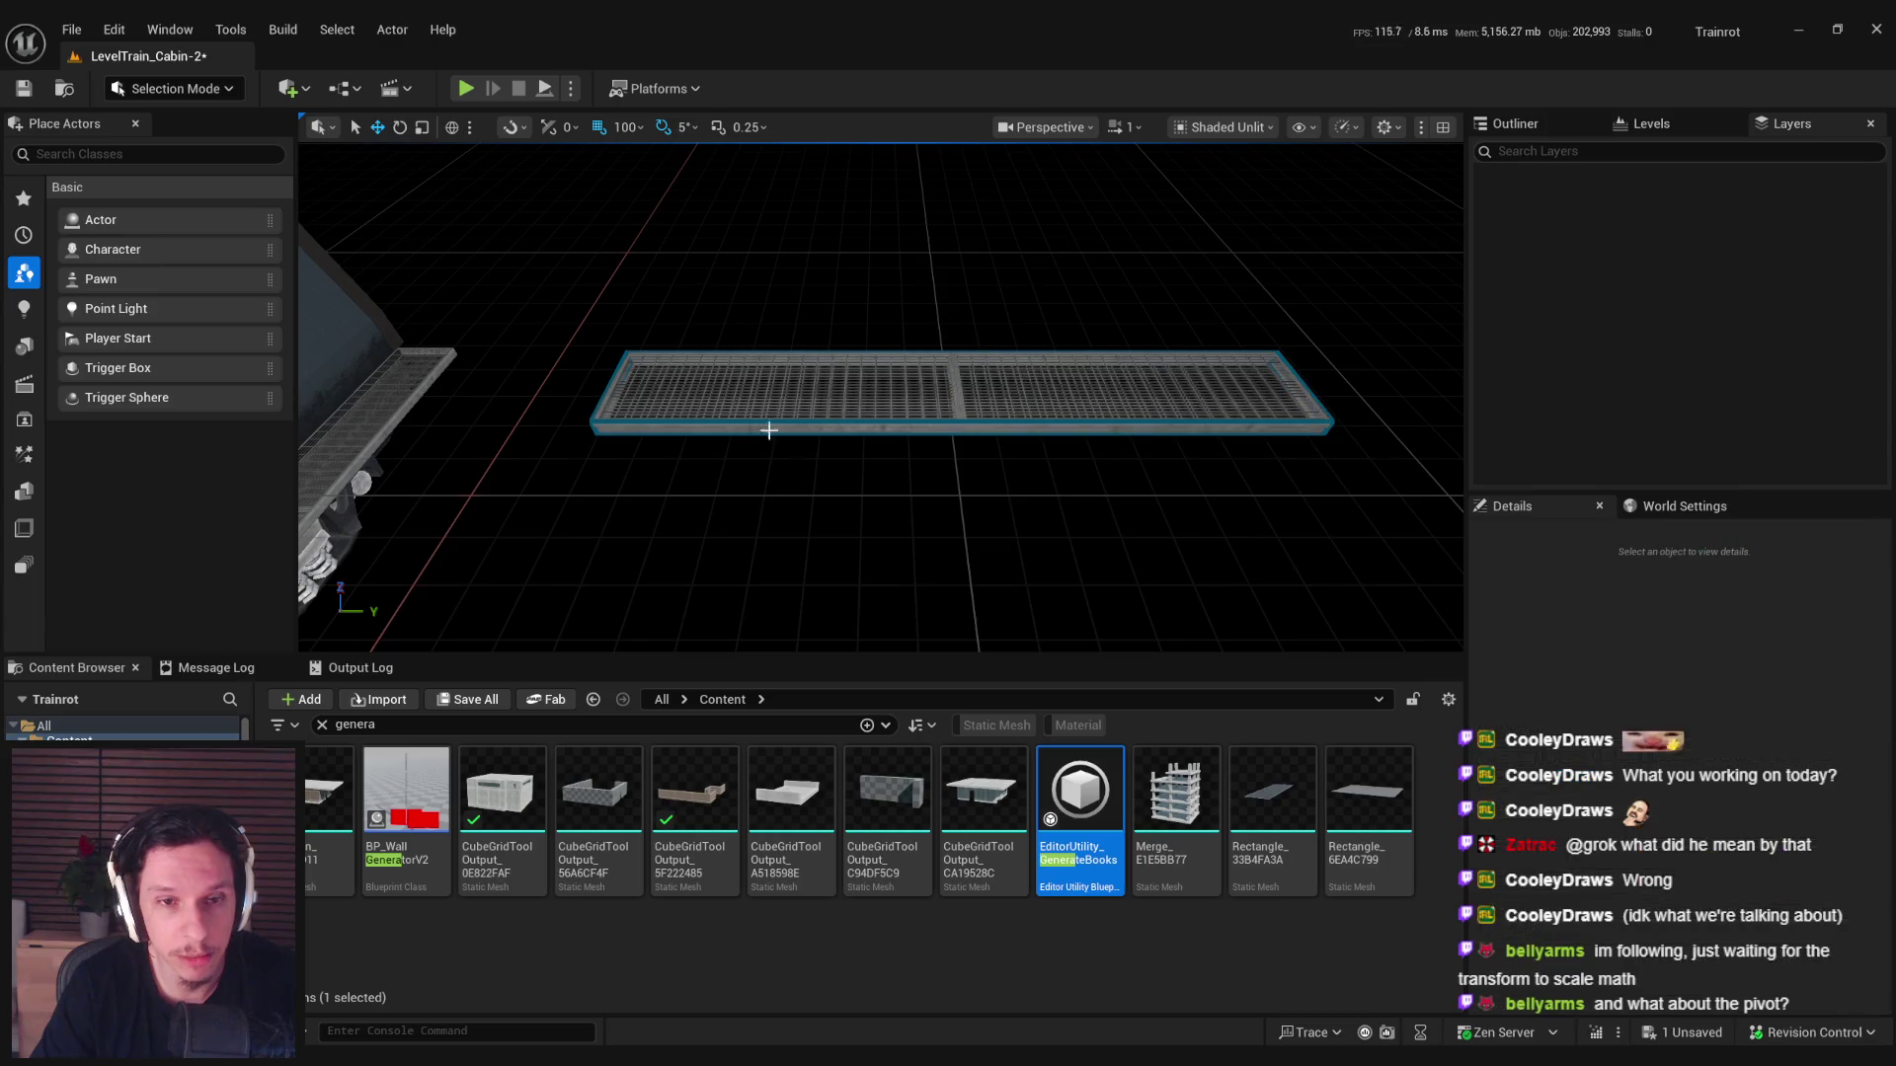
Select the EUA_TransformBox actor around the catwalk grating in the viewport.
click(752, 421)
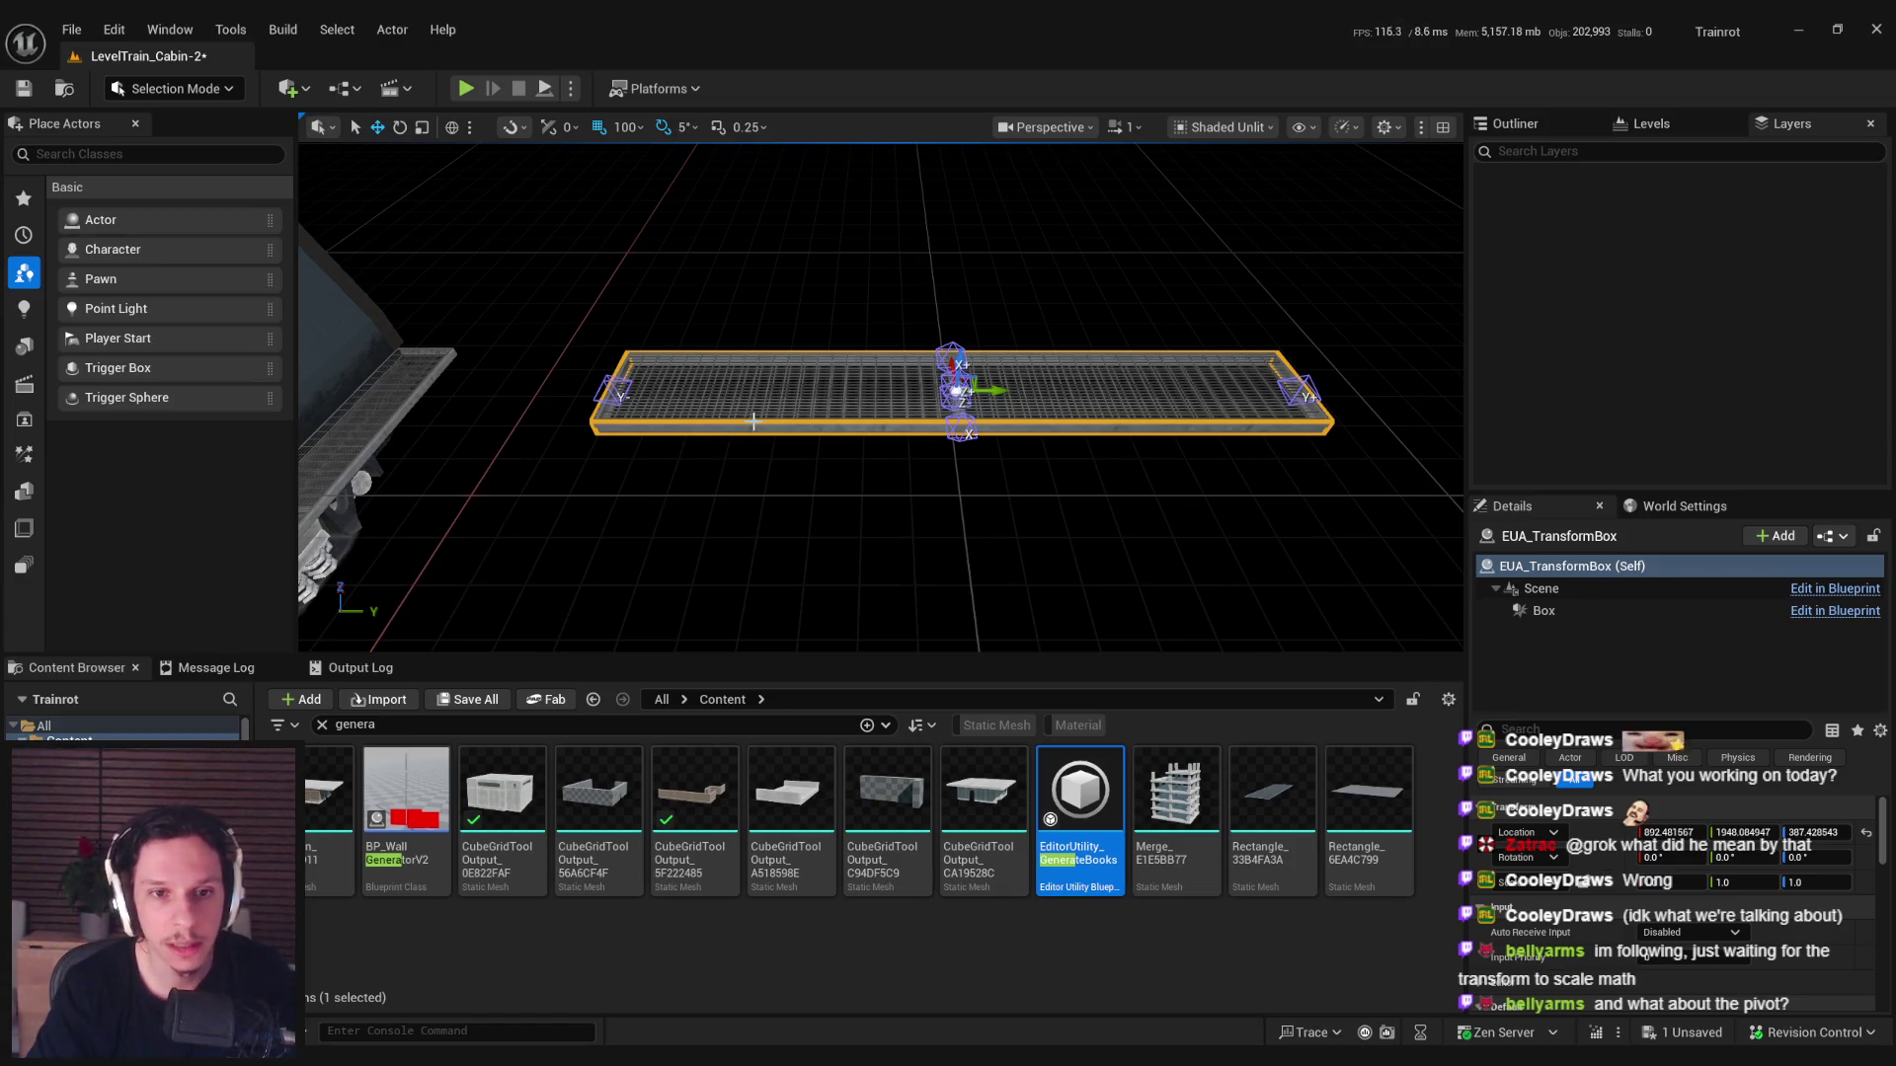
Inspect the transform box's Box and Scene components in Details, then deselect it.
click(768, 407)
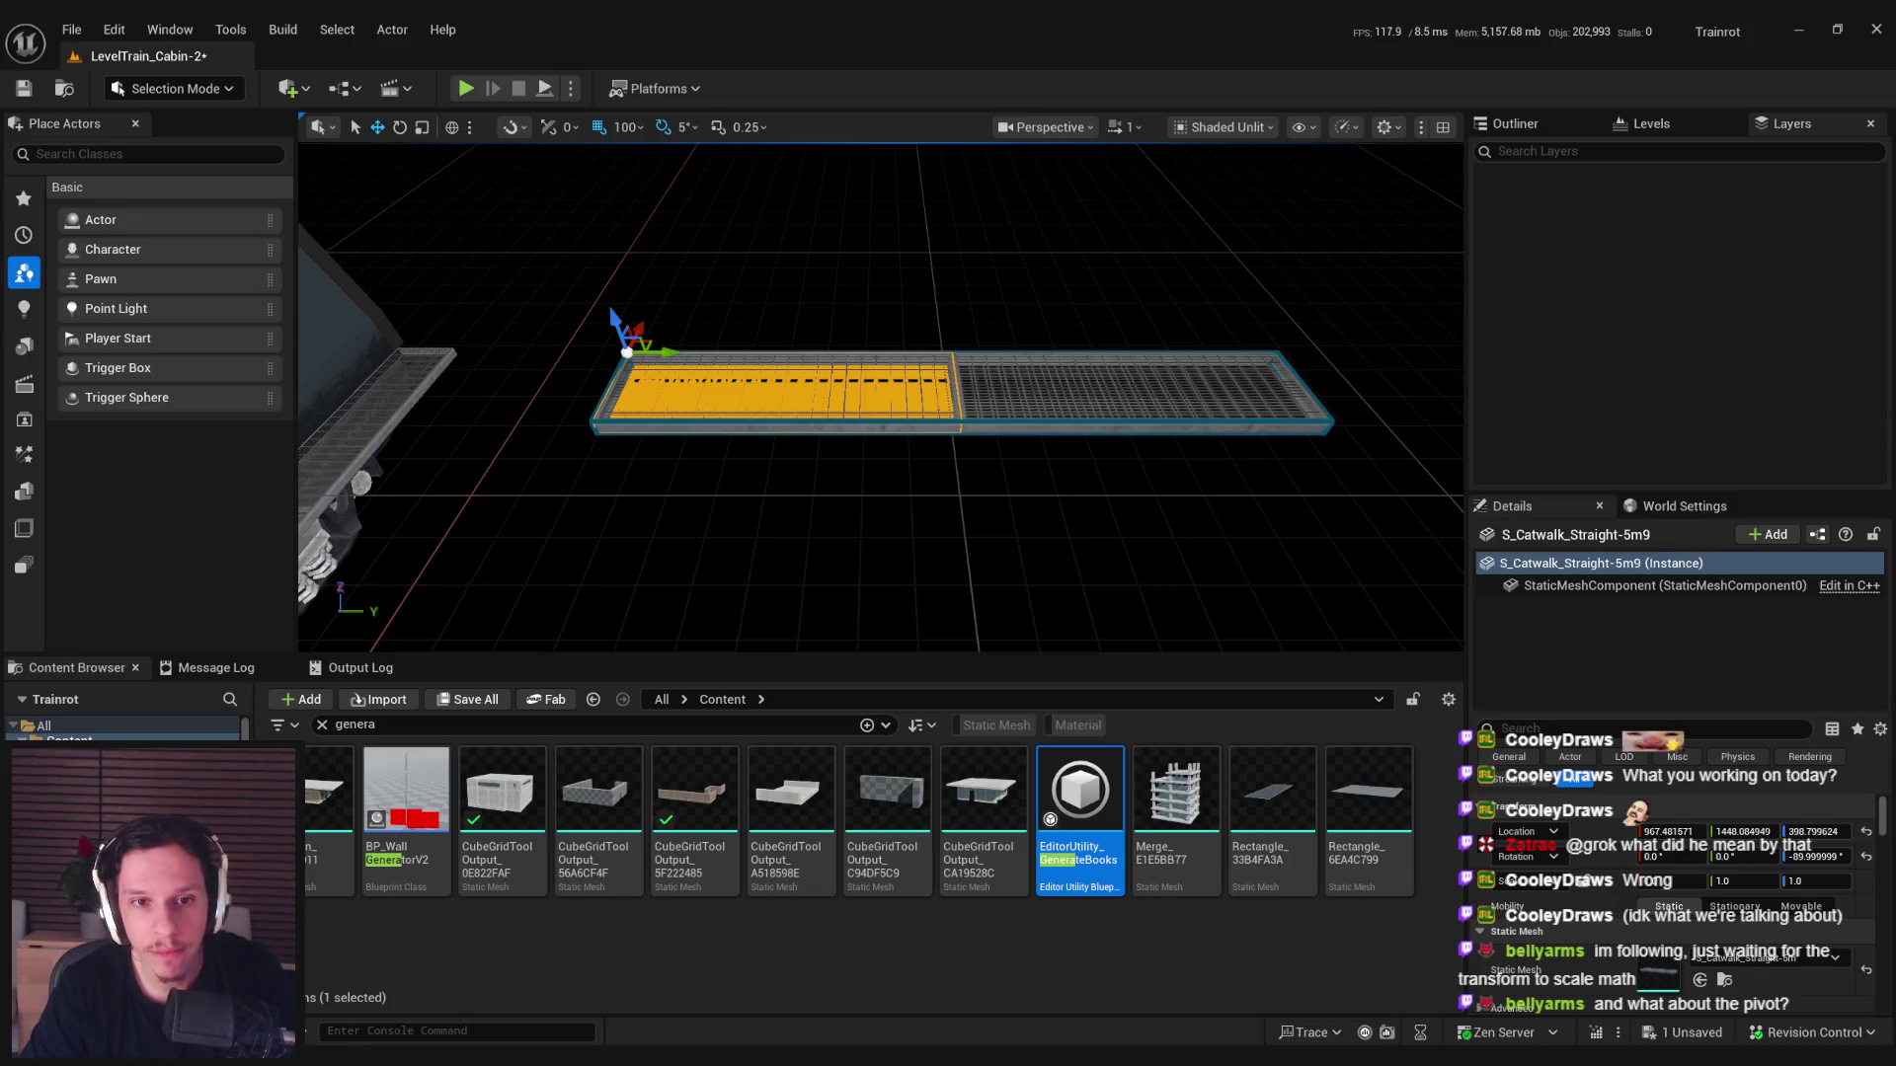
click(696, 419)
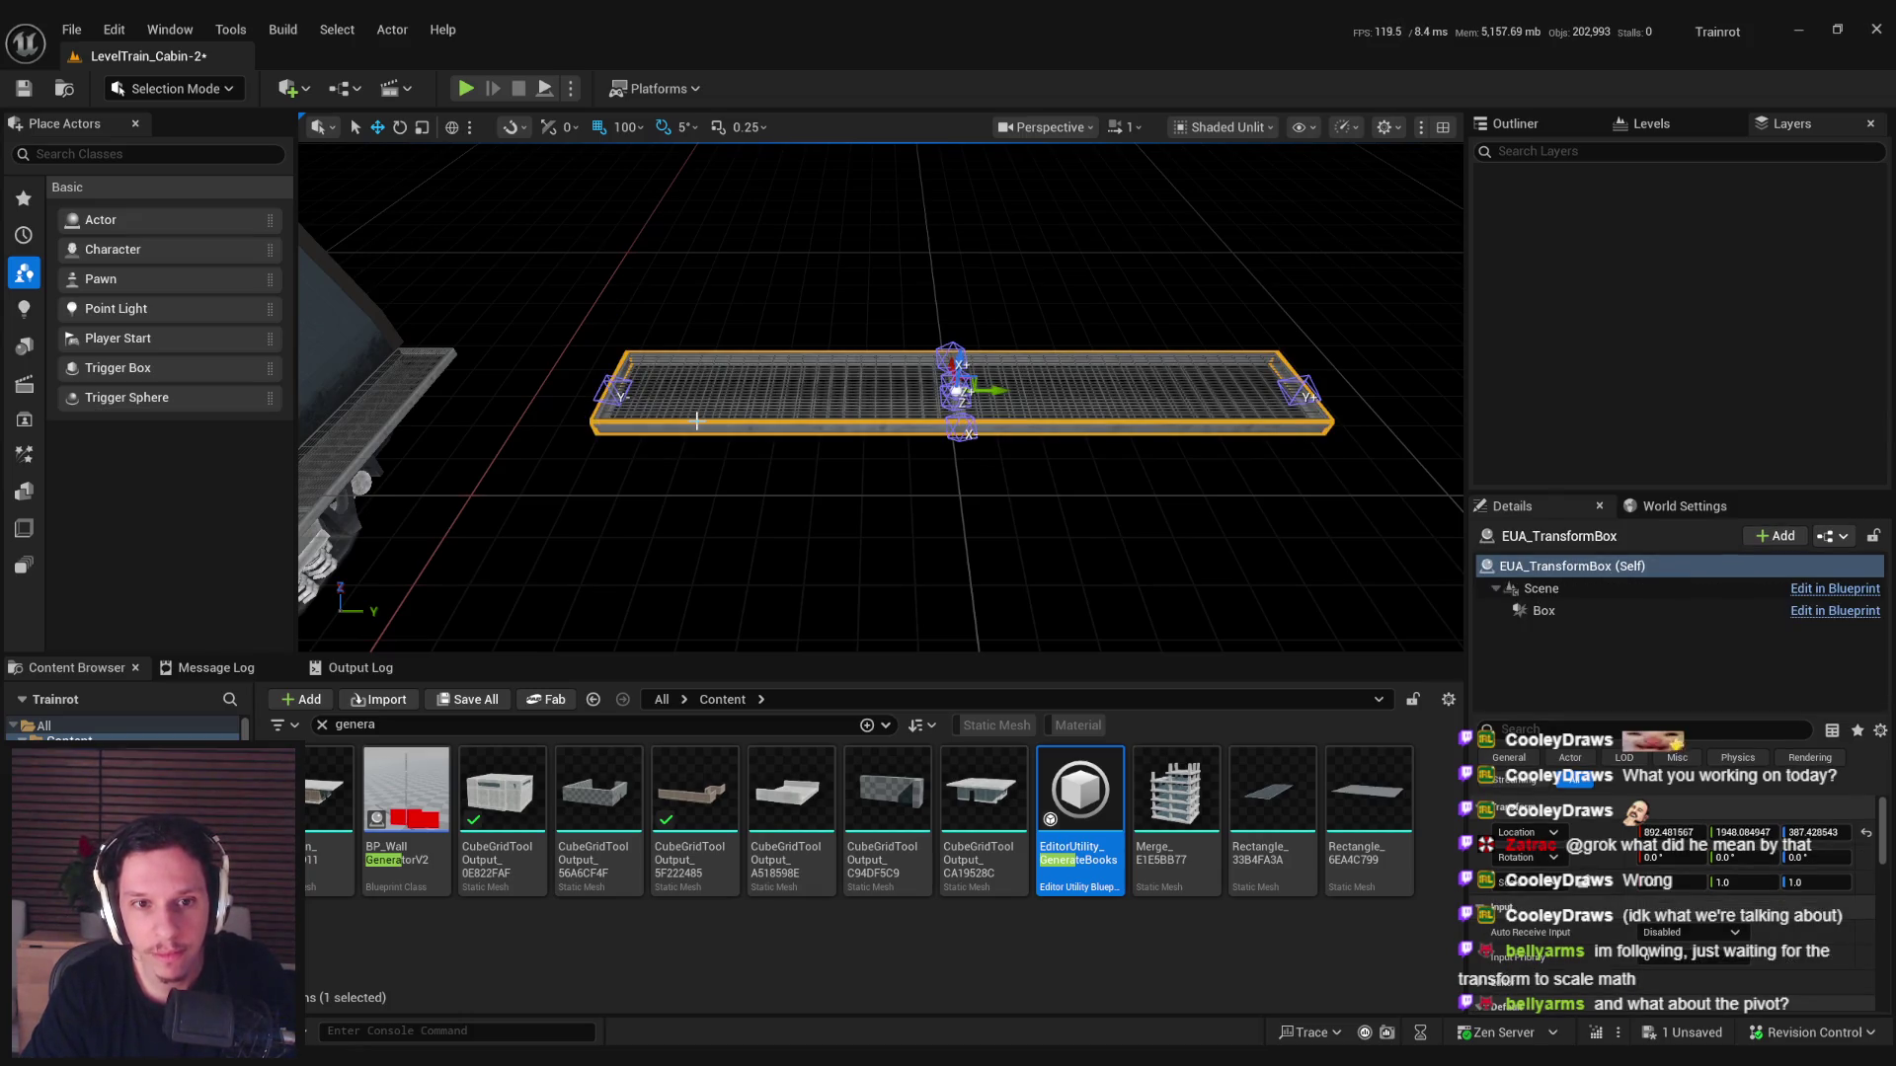
click(1543, 610)
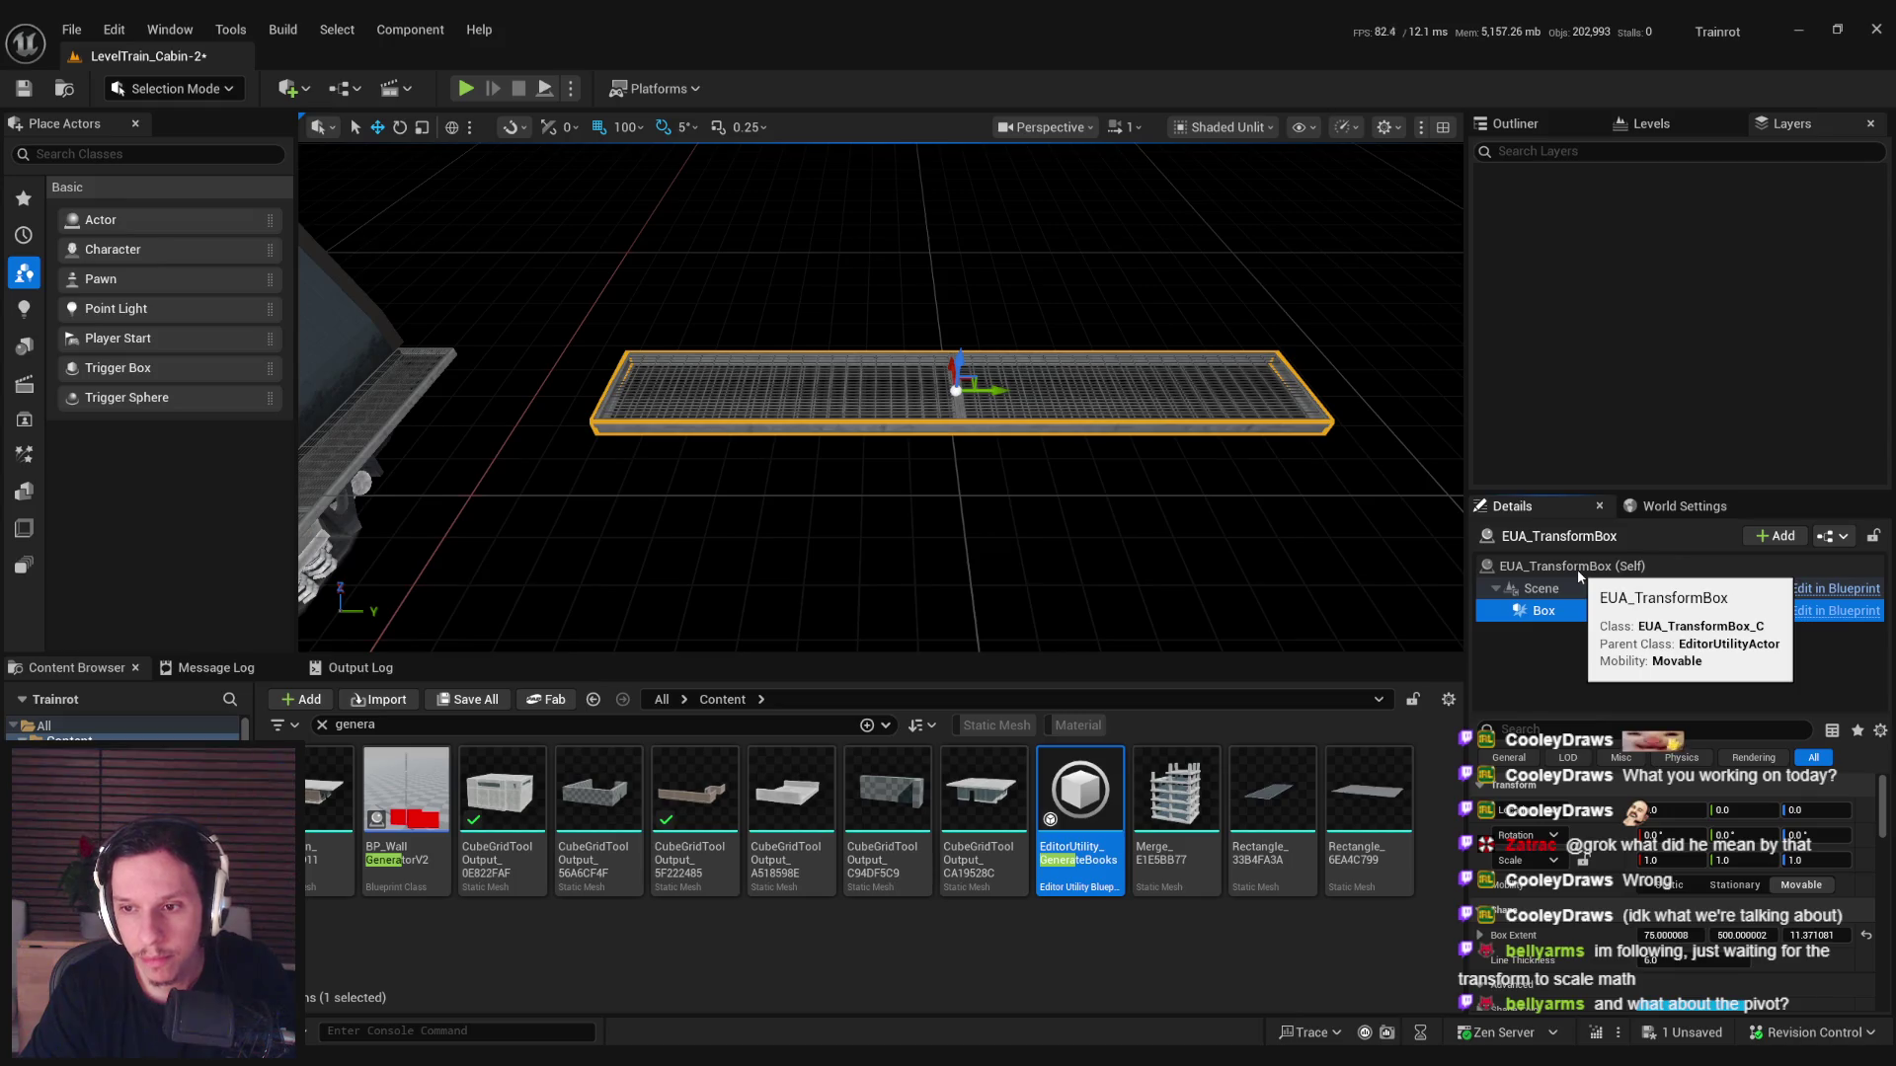
click(1545, 588)
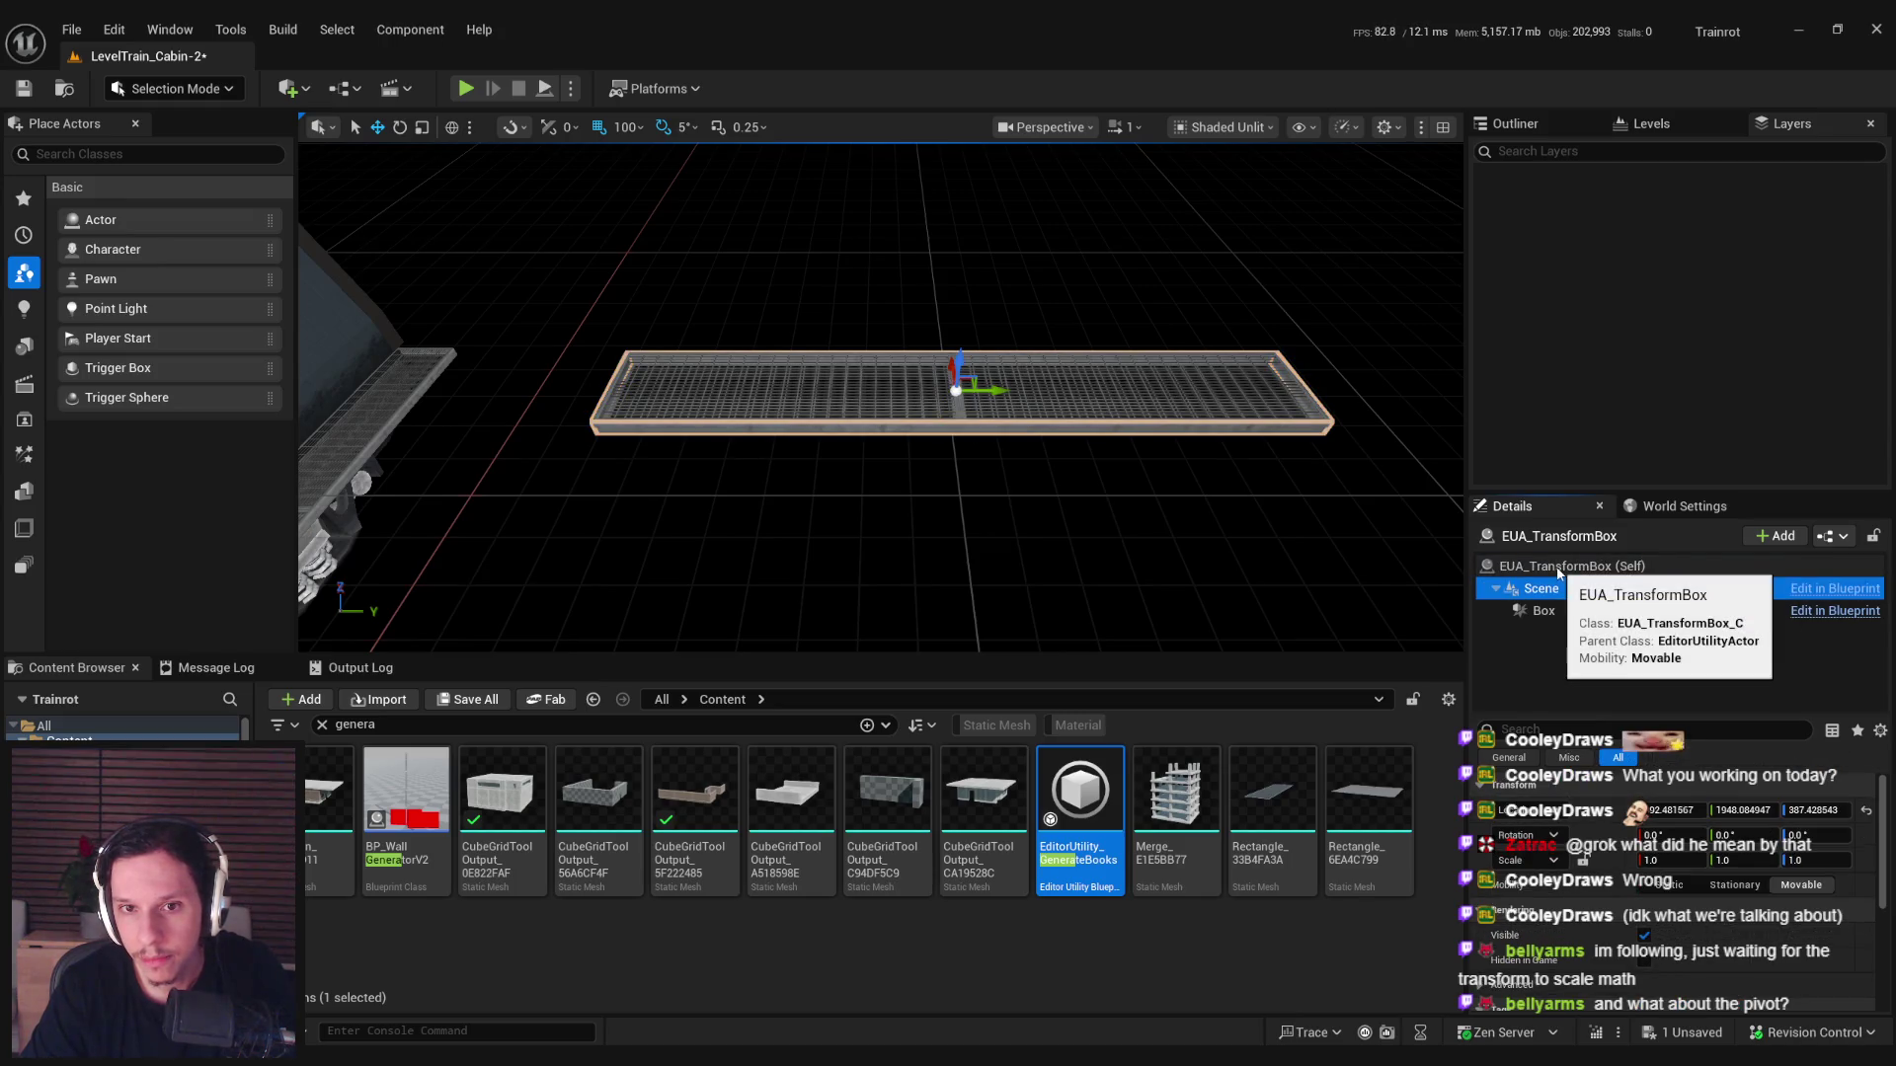
click(1558, 567)
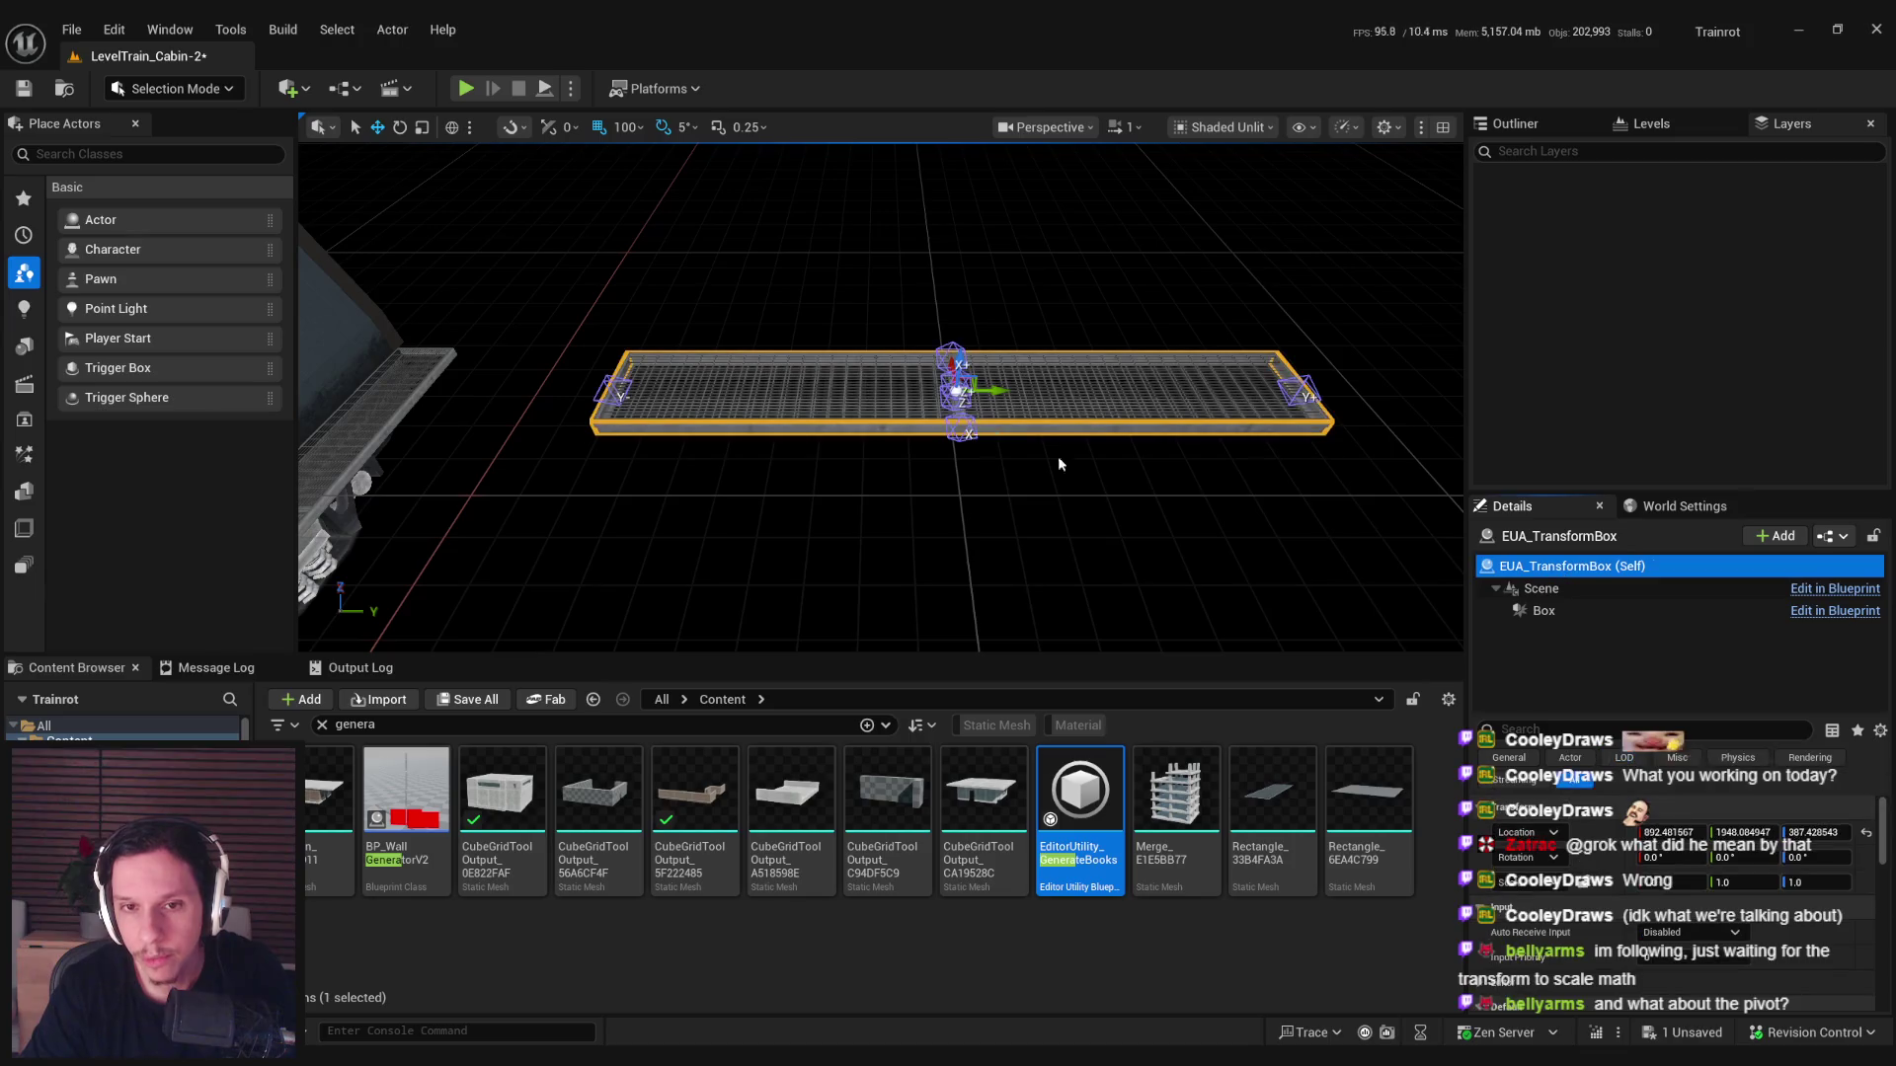
key(Escape)
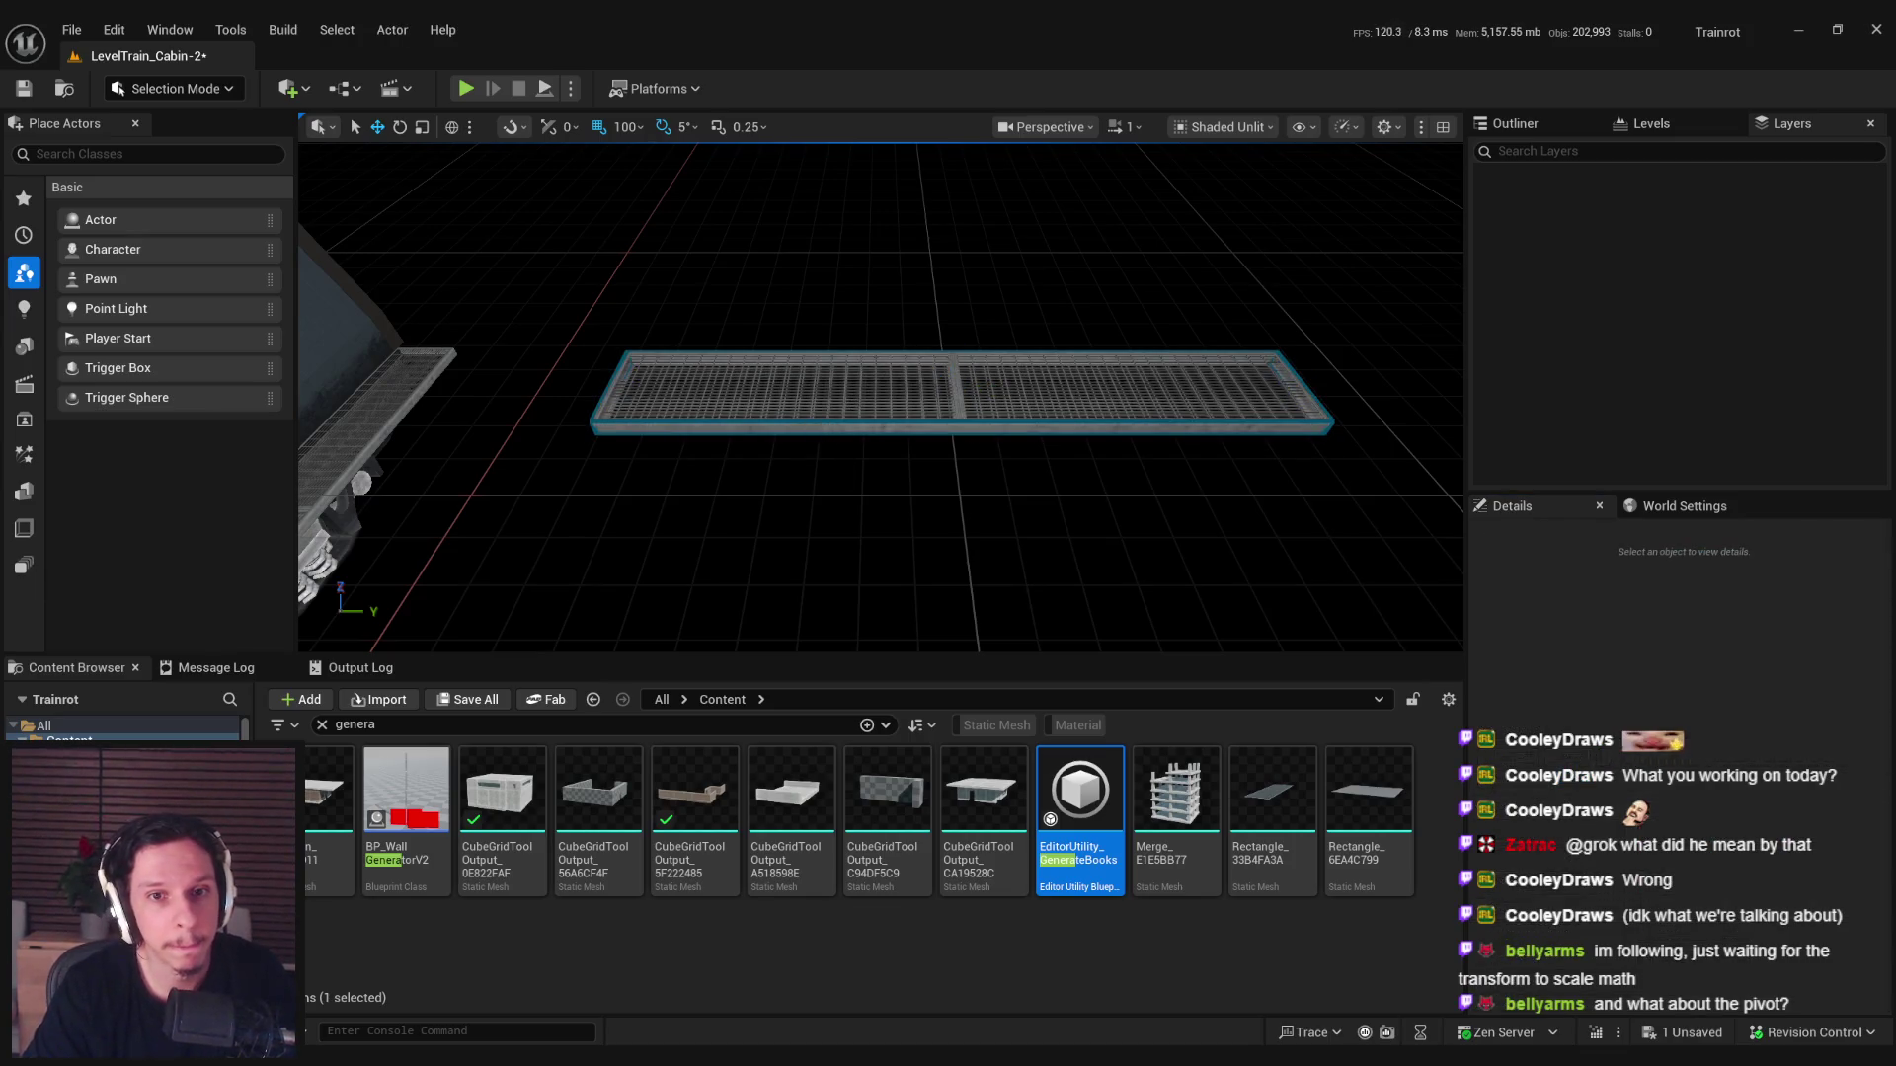
Open the SetBeginningBounds function graph in the EUA_TransformBox Blueprint.
click(666, 1029)
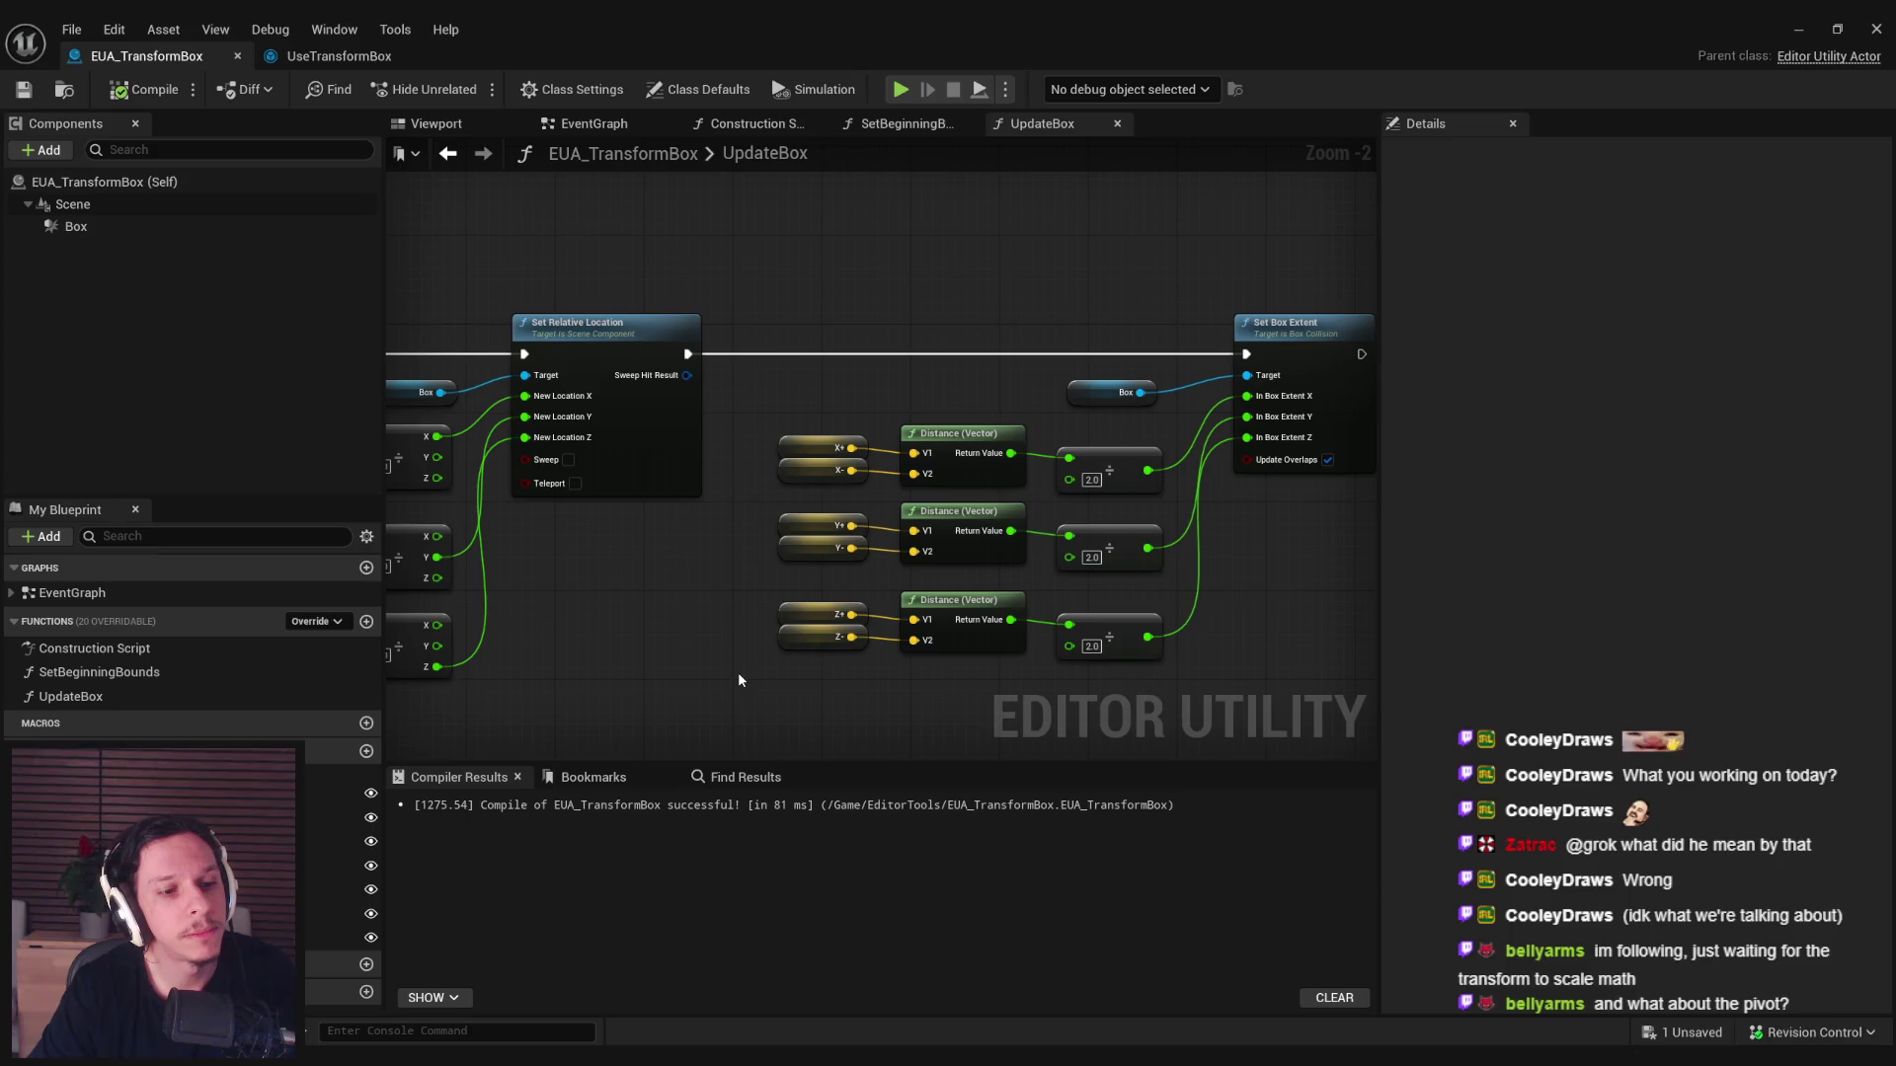
double_click(140, 671)
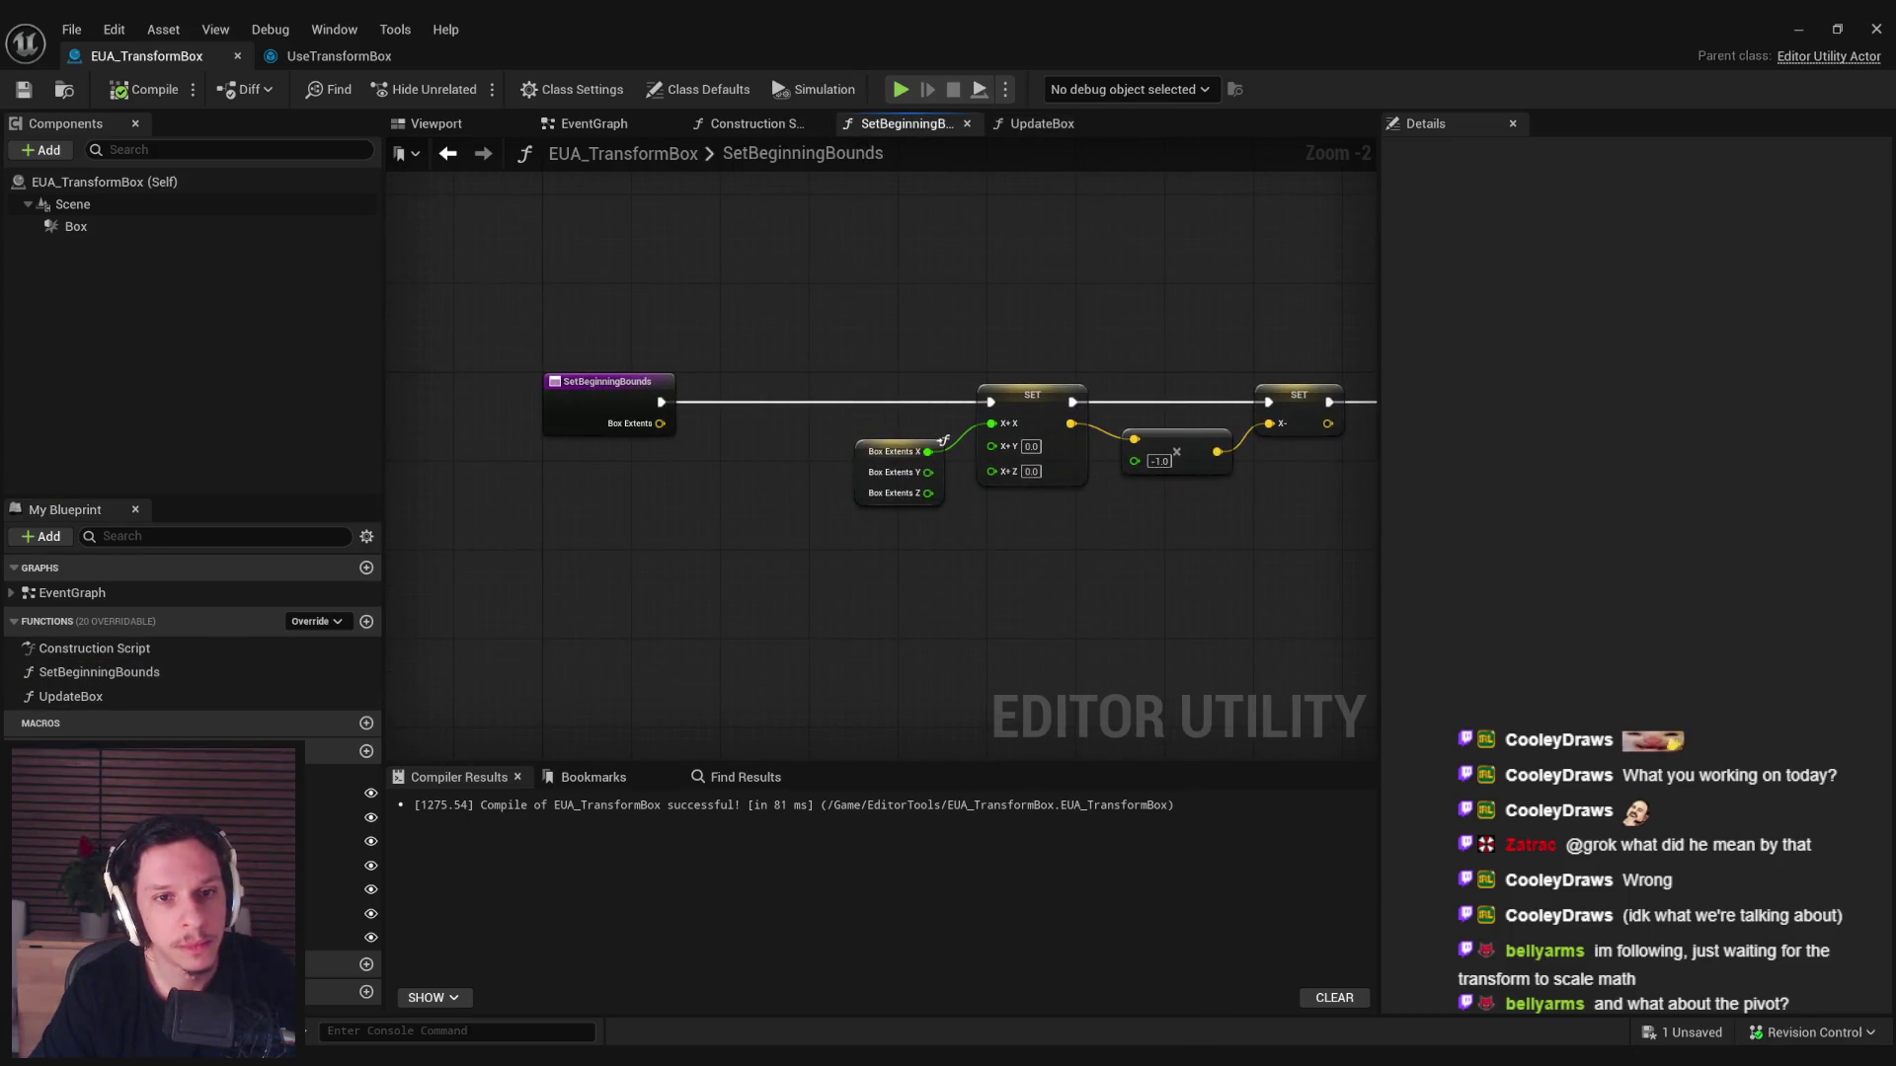
click(12, 593)
click(11, 593)
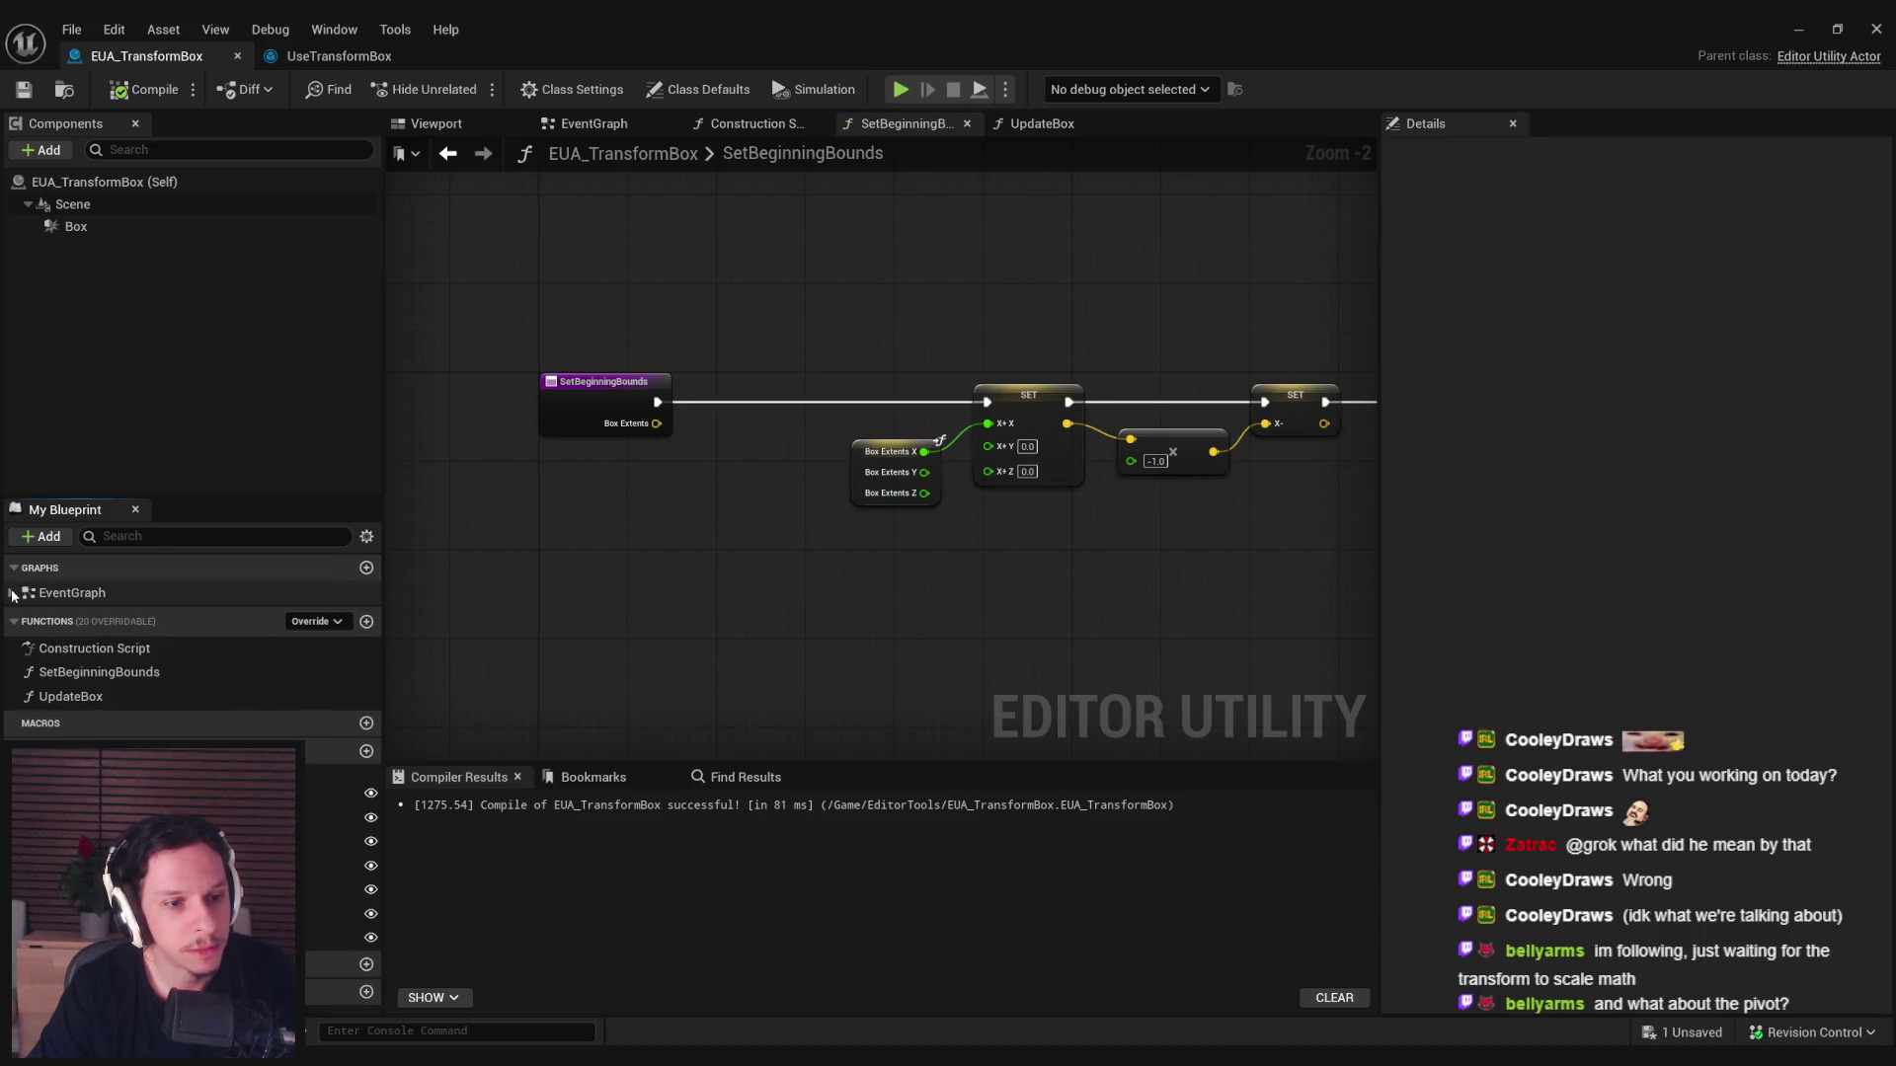
Delete the unused overlap and tick events from EventGraph, then compile and save.
double_click(72, 593)
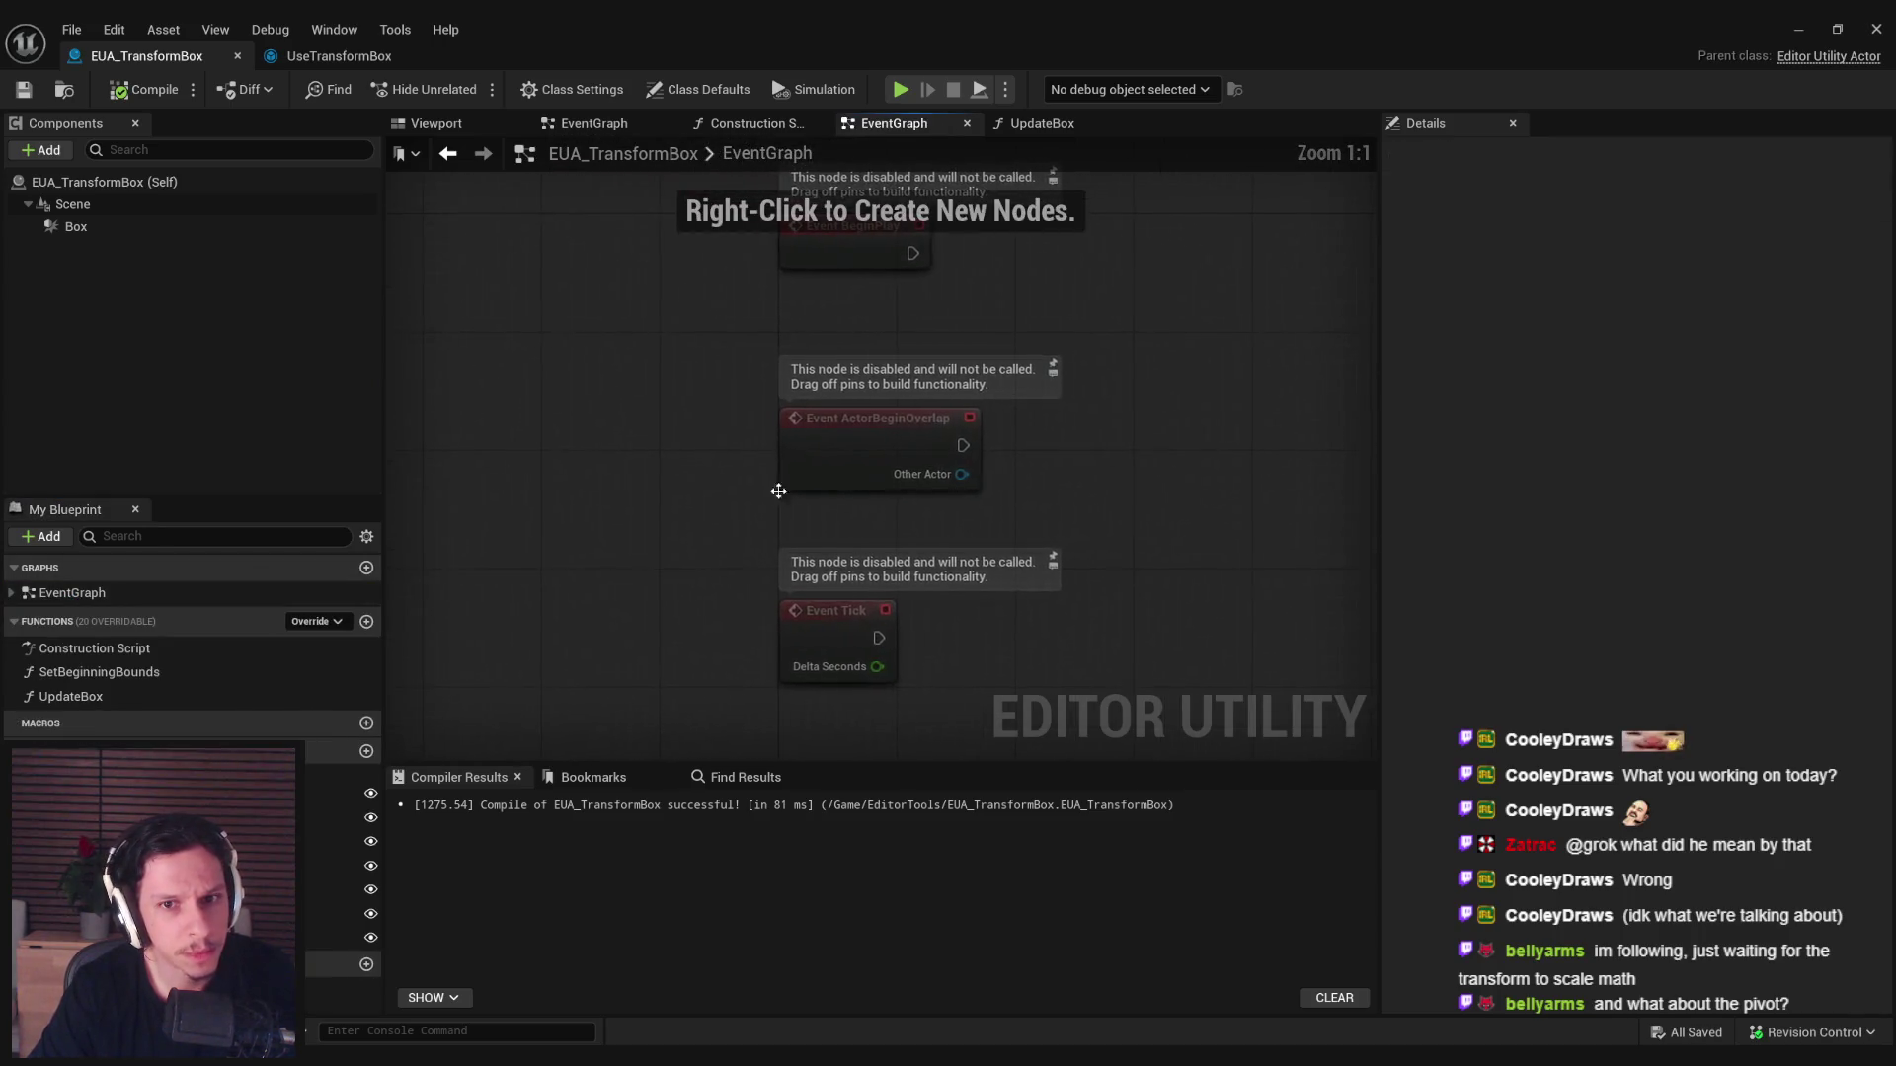
drag(657, 479, 931, 754)
key(Delete)
click(144, 88)
Add a Modifying Actors getter and a For Each Loop wired from BeginPlay.
mouse_move(336, 937)
mouse_down()
mouse_move(701, 584)
mouse_move(696, 542)
mouse_move(847, 535)
mouse_move(921, 486)
mouse_up()
click(750, 613)
text(attach)
click(813, 589)
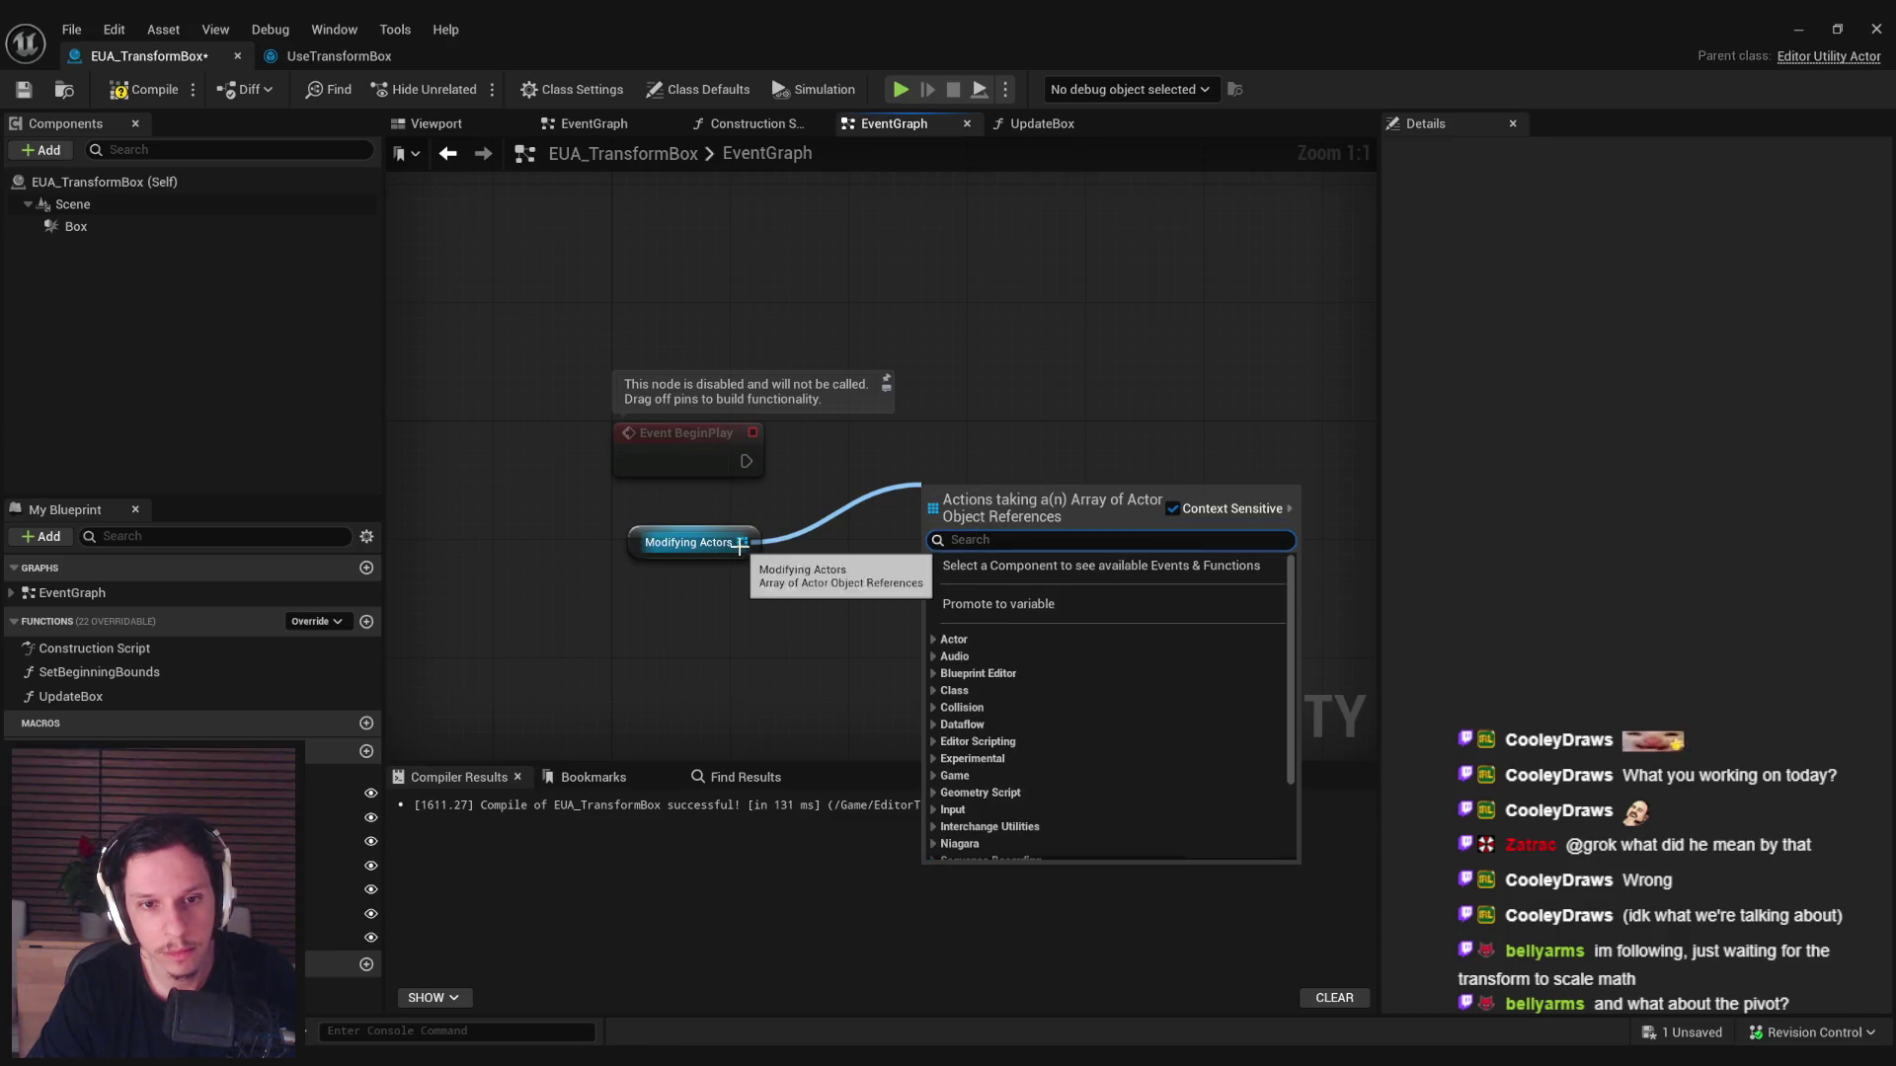
text(for)
key(Return)
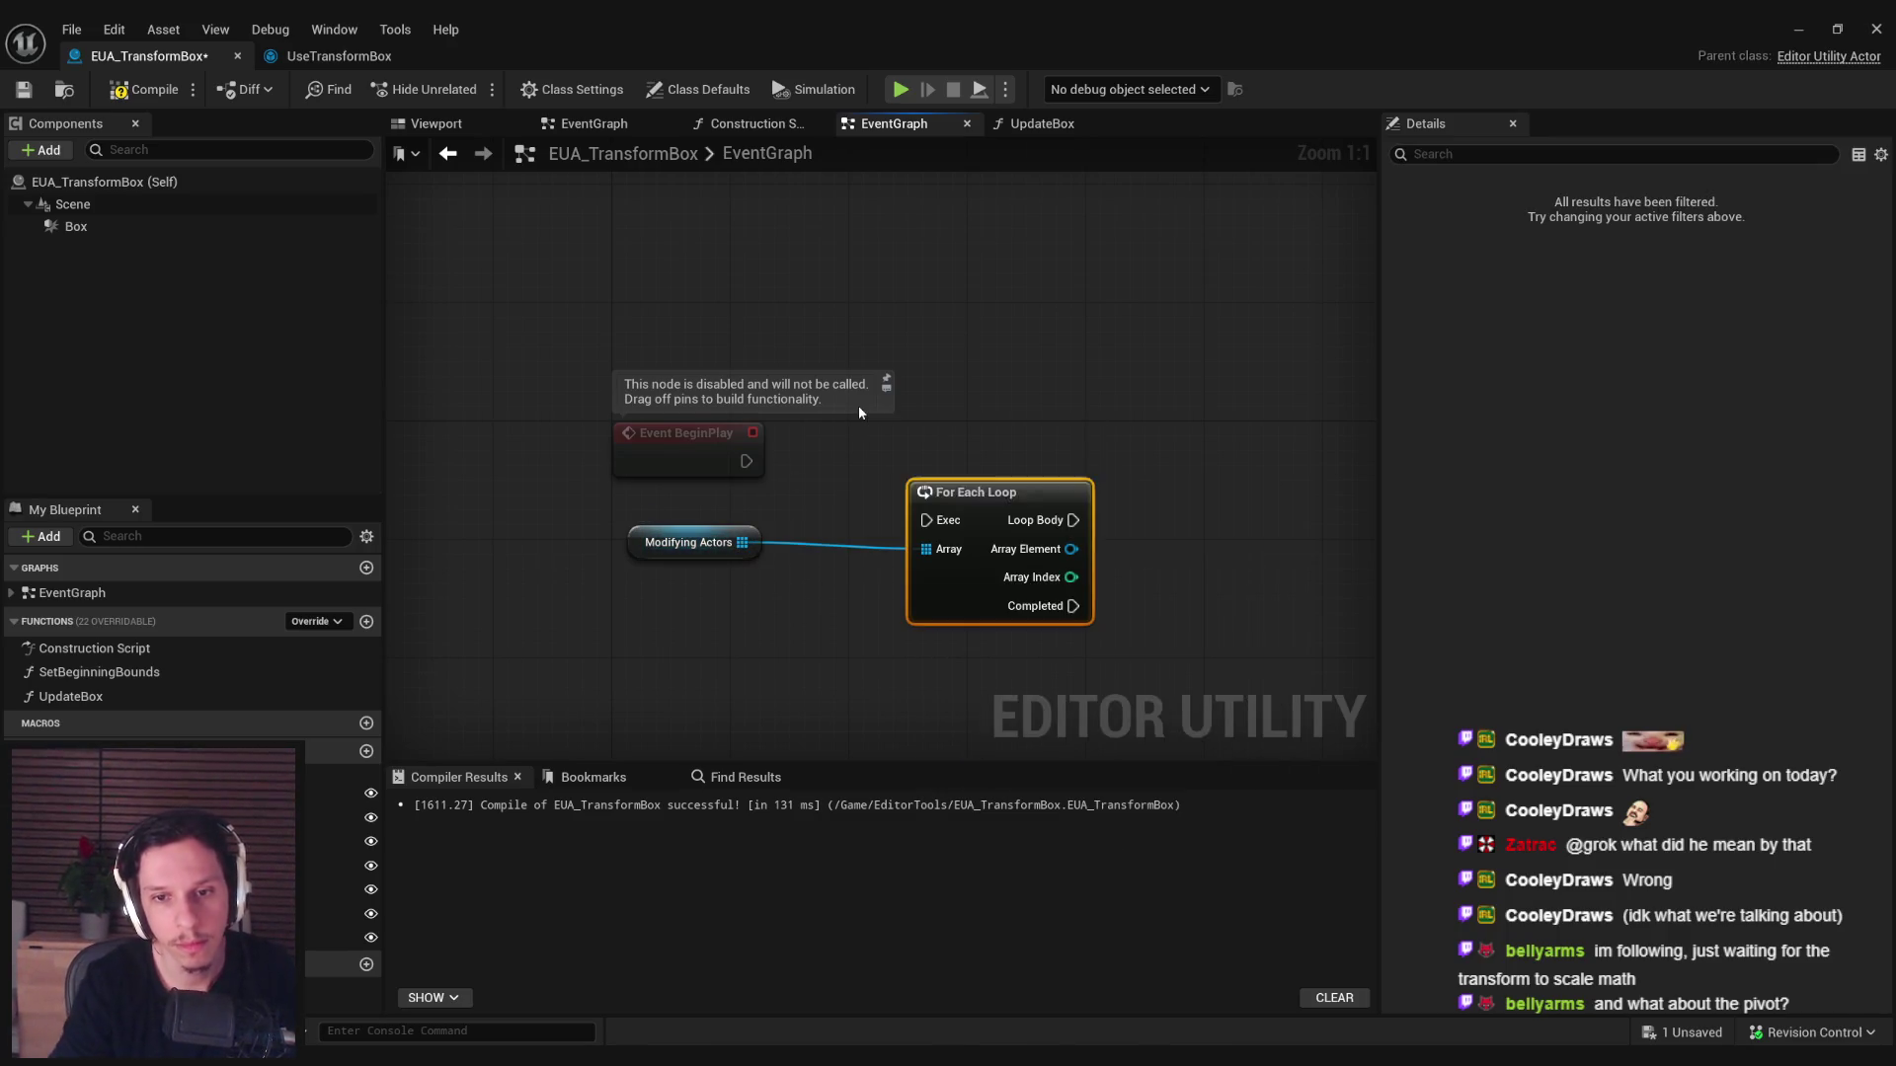
mouse_move(926, 521)
mouse_down()
mouse_move(762, 490)
mouse_move(746, 461)
mouse_up()
mouse_move(963, 572)
mouse_down()
mouse_move(919, 513)
mouse_move(909, 561)
mouse_up()
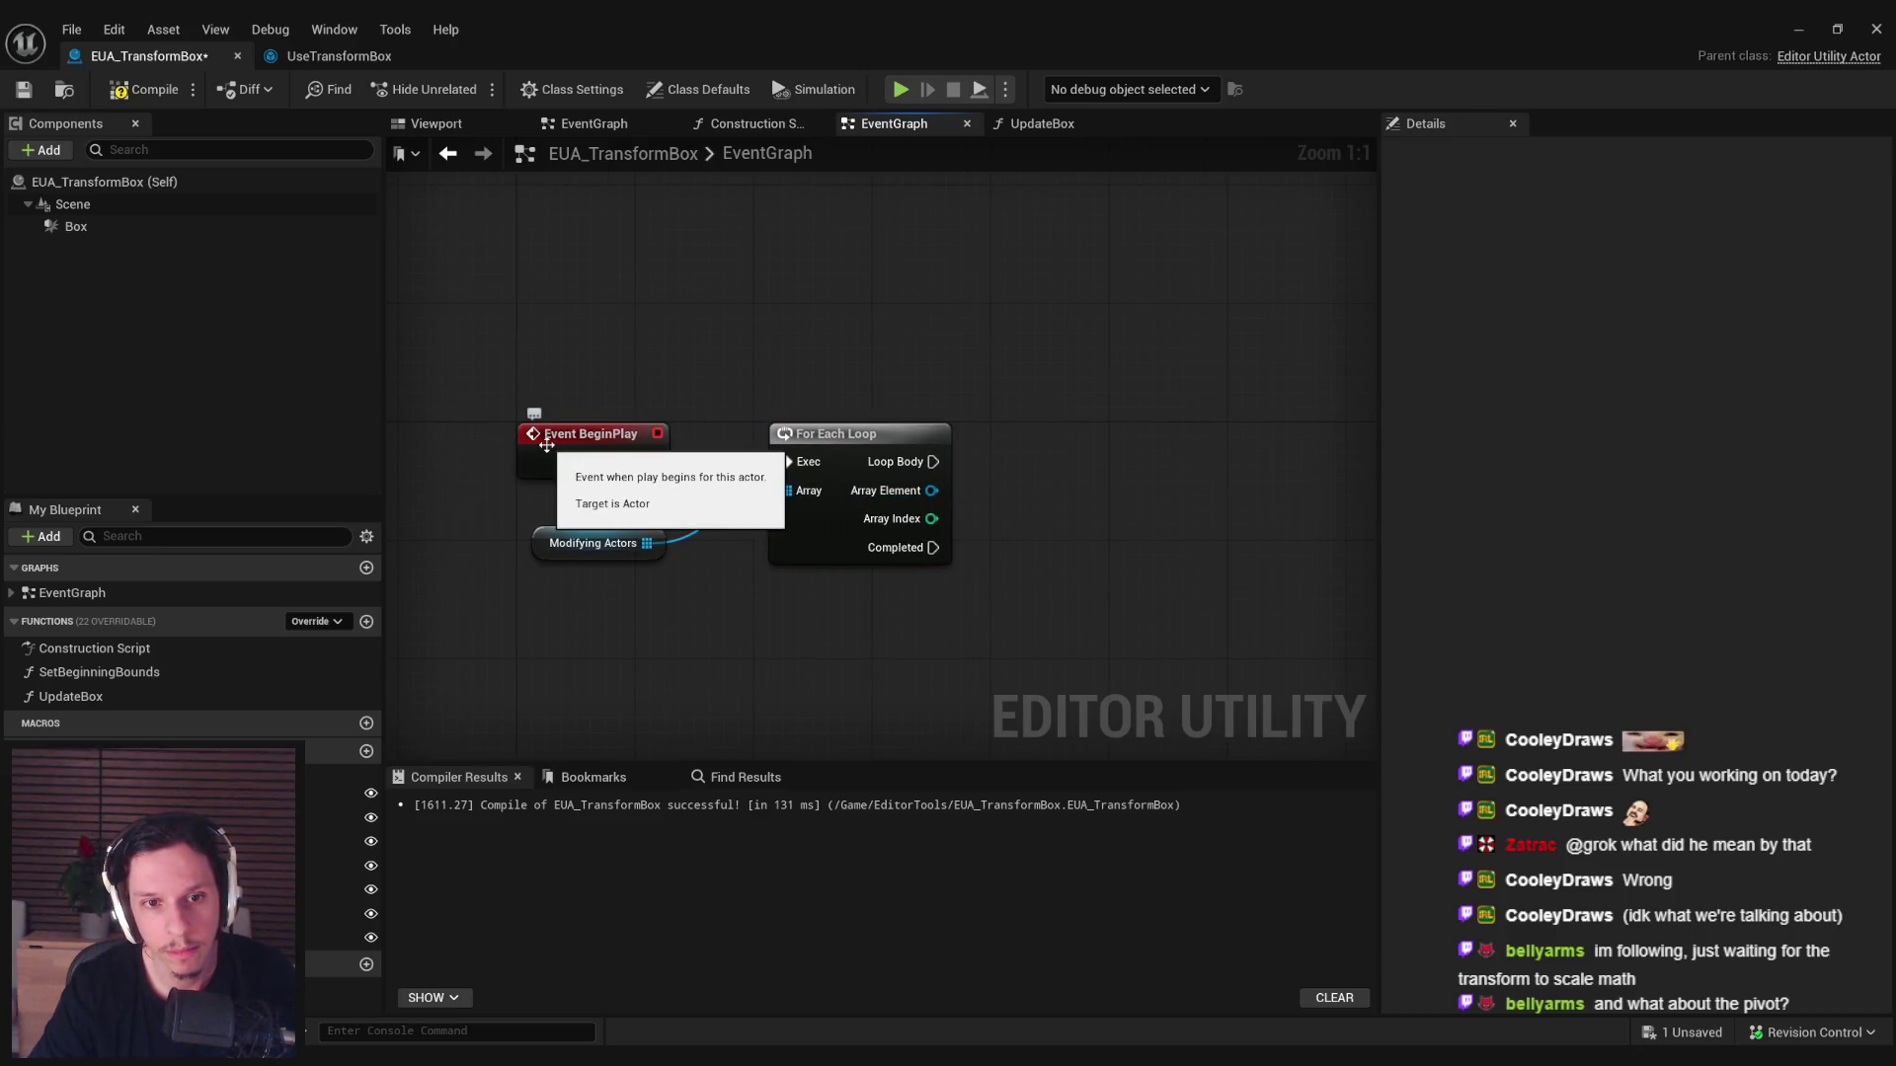
Delete the BeginPlay, loop and variable nodes, leaving EventGraph empty, and view the UseTransformBox graph.
click(608, 456)
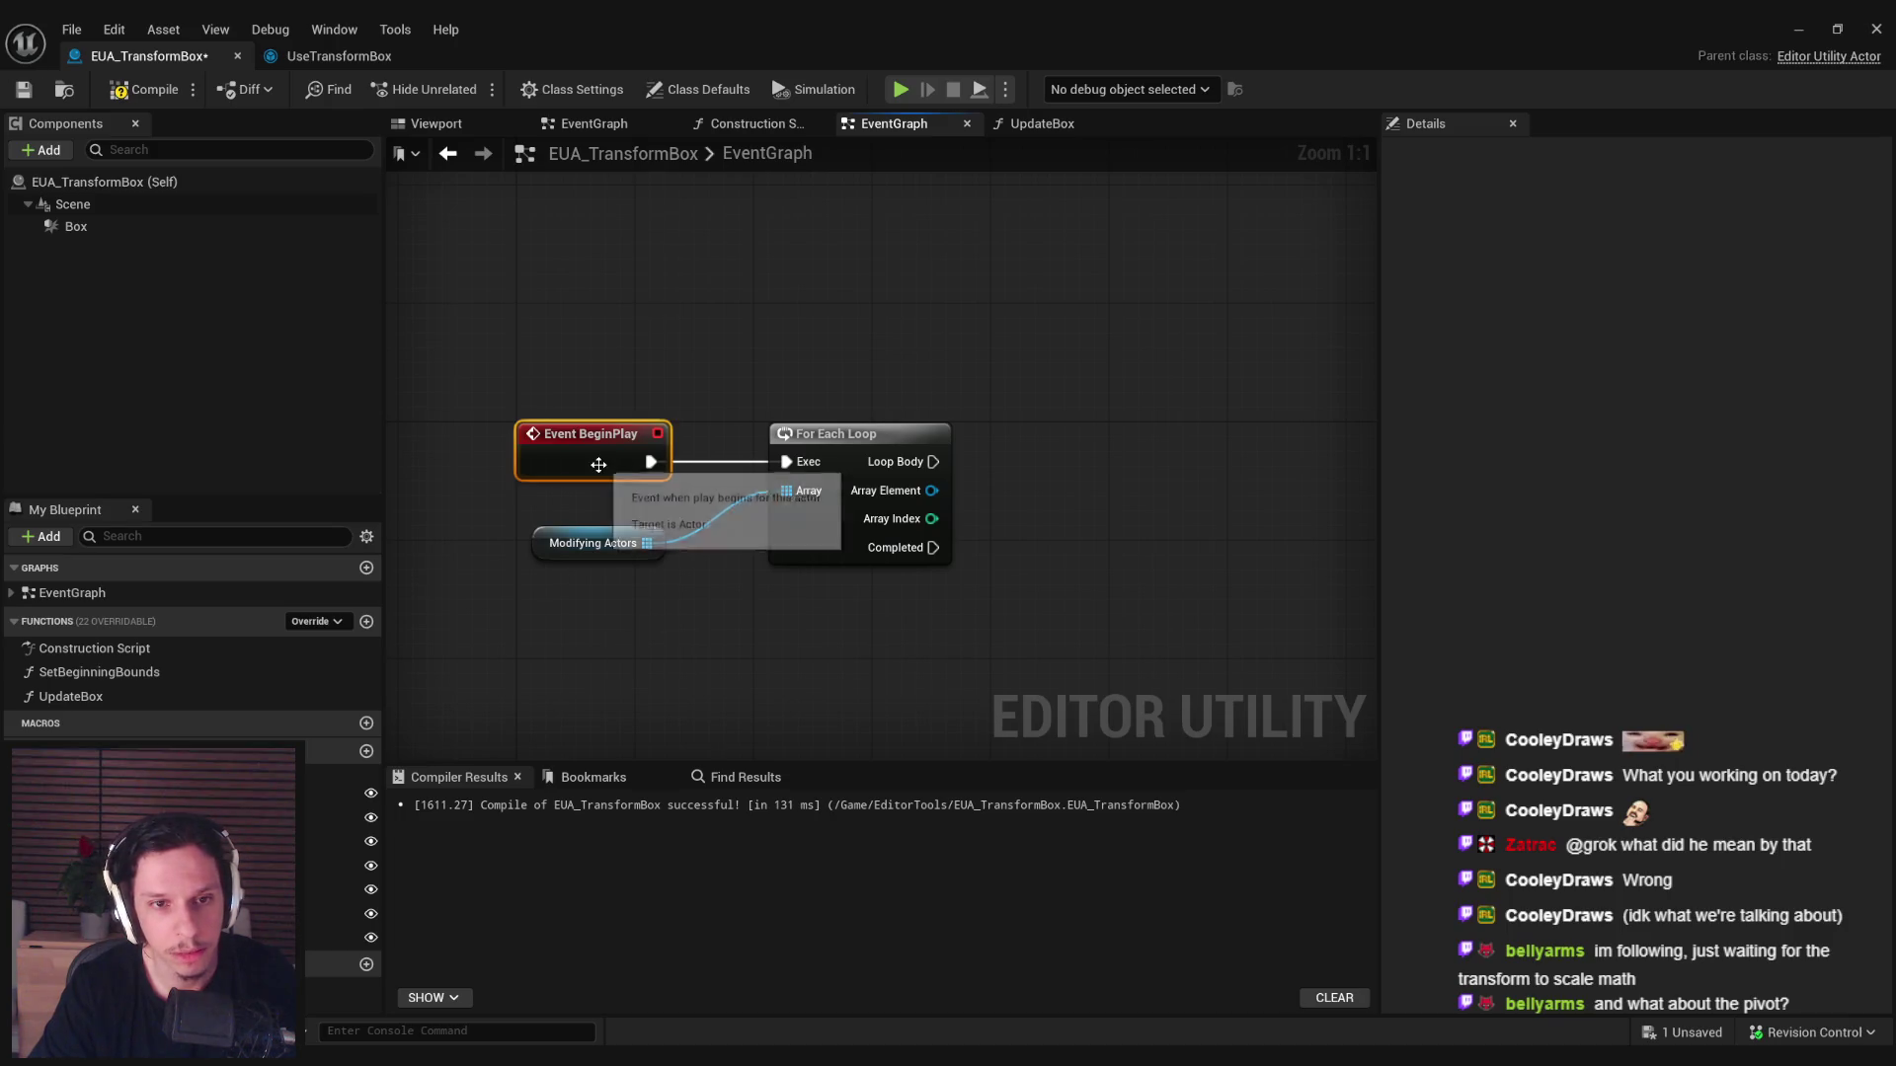
click(330, 622)
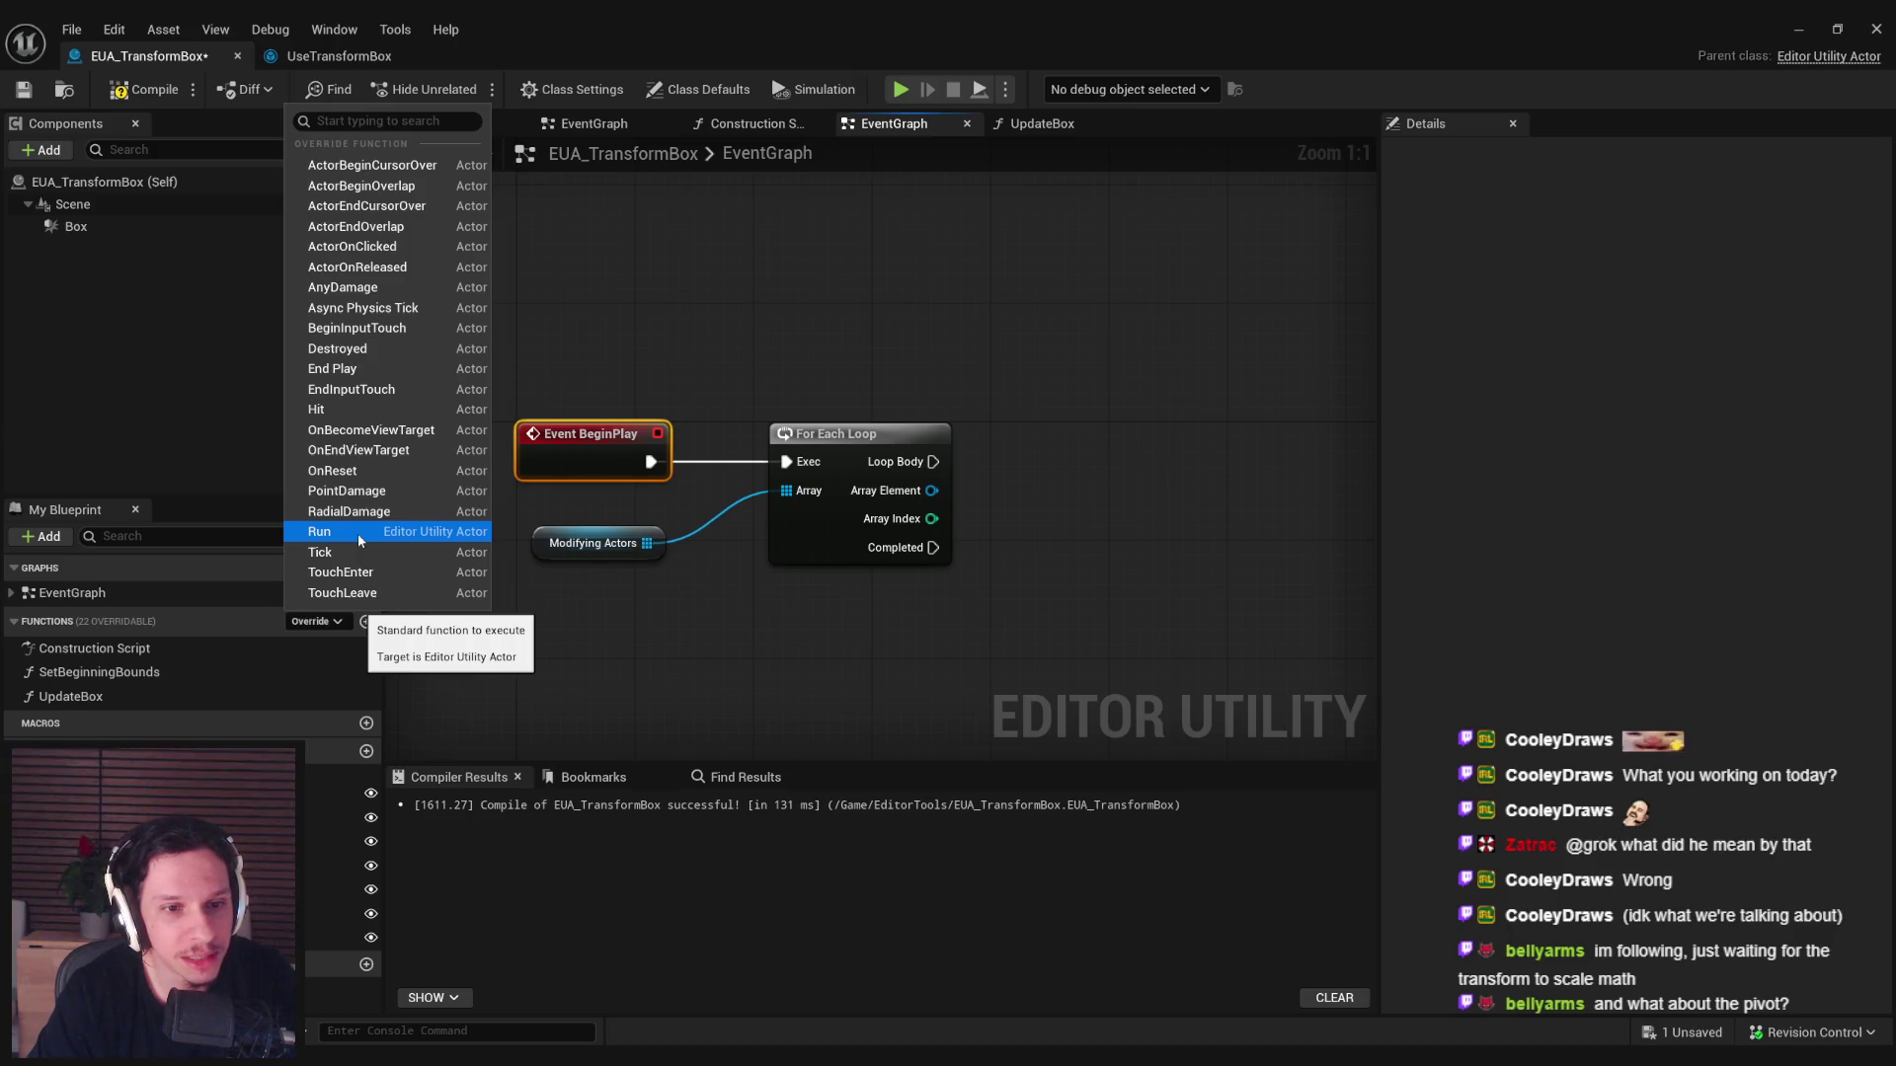
click(594, 318)
drag(594, 318, 891, 624)
key(Delete)
click(386, 60)
mouse_move(1533, 538)
mouse_down()
mouse_move(1261, 479)
mouse_move(976, 470)
mouse_move(842, 436)
mouse_up()
Duplicate the Selected Actors getter and feed it into a new For Each Loop.
scroll(925, 437, up, 1)
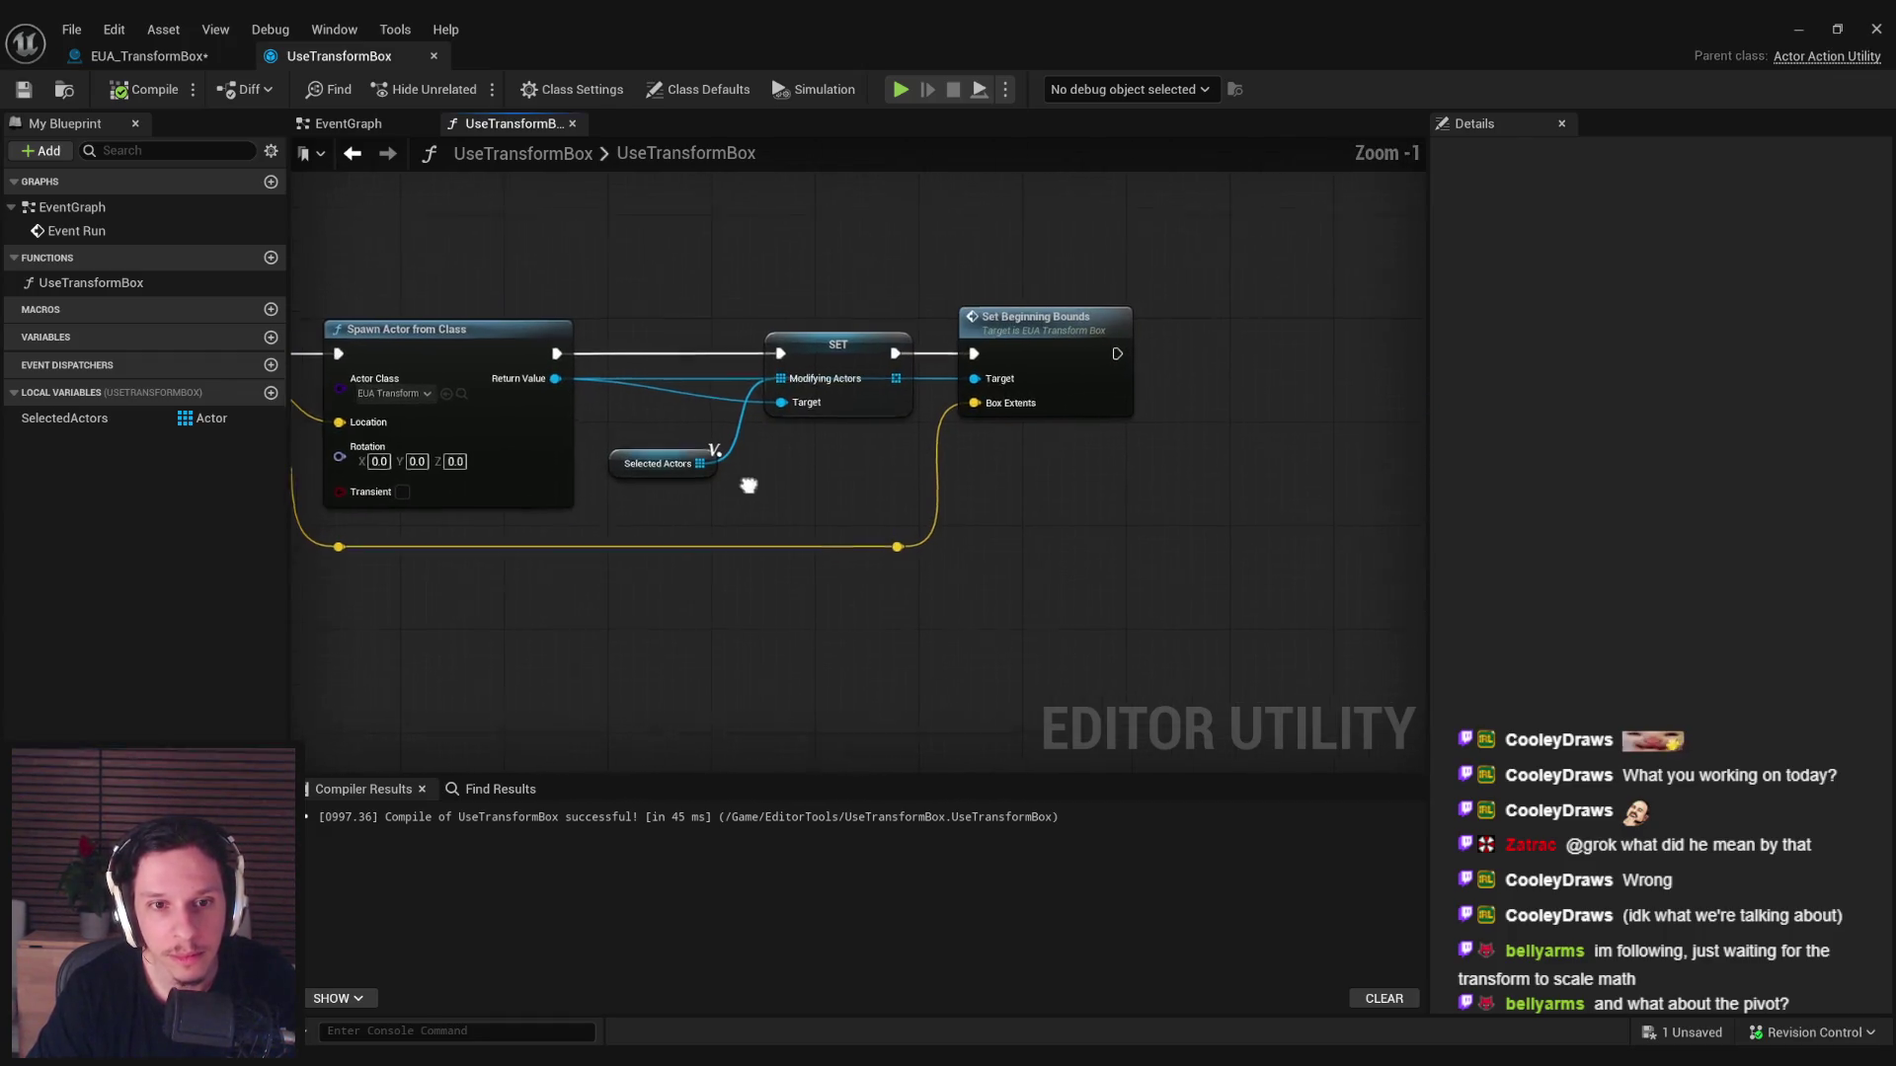
click(655, 506)
key(ctrl+c)
key(ctrl+v)
mouse_move(1199, 490)
mouse_down()
mouse_move(1268, 418)
mouse_move(1087, 380)
mouse_up()
text(for each)
key(Return)
Add Attach Actor To Component for each Array Element, driven by Loop Body.
mouse_move(1162, 445)
mouse_down()
mouse_move(1270, 482)
mouse_move(1037, 365)
mouse_move(1091, 364)
mouse_up()
text(attach)
click(1412, 694)
drag(1193, 361, 1258, 350)
click(1046, 434)
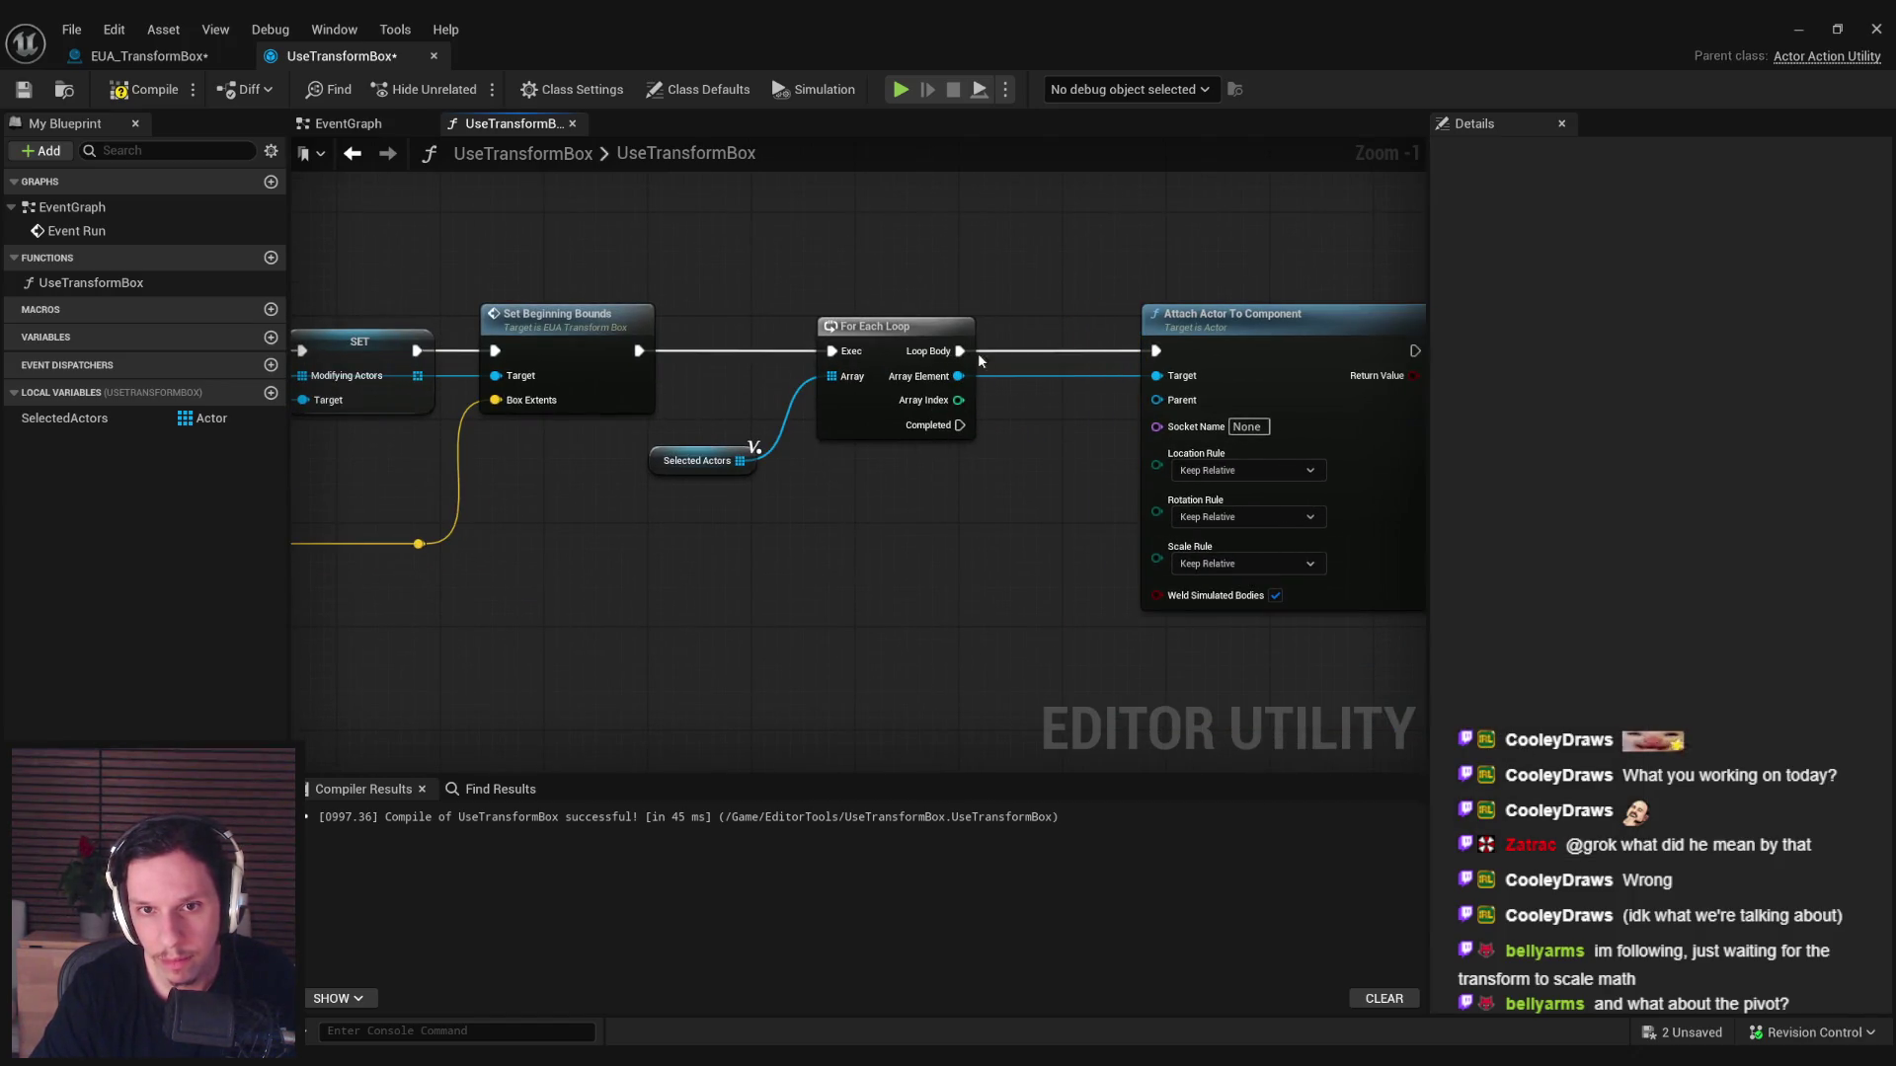
Wire the spawned box's Scene component into the attach node's Parent input.
mouse_move(1155, 401)
mouse_down()
mouse_move(1240, 520)
mouse_move(460, 426)
mouse_move(887, 553)
mouse_up()
text(scene)
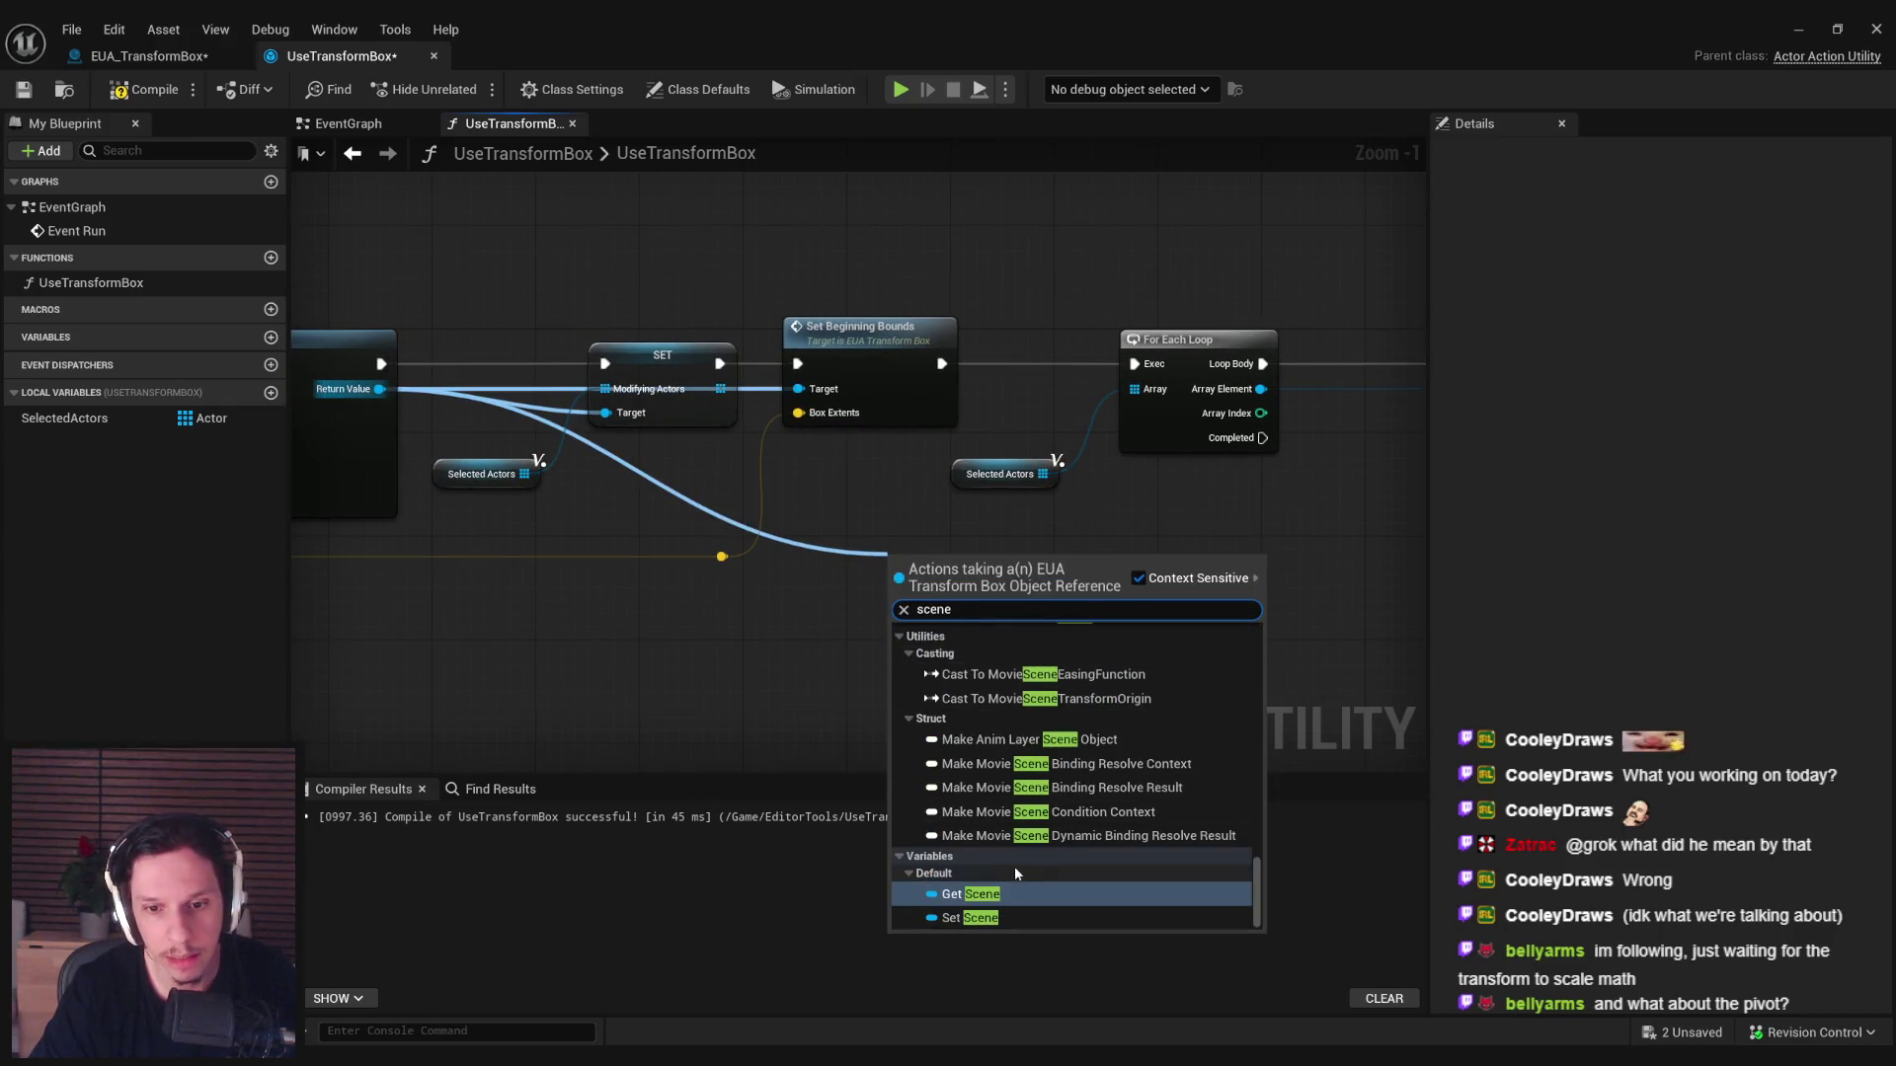
click(1005, 895)
mouse_move(752, 553)
mouse_down()
mouse_move(1201, 403)
mouse_move(788, 528)
mouse_up()
click(1289, 472)
Set the location, rotation and scale attachment rules to Keep World.
click(1254, 511)
click(1258, 521)
click(1264, 563)
click(1290, 566)
click(1252, 607)
Compile and save UseTransformBox, then close the blueprint editor.
click(143, 88)
click(24, 89)
click(1798, 28)
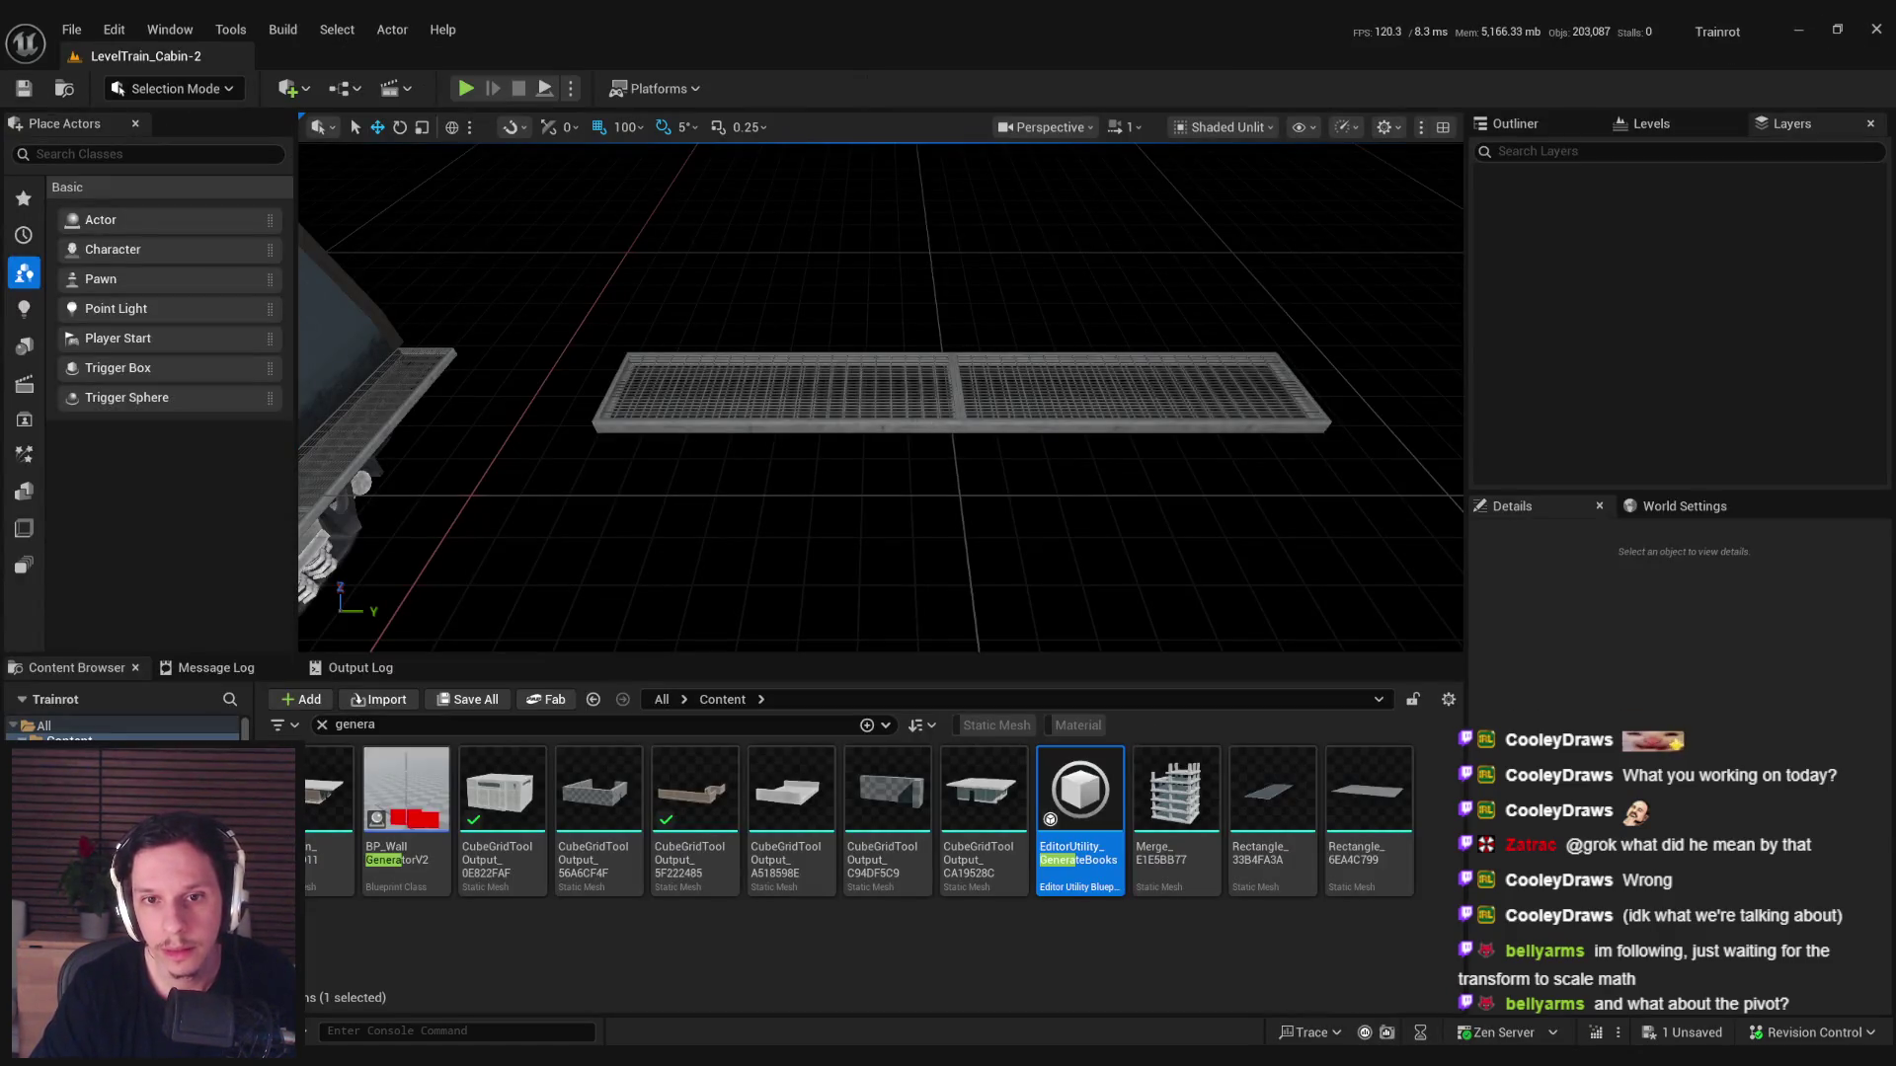
Run Use Transform Box on both selected catwalk halves.
click(770, 395)
ctrl+click(1135, 395)
right_click(997, 395)
mouse_move(1252, 904)
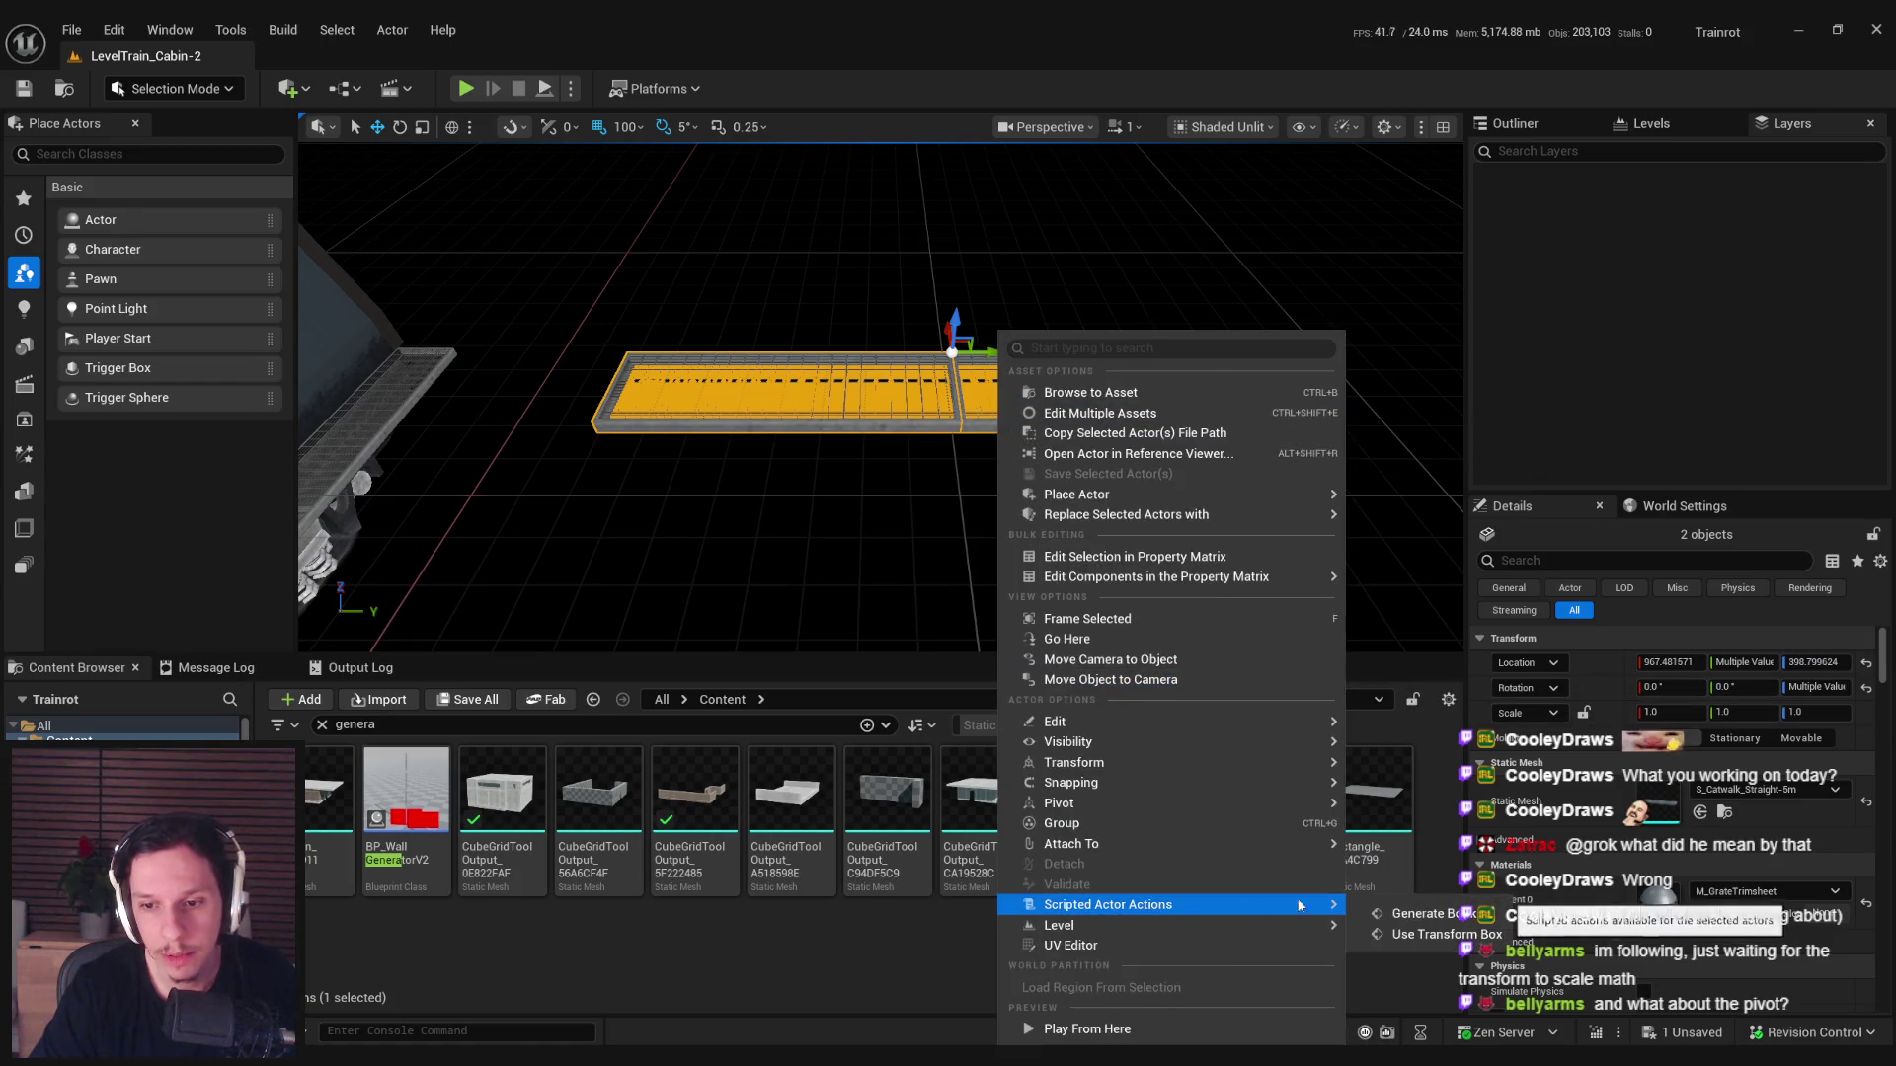
click(1422, 914)
Move the new transform box to the right, then undo the move.
click(946, 421)
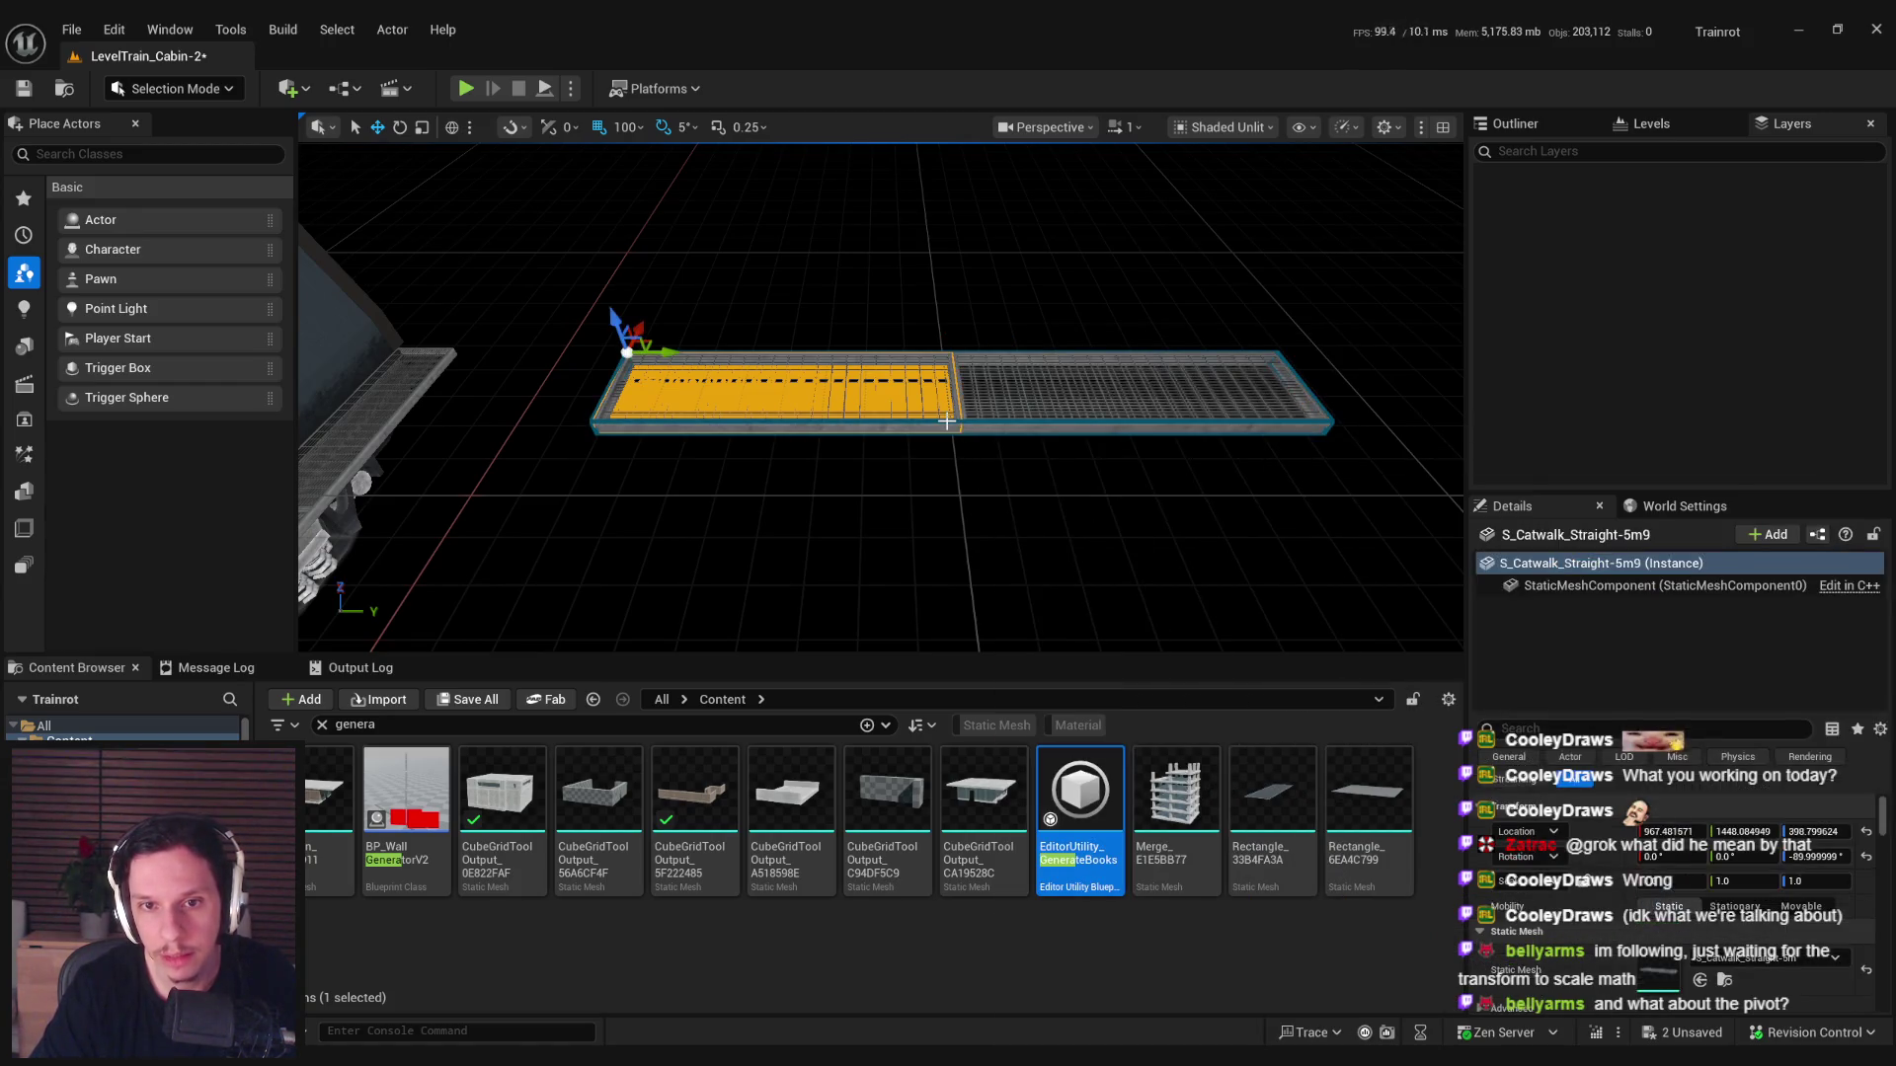
click(953, 423)
drag(1000, 391, 1323, 391)
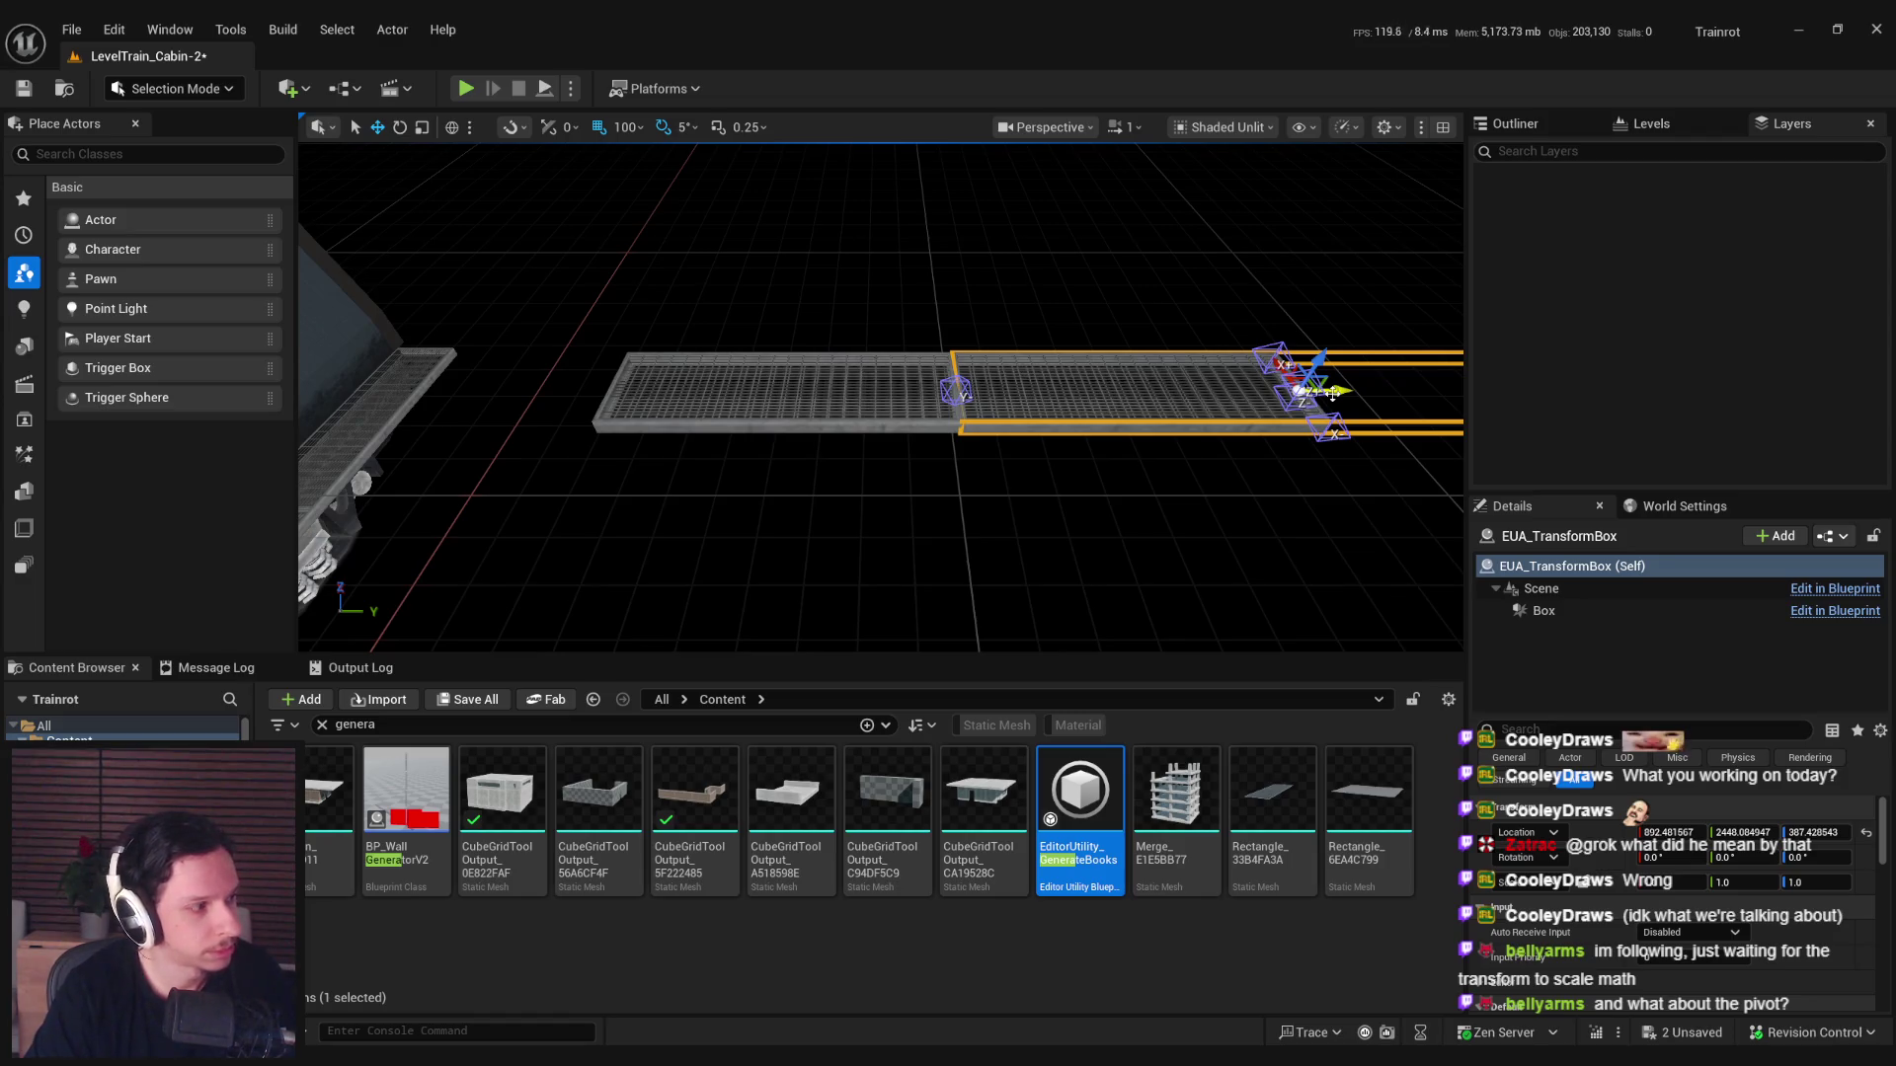
key(ctrl+z)
Test scaling through the box's Scene component, undo it, and save all changed packages.
click(1055, 385)
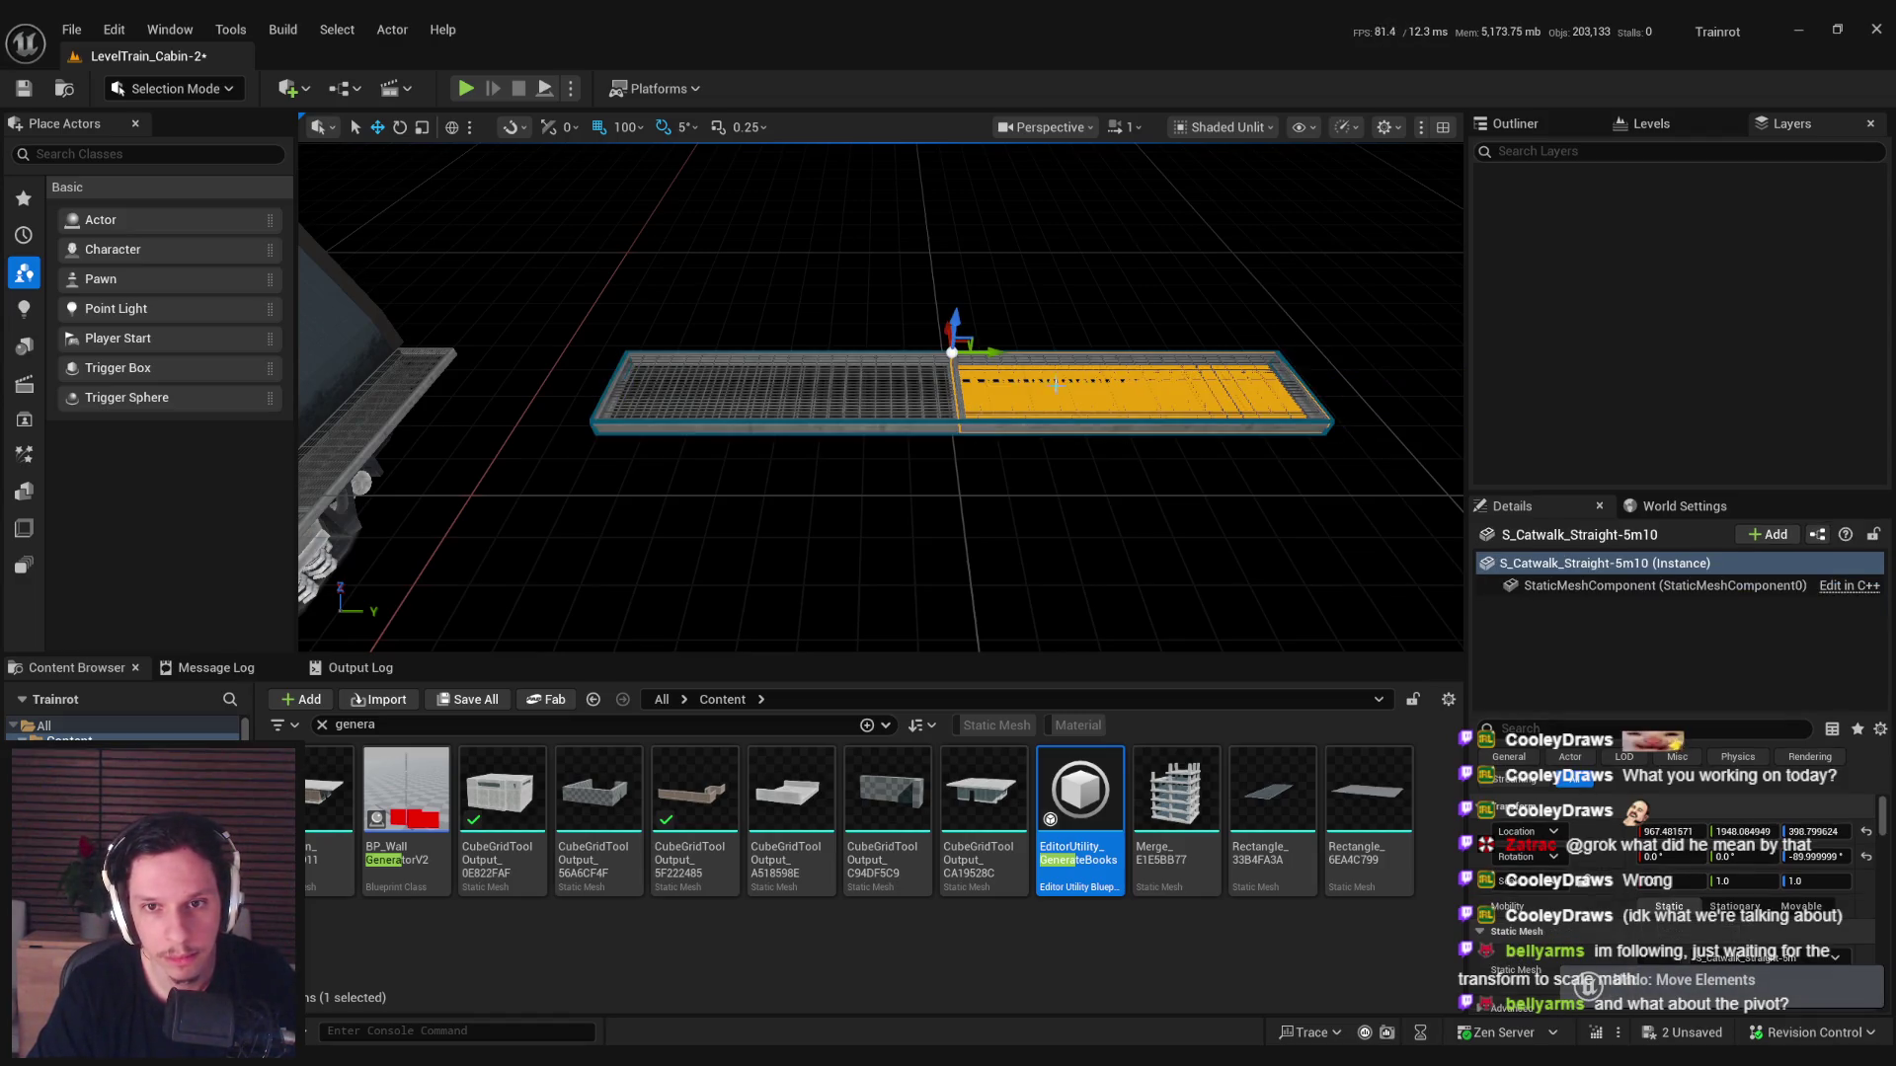
click(962, 422)
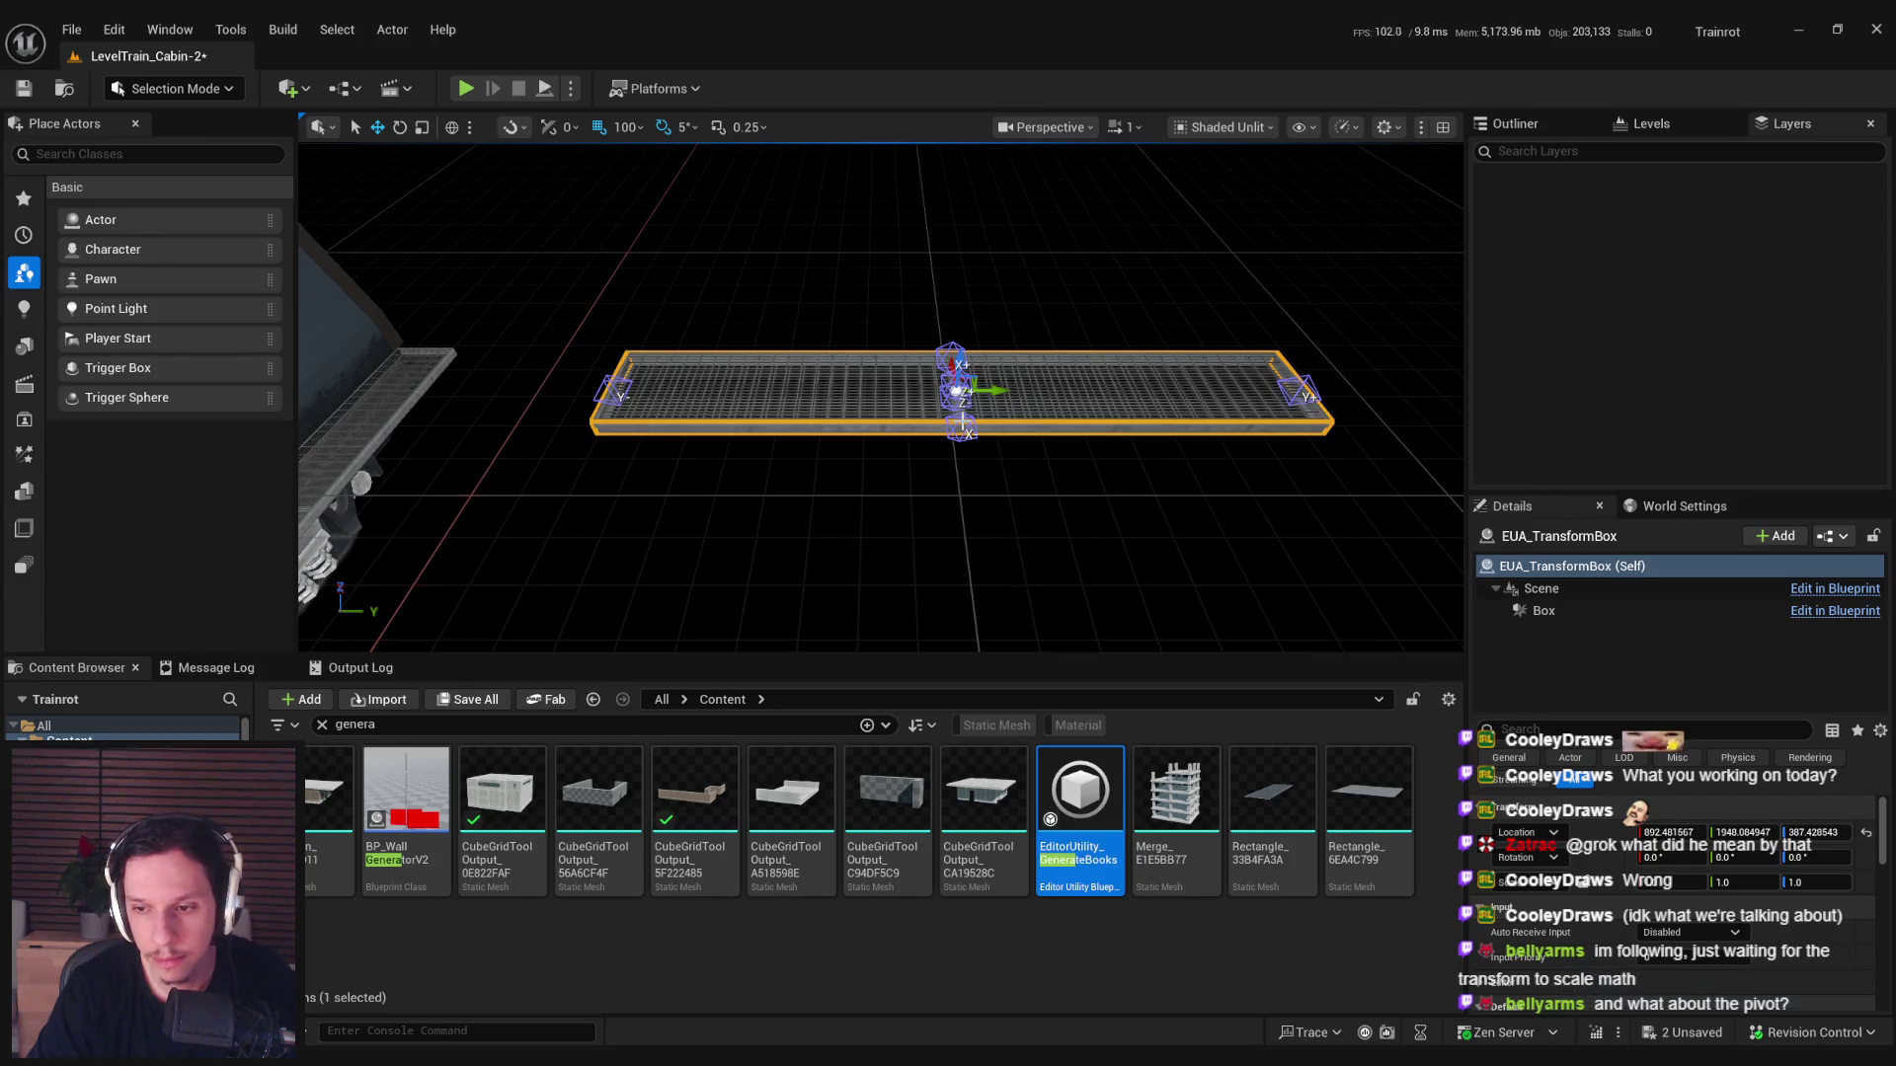
click(1523, 590)
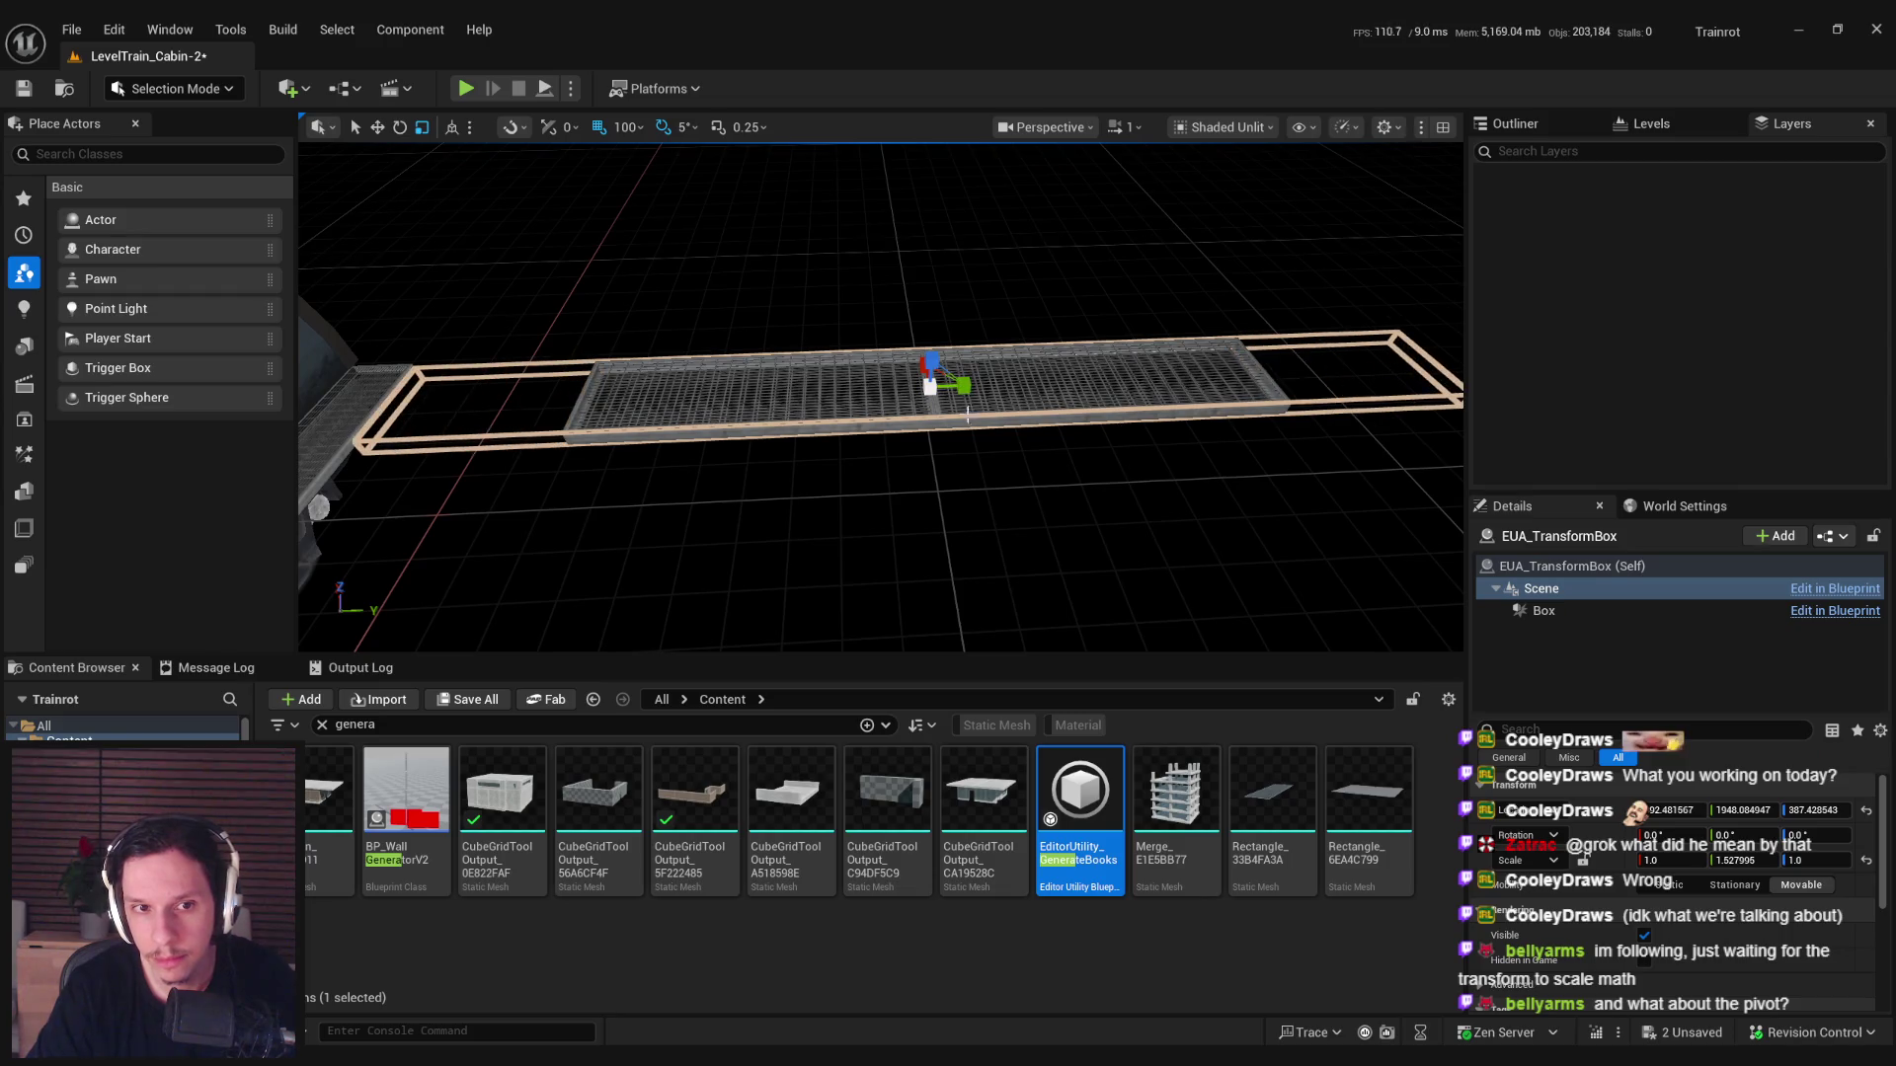
key(ctrl+z)
key(ctrl+z)
key(ctrl+z)
key(ctrl+z)
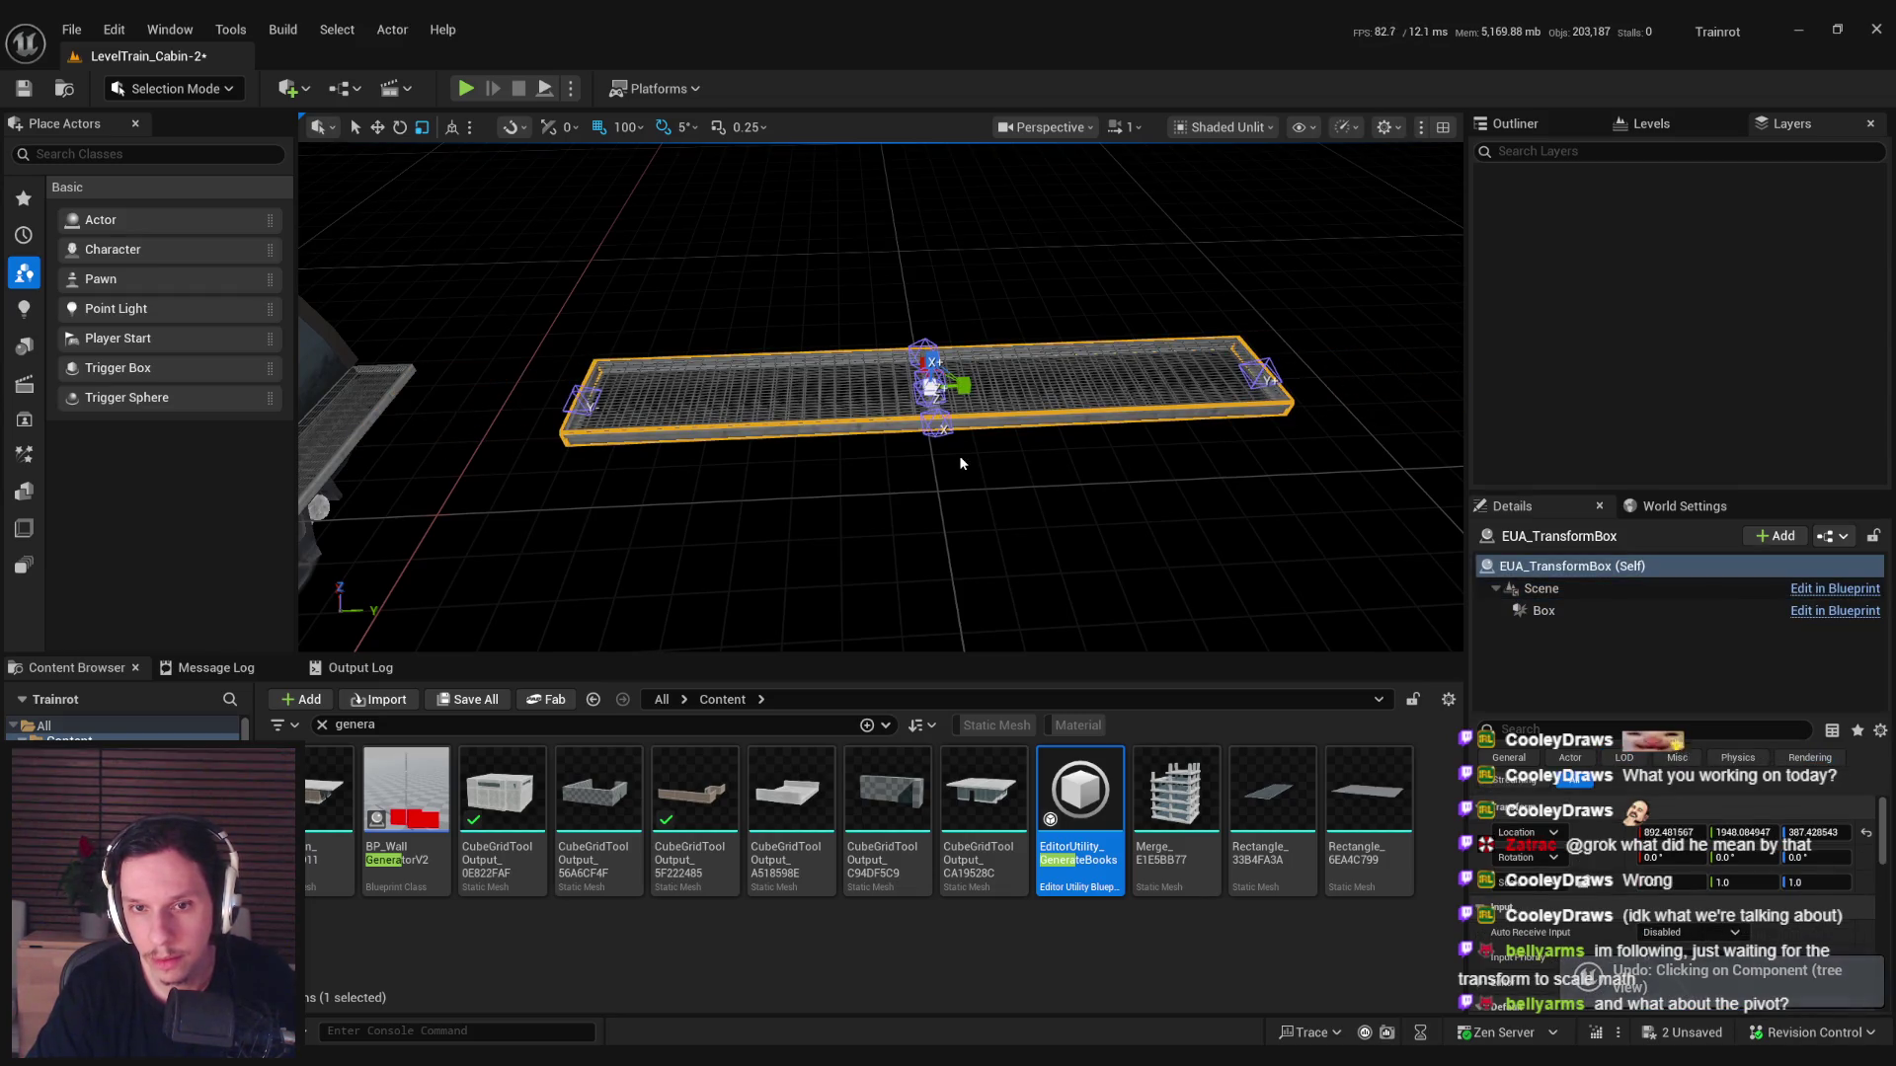
key(ctrl+z)
key(ctrl+z)
key(ctrl+z)
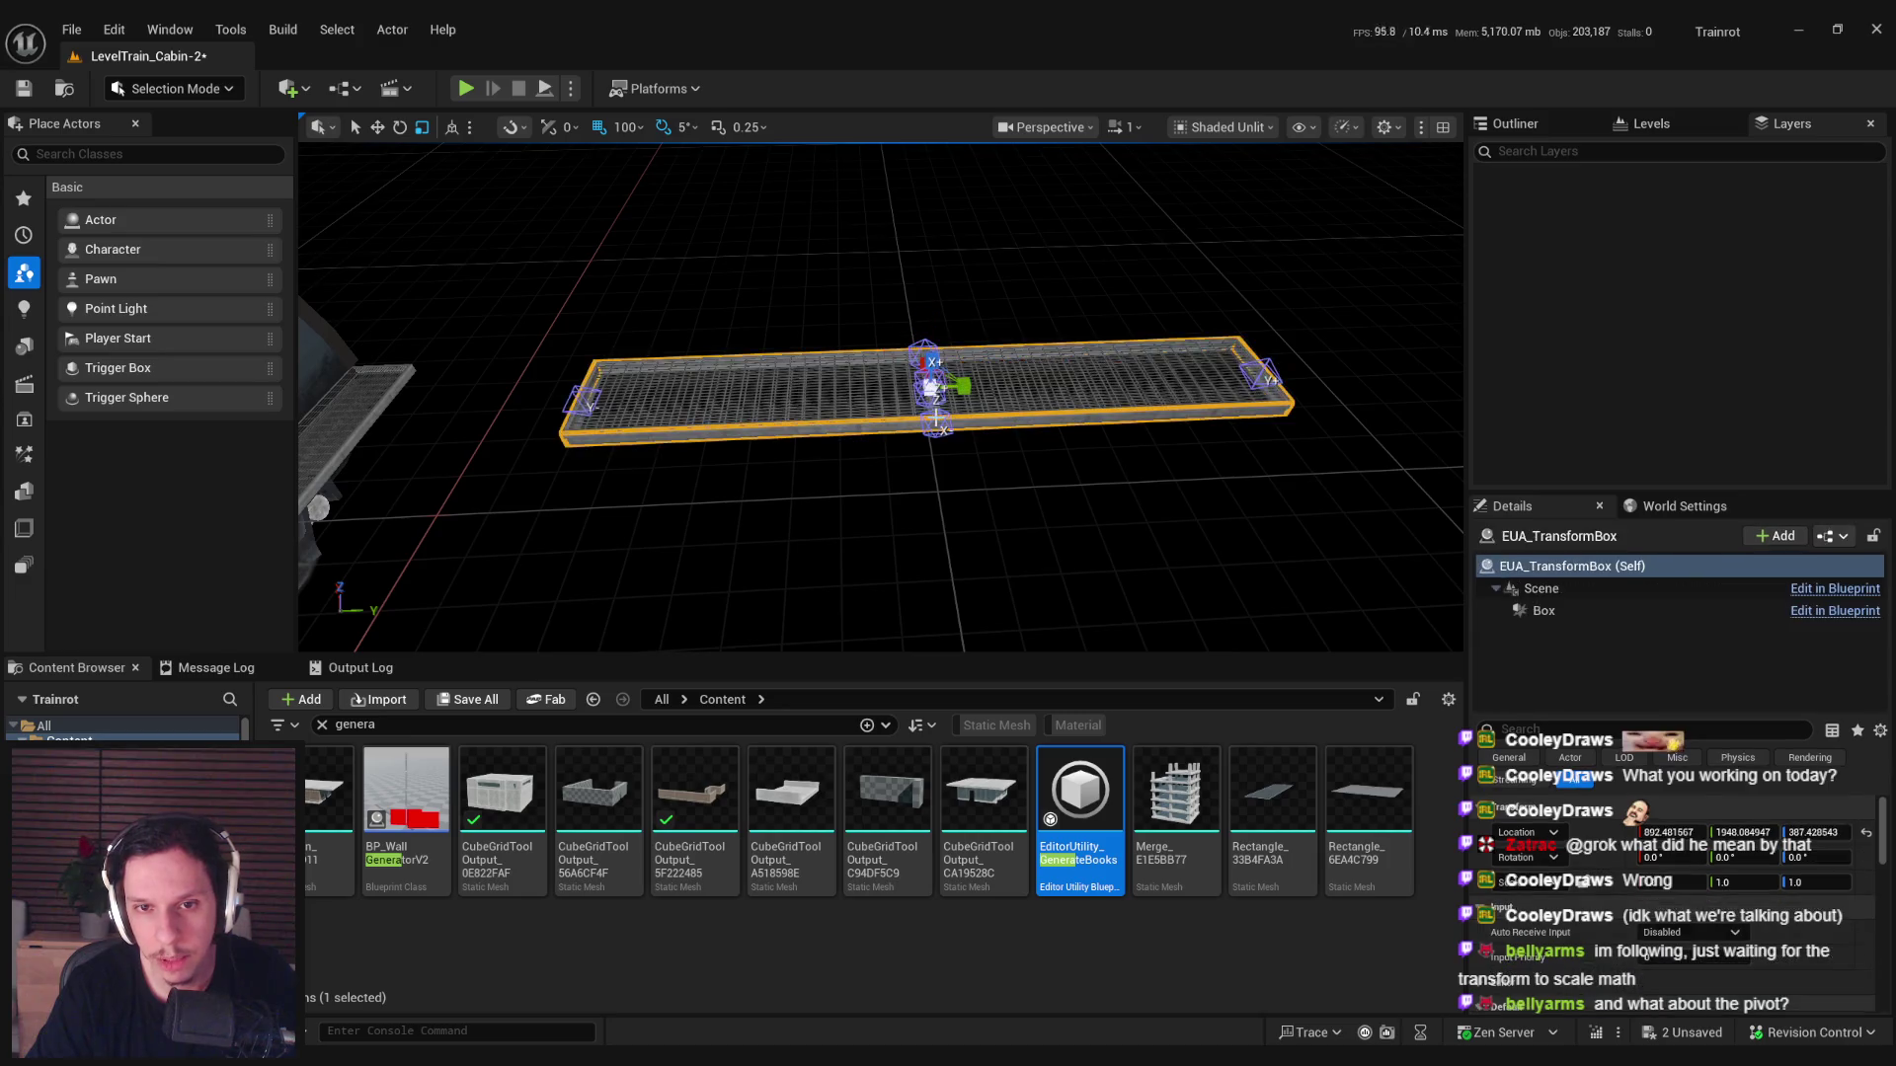
key(ctrl+s)
key(alt+Tab)
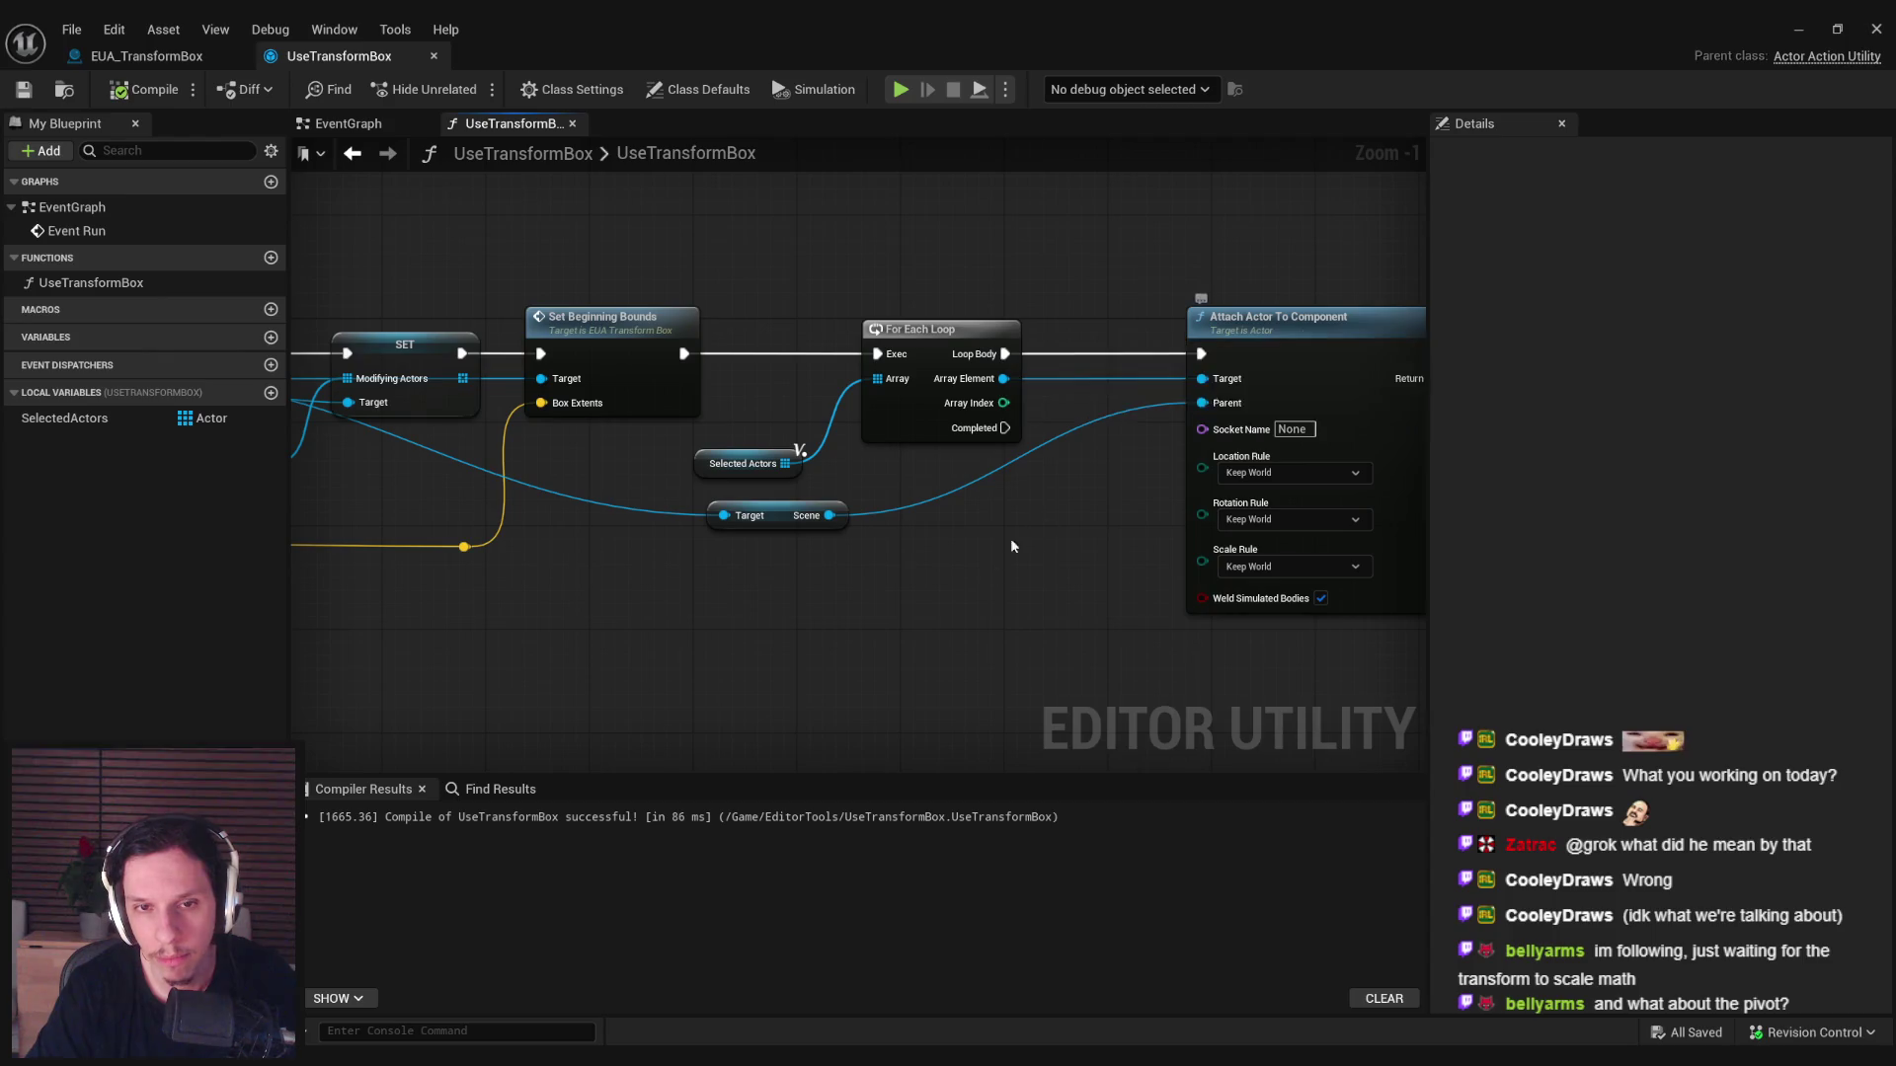
Feed the For Each Loop from the SET node's output instead of Selected Actors.
drag(1035, 517, 1422, 535)
key(ctrl+z)
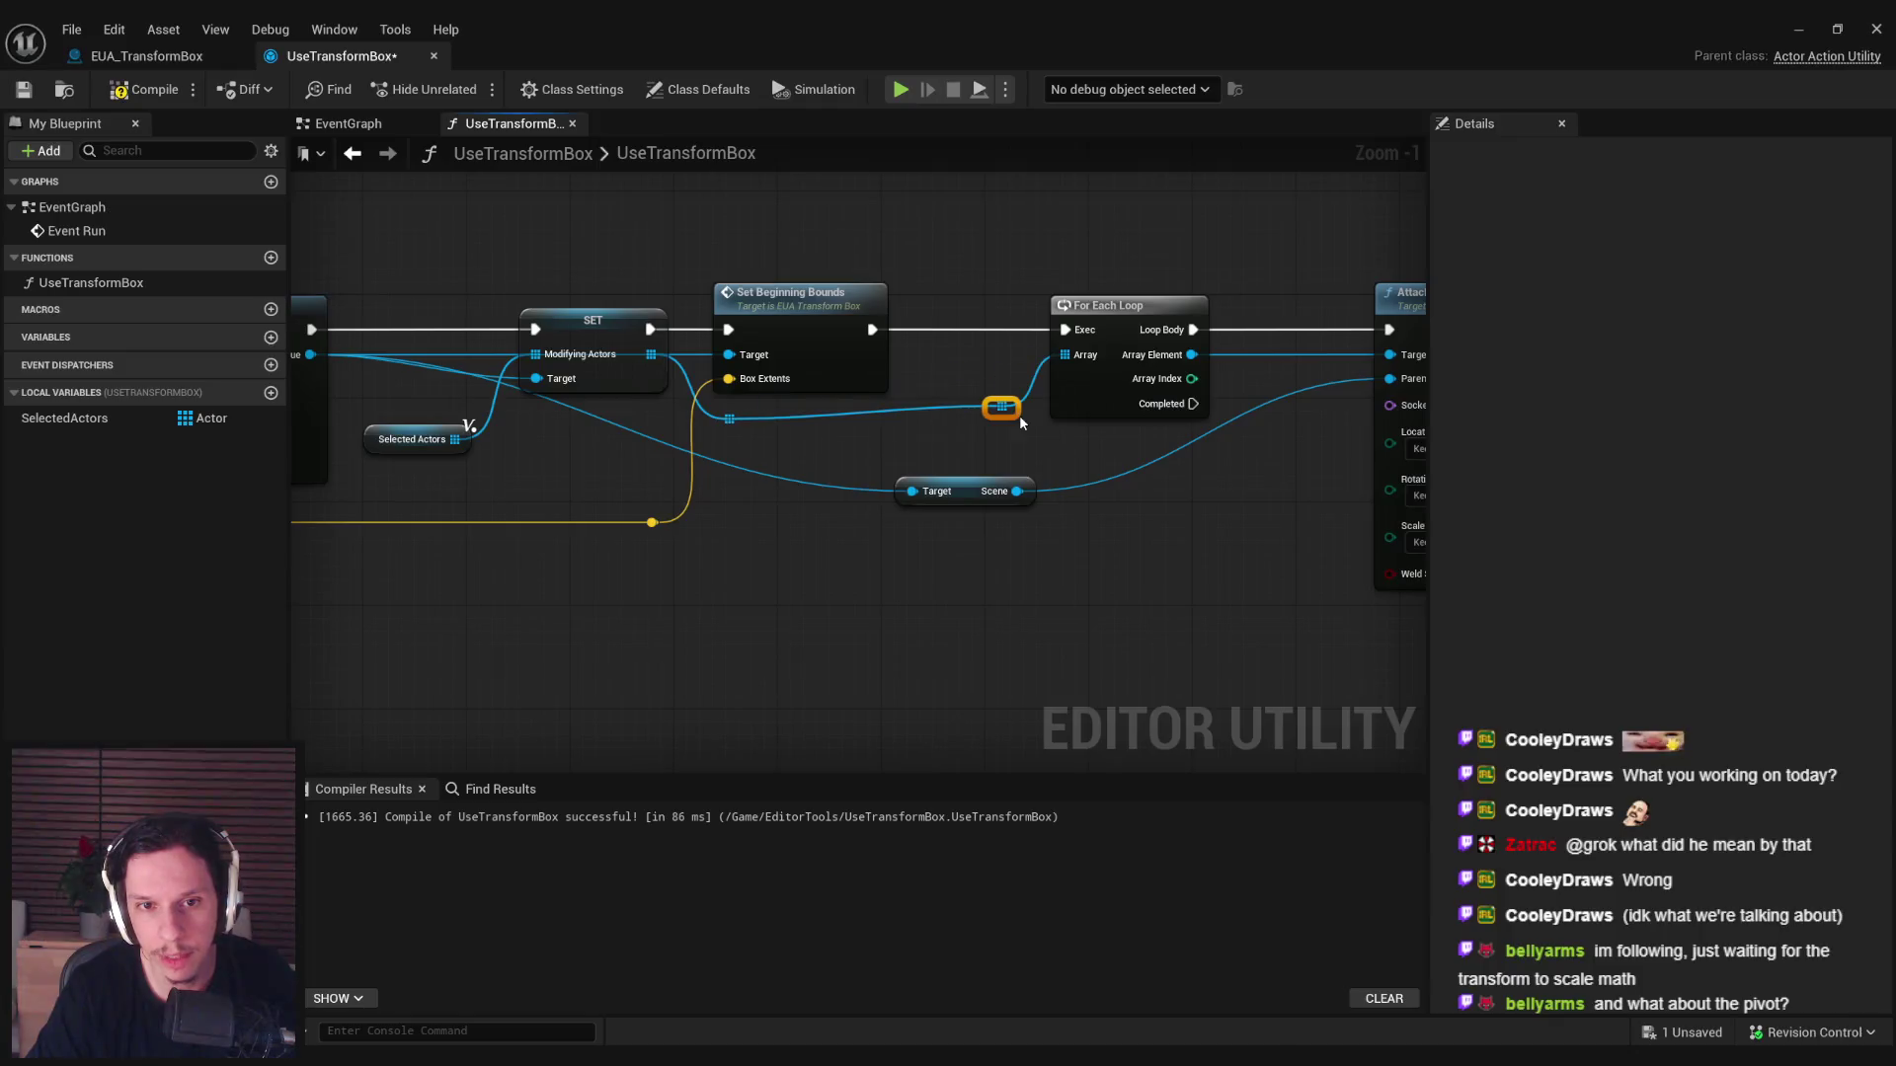
drag(1015, 427, 701, 445)
Re-add Attach Actor To Component from Array Element, then compile and save UseTransformBox.
mouse_move(877, 383)
mouse_down()
mouse_move(1017, 429)
mouse_move(953, 477)
mouse_up()
text(attach)
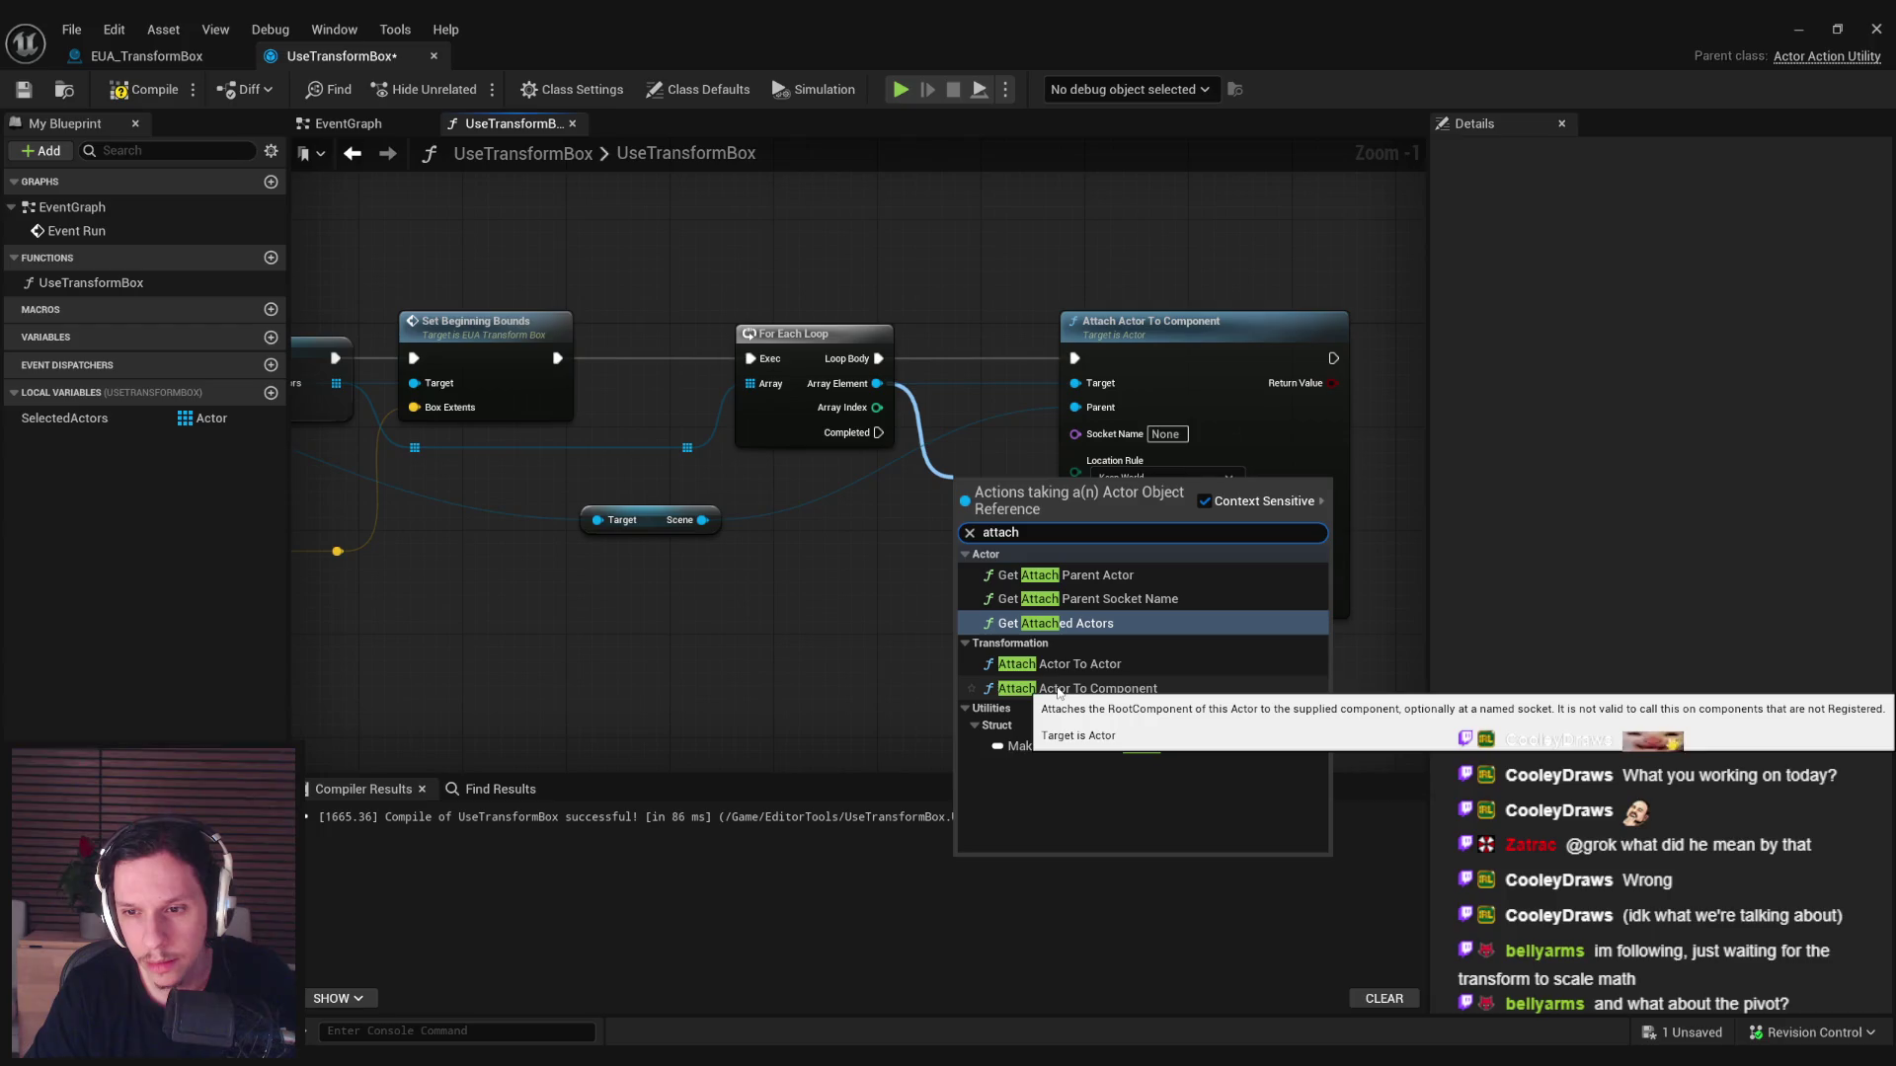
click(991, 688)
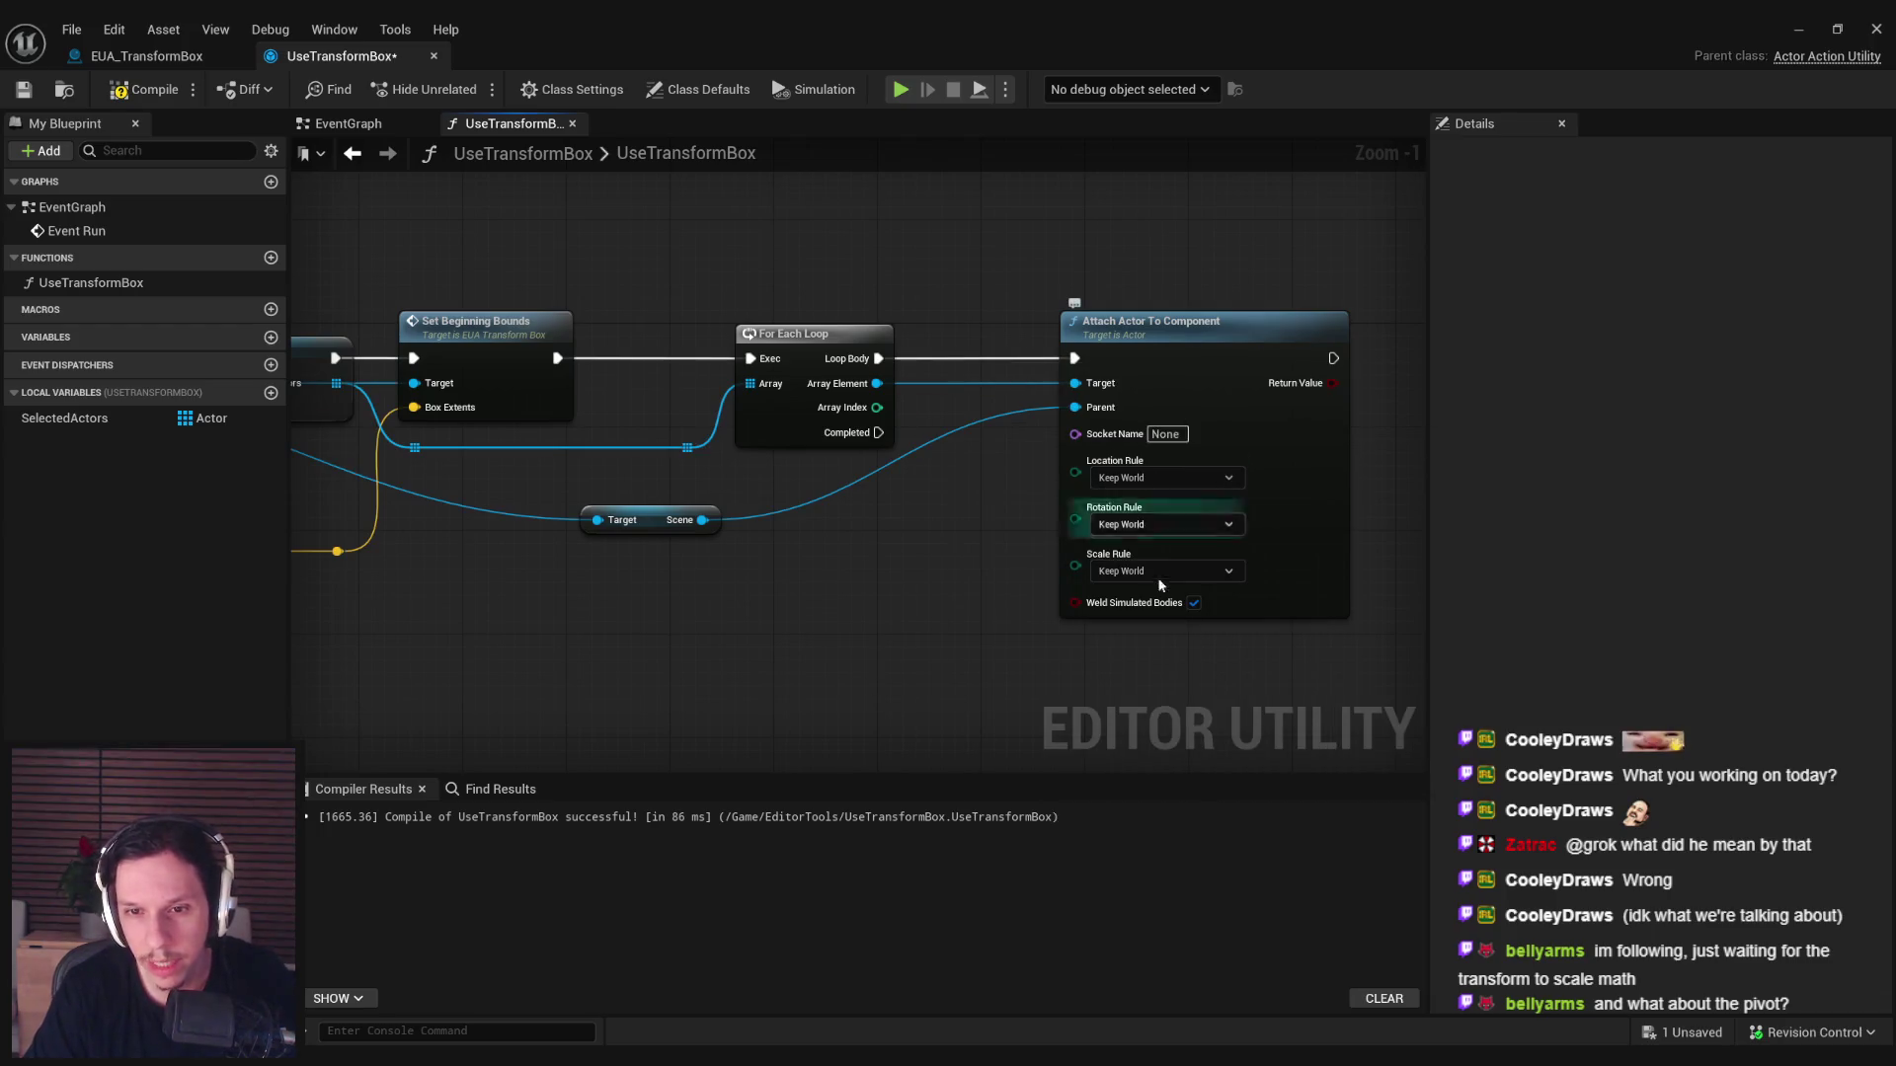
click(138, 91)
click(24, 89)
In the level, run Use Transform Box on both selected catwalk halves.
click(1798, 28)
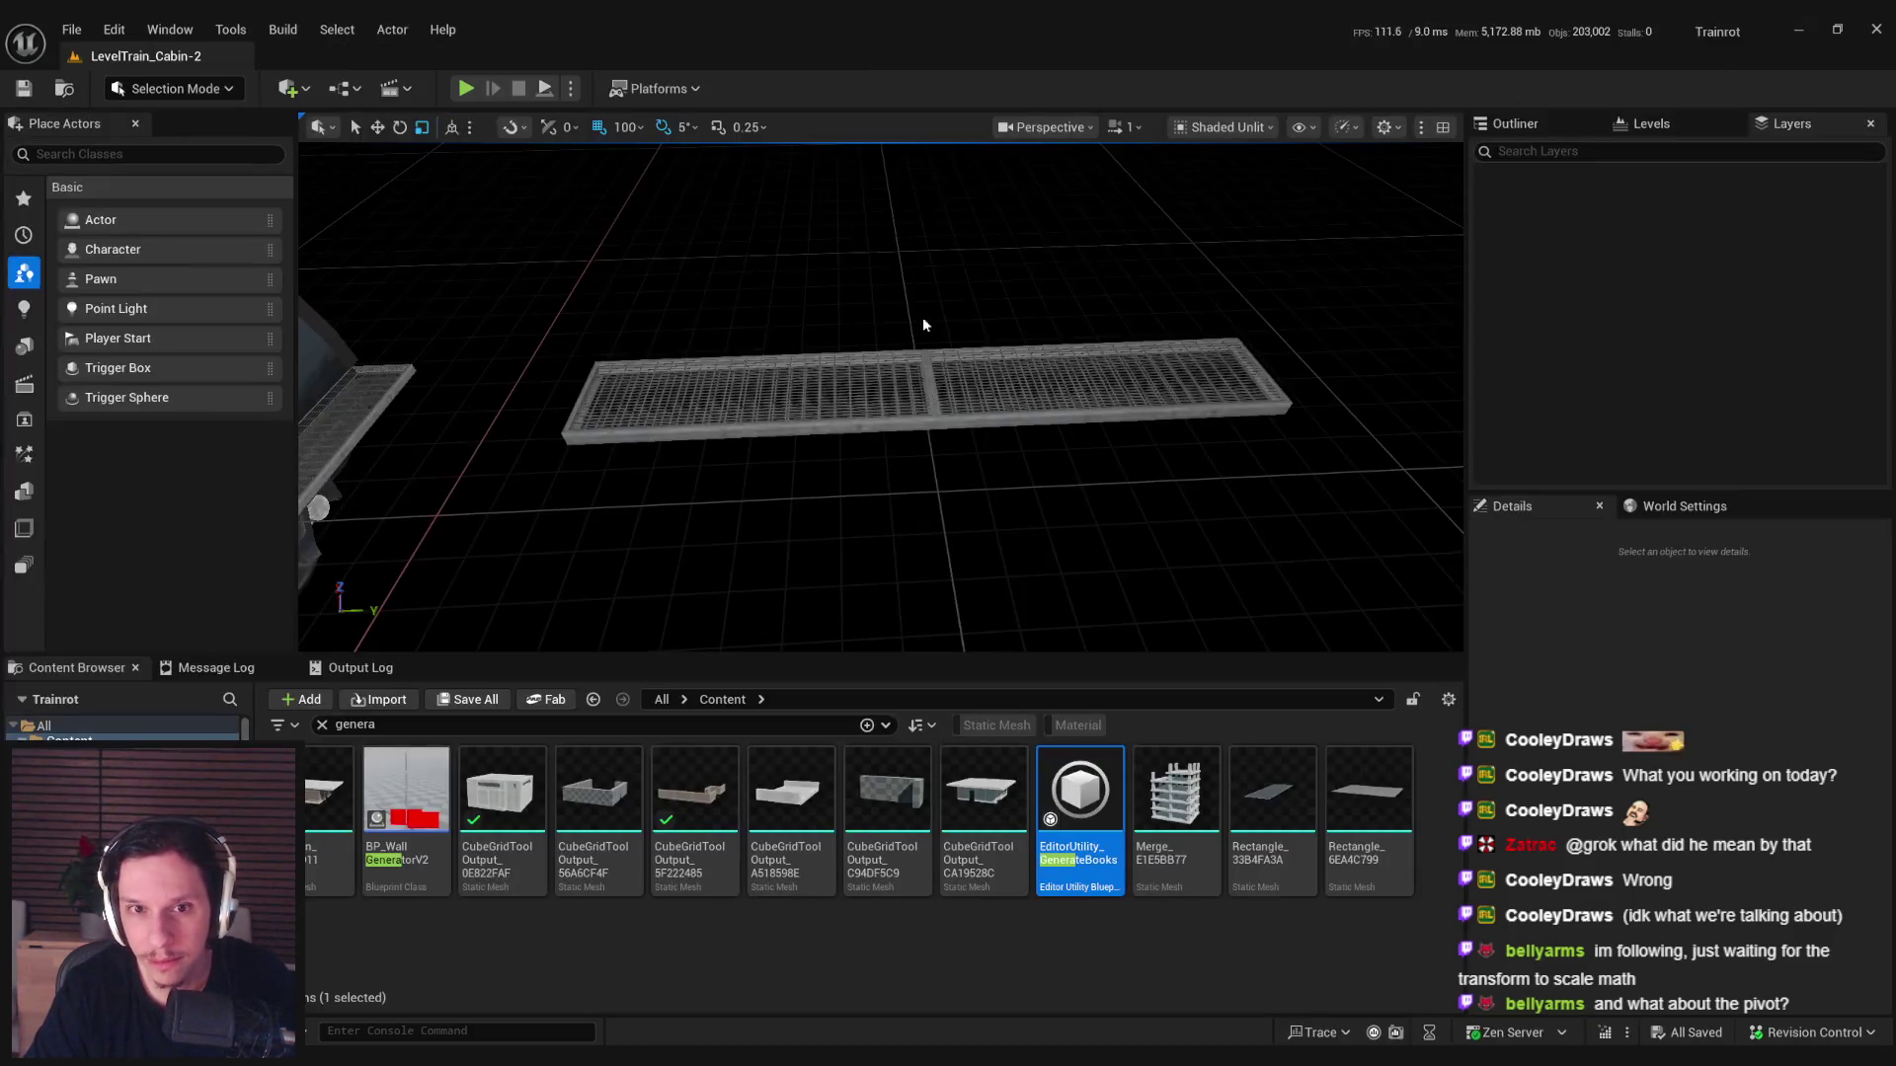
click(948, 355)
right_click(968, 334)
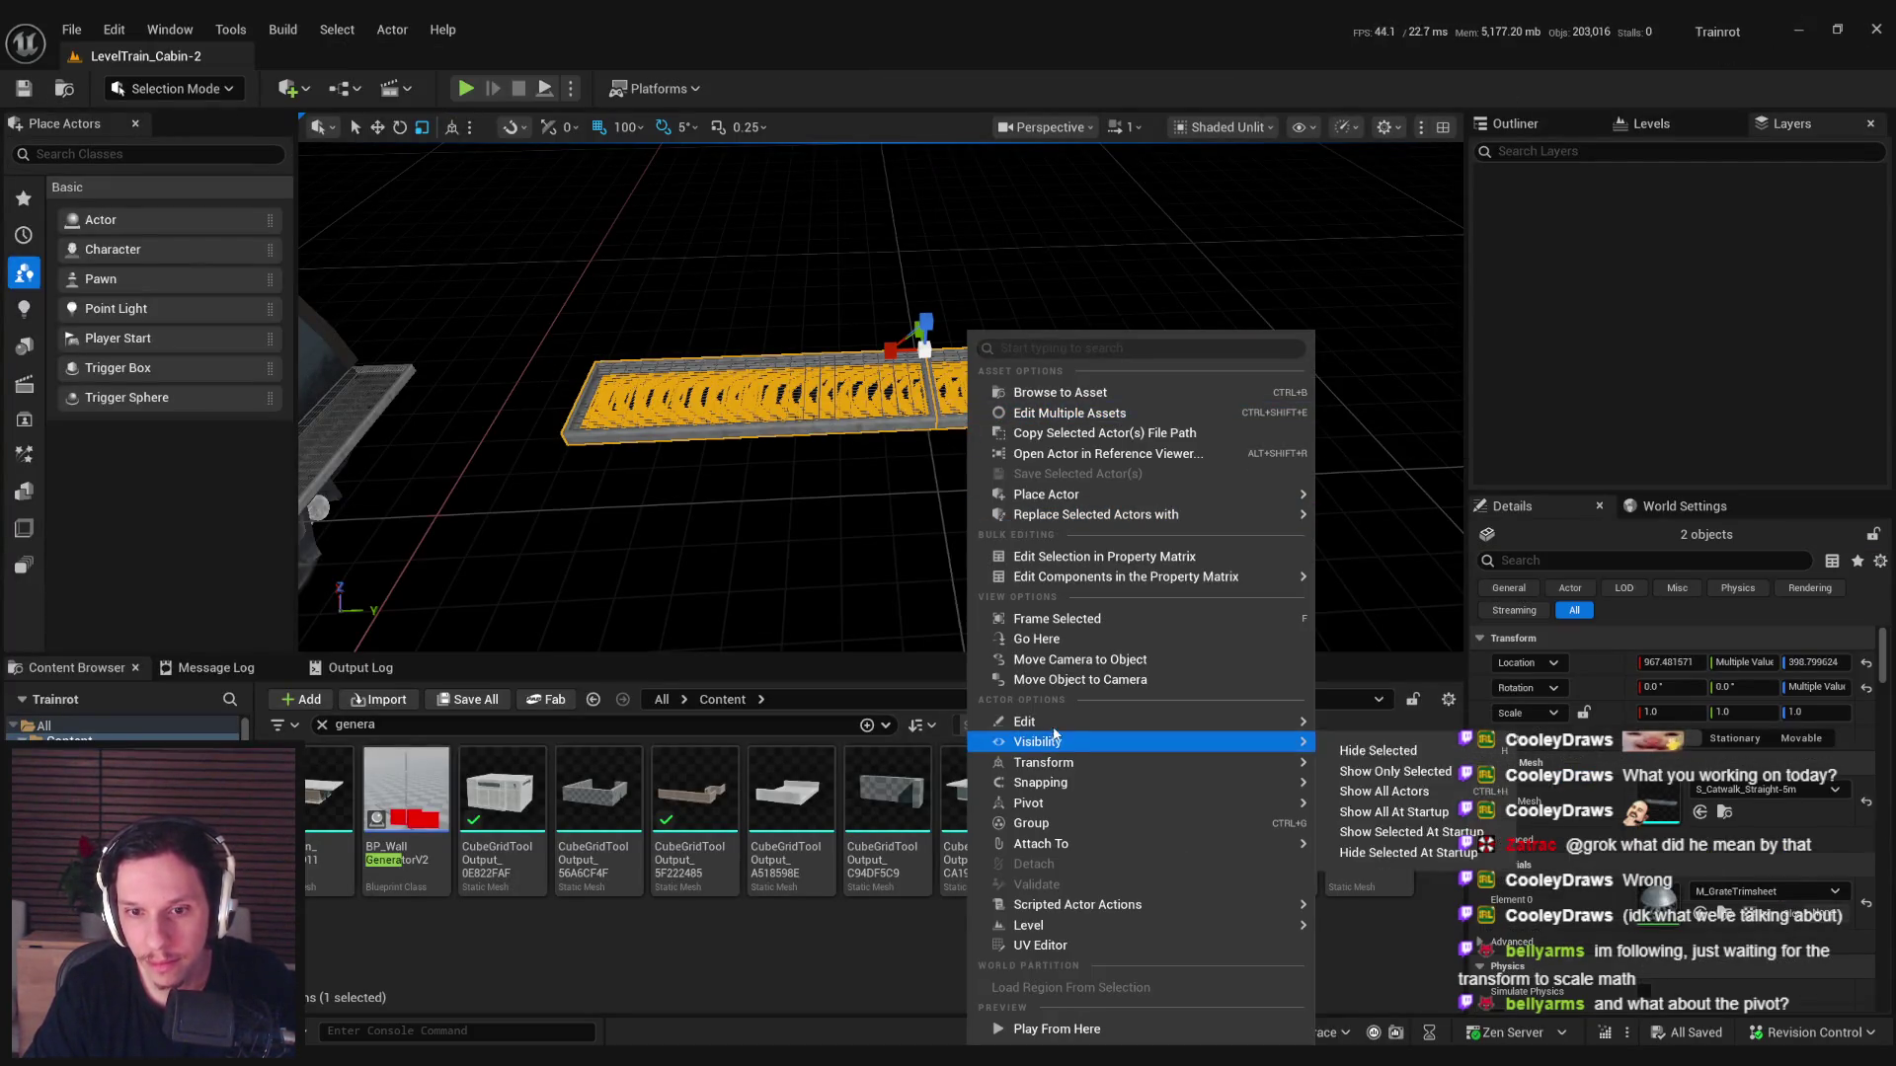
mouse_move(1064, 905)
click(1414, 934)
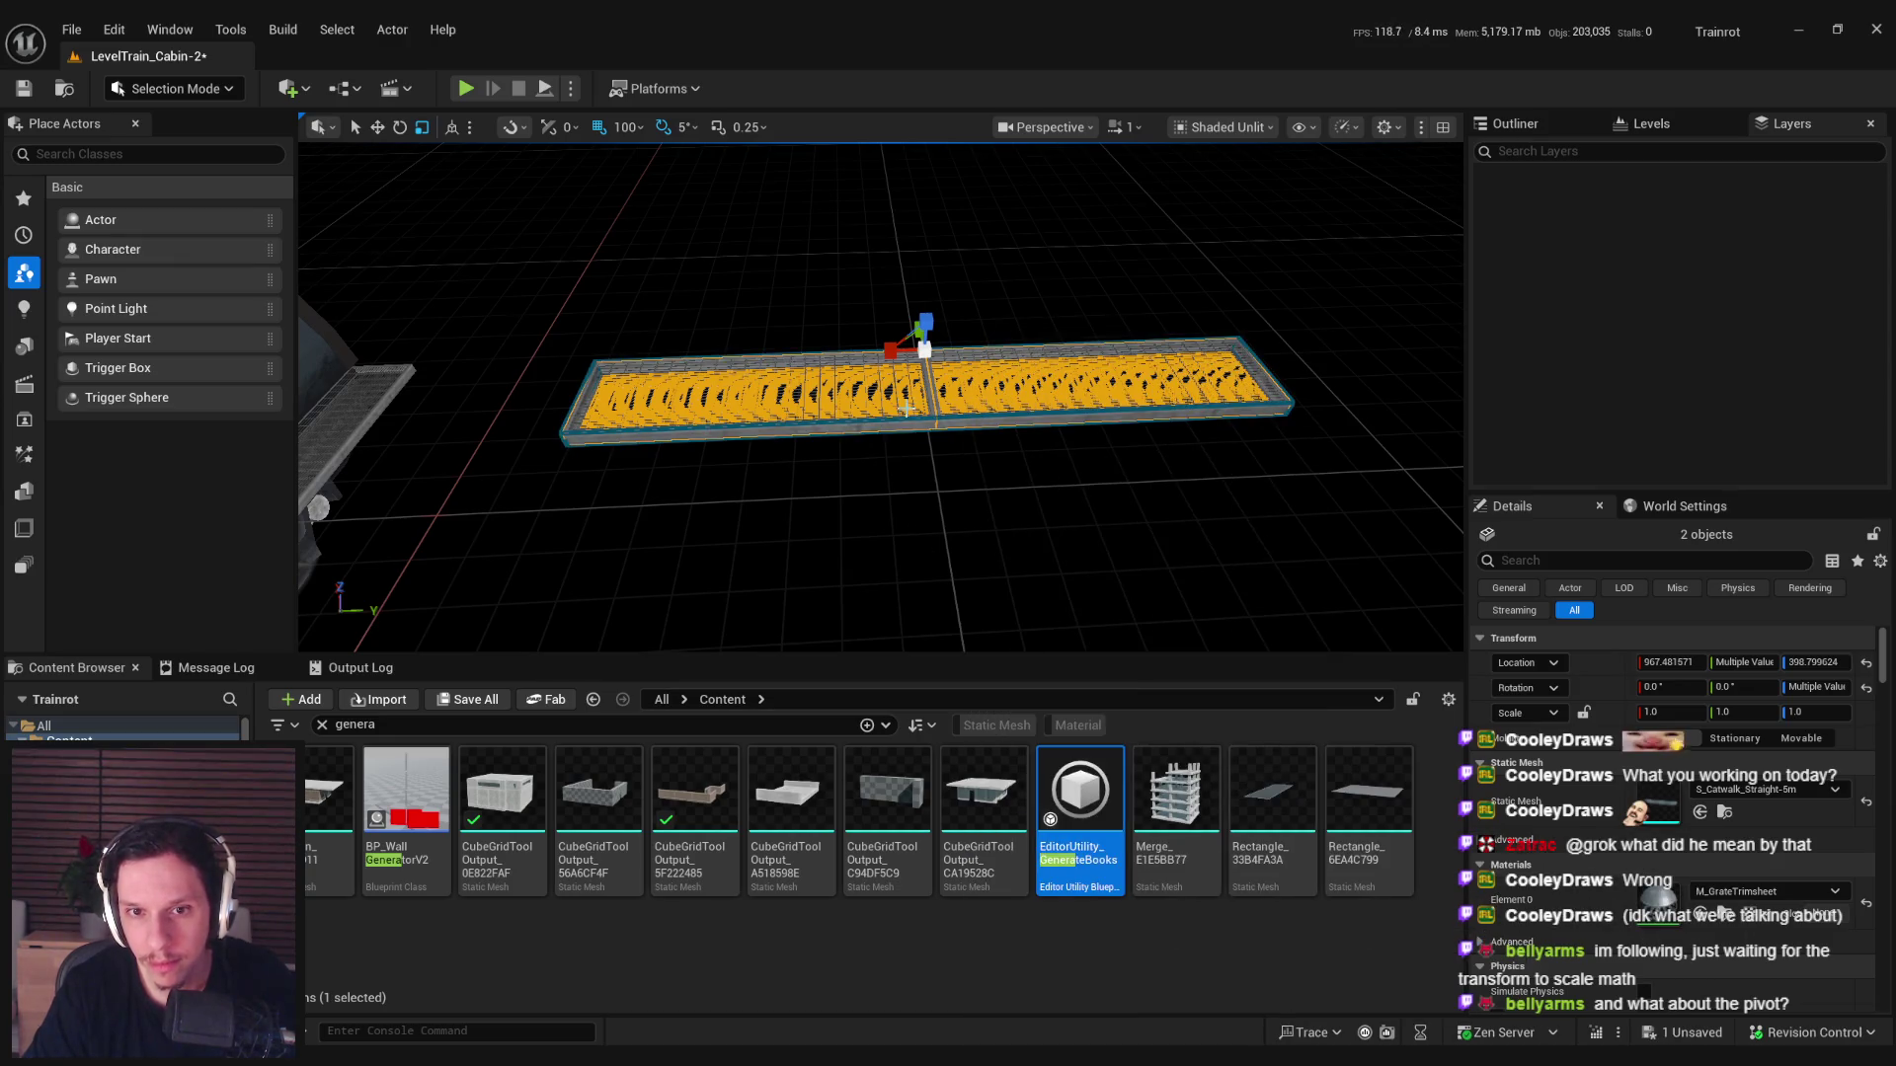
Move the spawned transform box to test attachment, then undo the move.
click(894, 422)
click(896, 418)
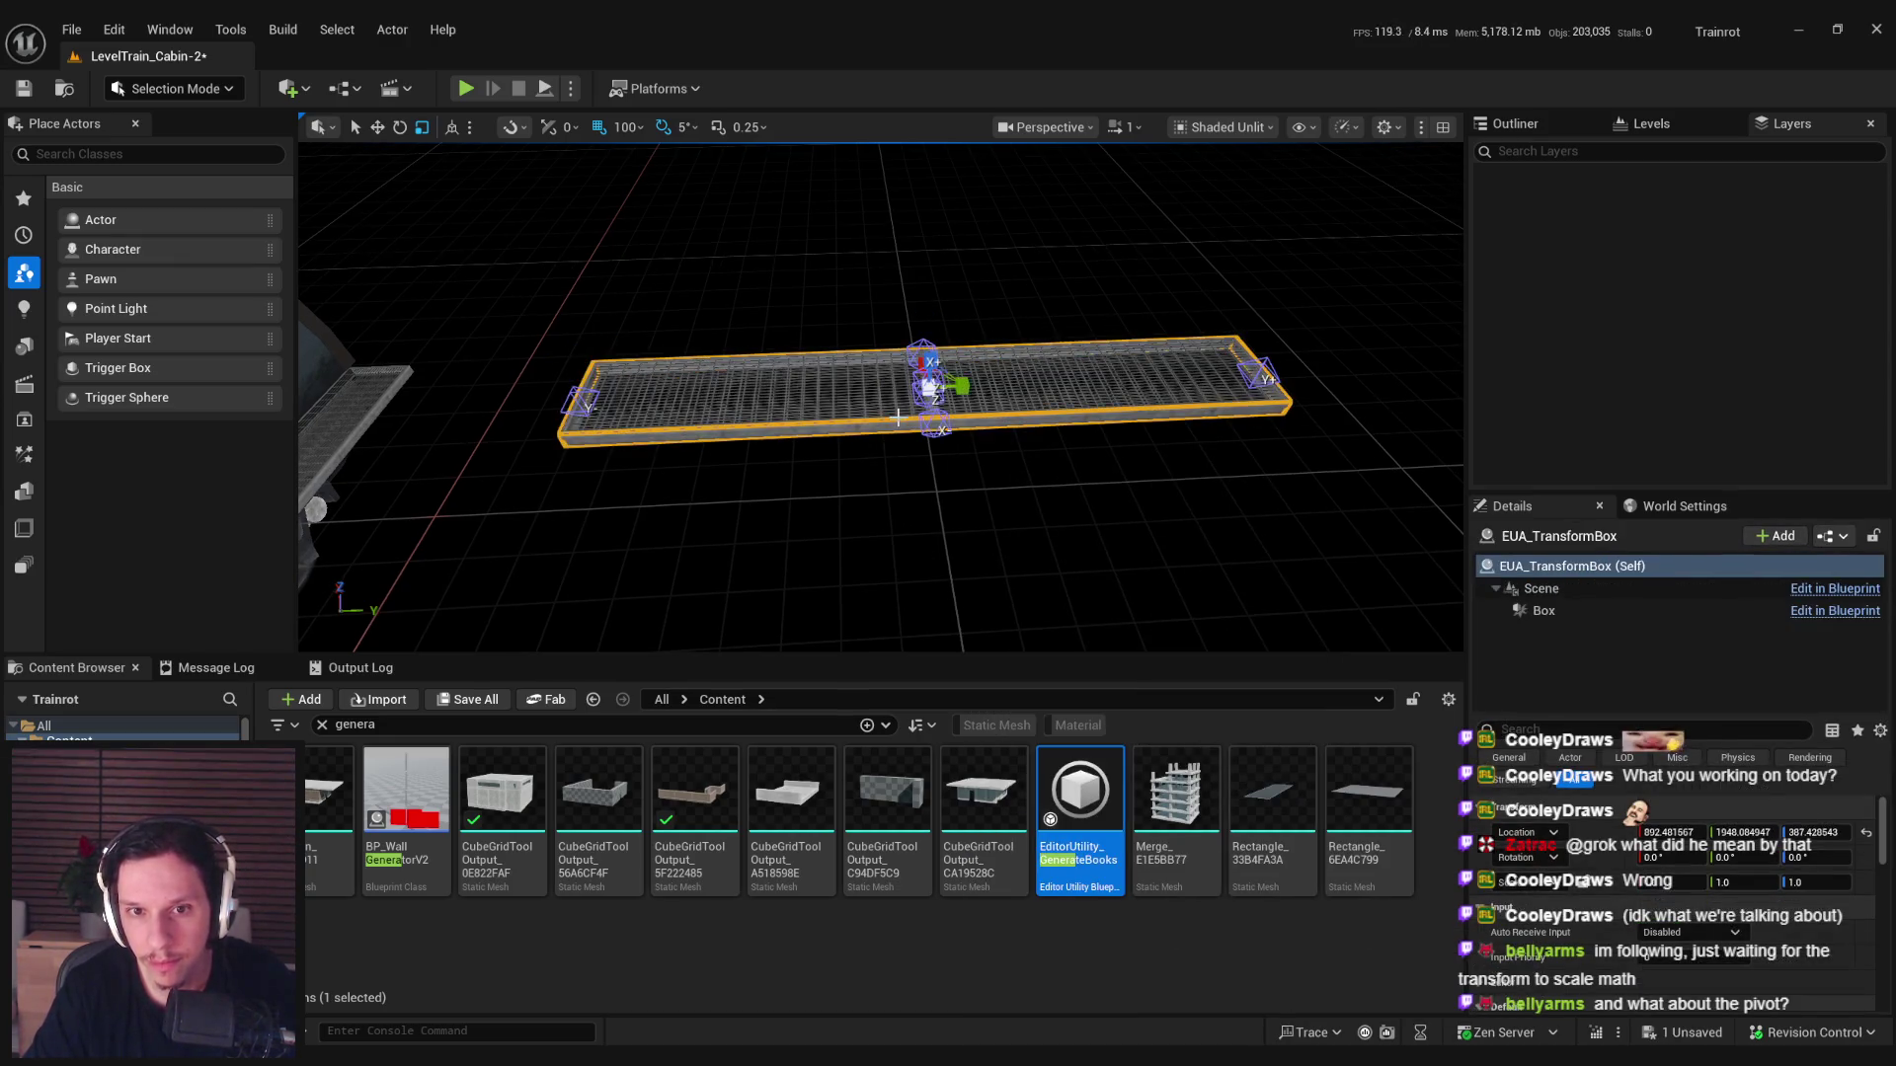
drag(963, 385, 1114, 385)
key(ctrl+z)
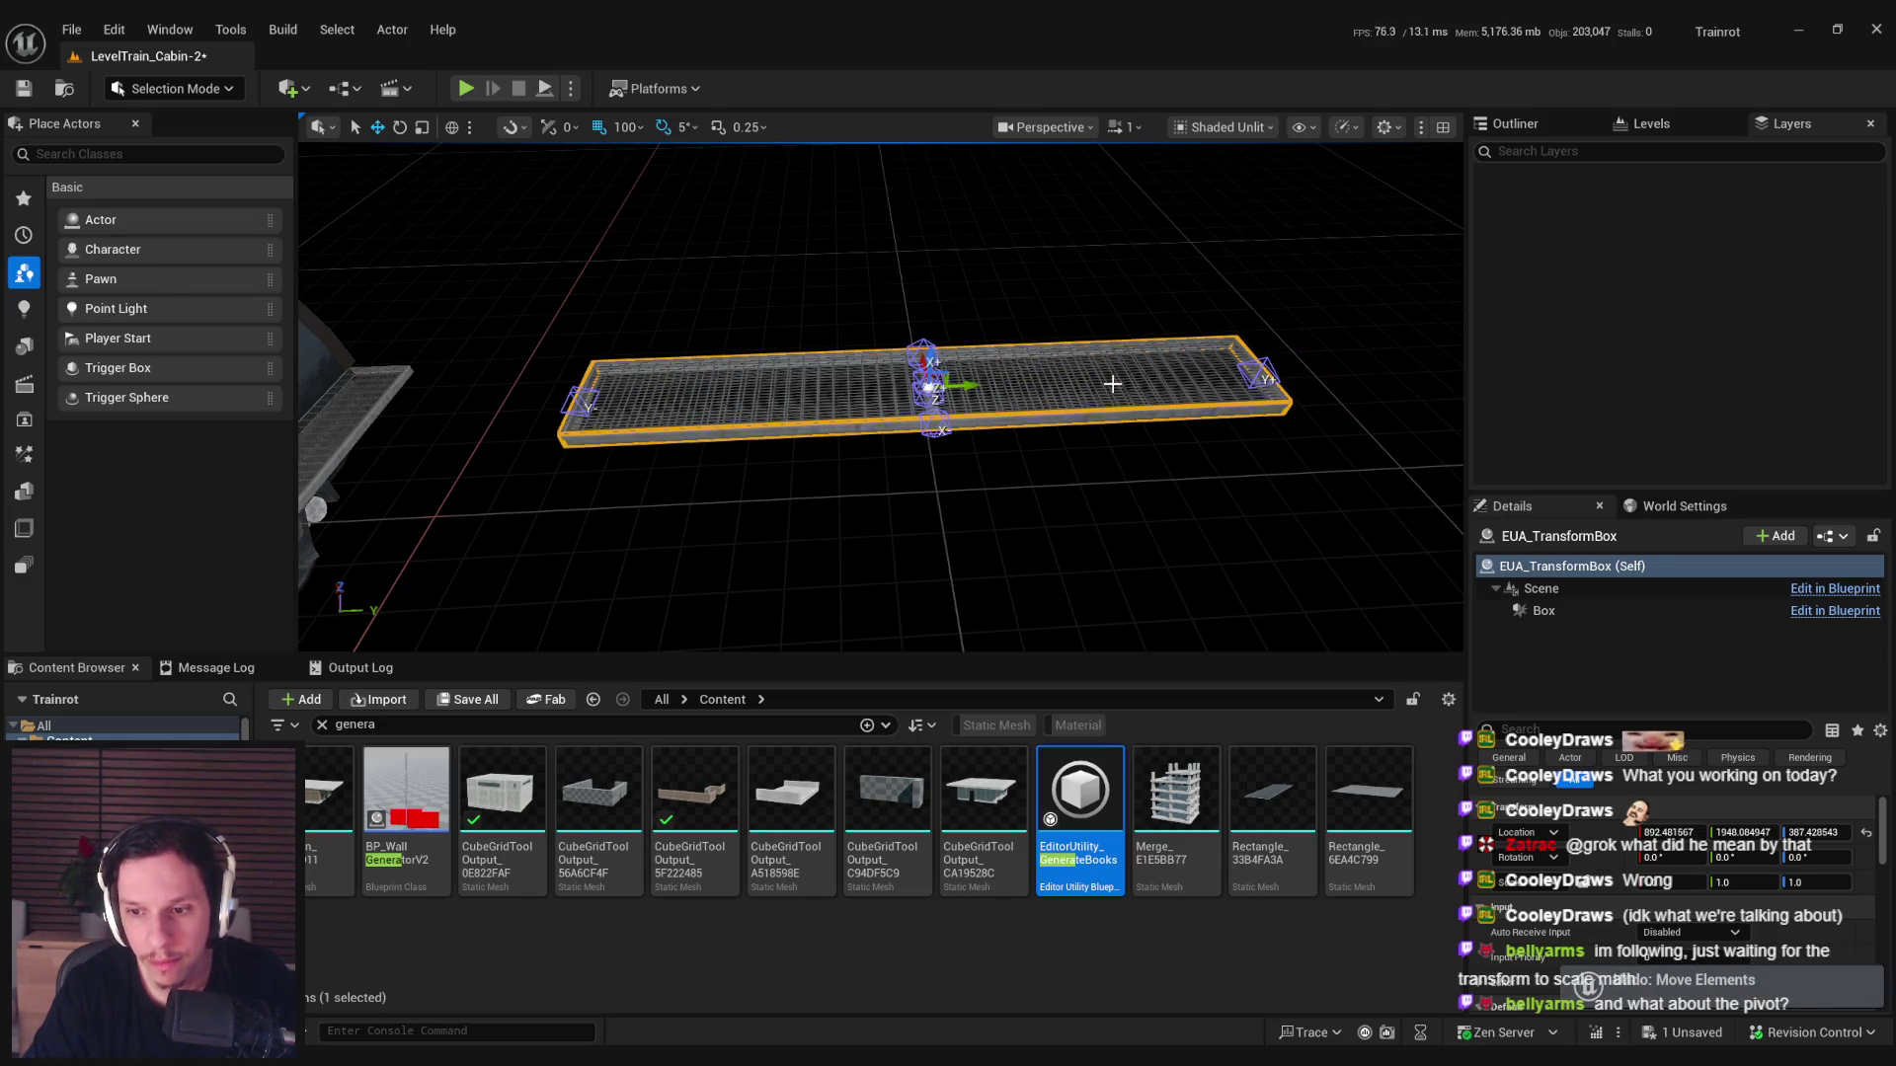
Return to the UseTransformBox graph showing the Spawn Actor from Class and SET nodes.
scroll(1558, 849, down, 1)
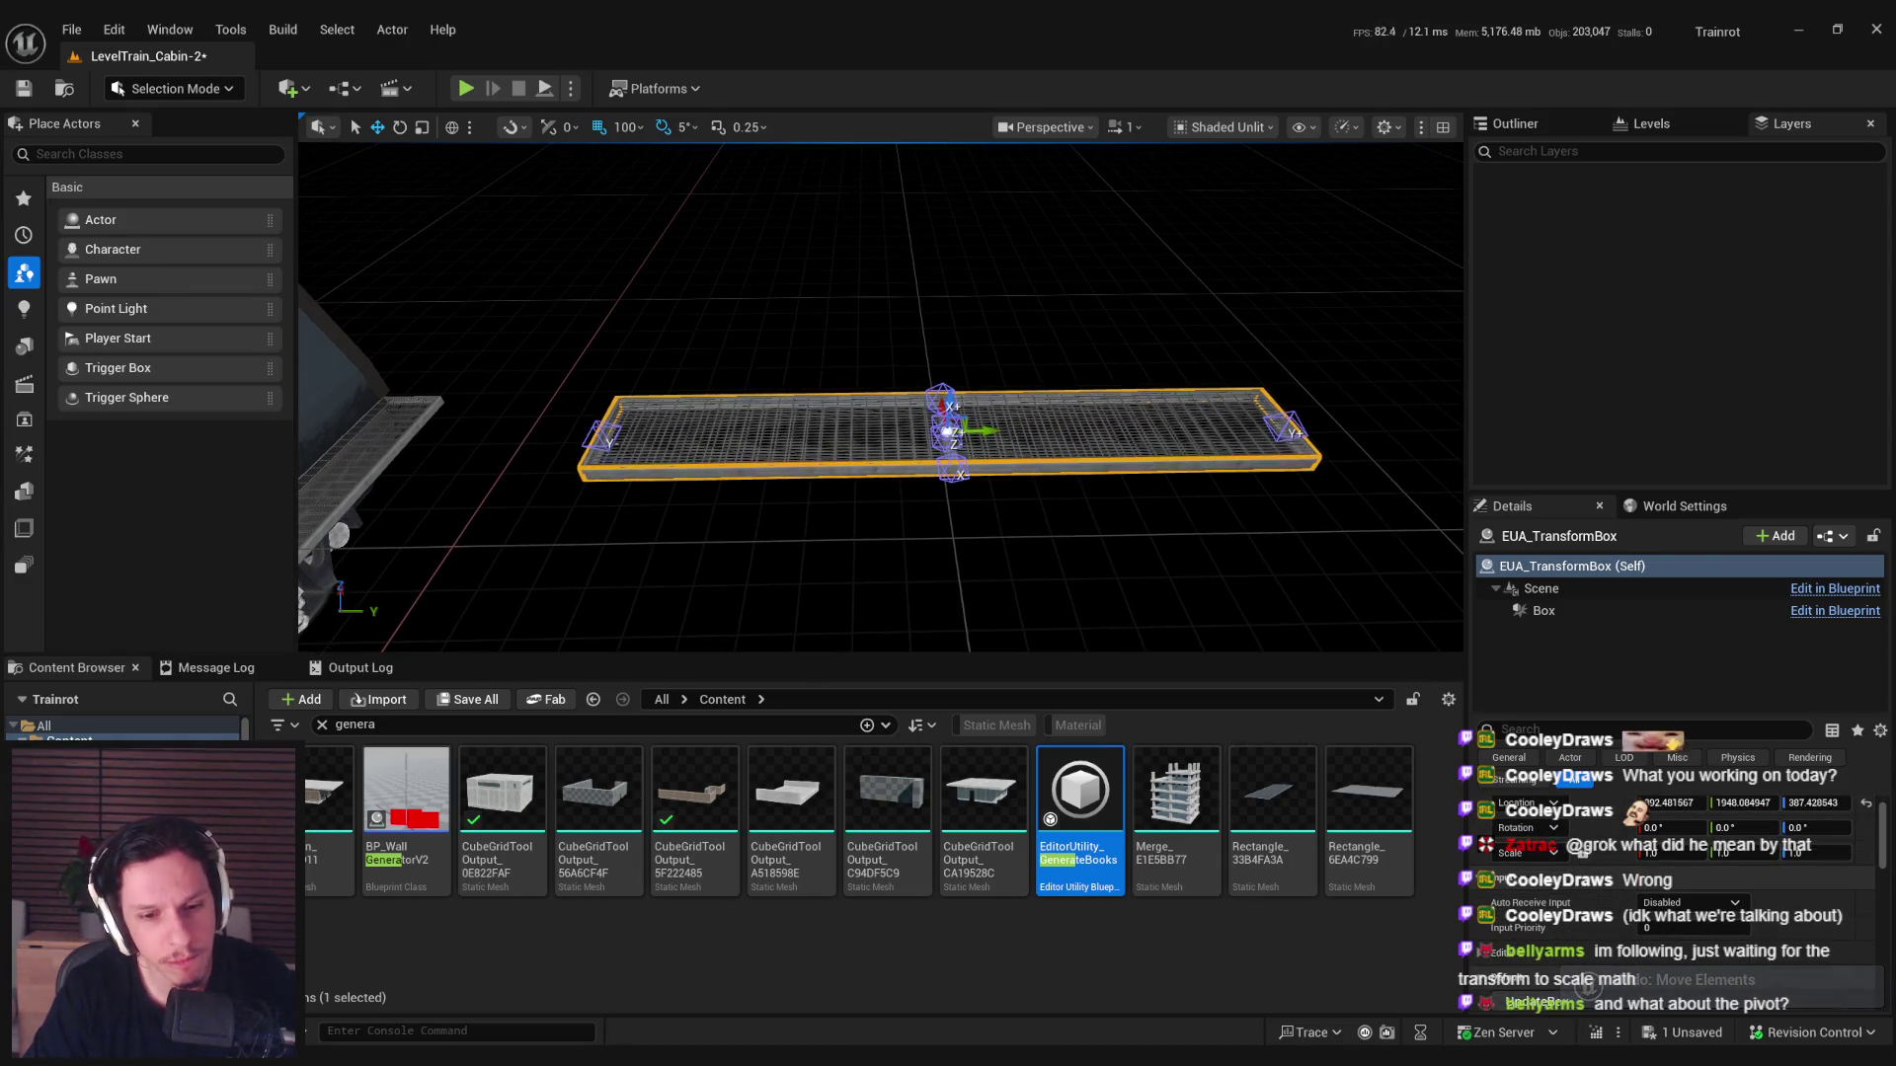
click(779, 935)
mouse_move(790, 592)
mouse_down()
mouse_move(1383, 568)
mouse_move(1250, 559)
mouse_move(970, 482)
mouse_move(778, 588)
mouse_up()
Try an Is Attached To node from the 'attach' search, delete it, and compile the blueprint.
right_click(778, 588)
text(attach)
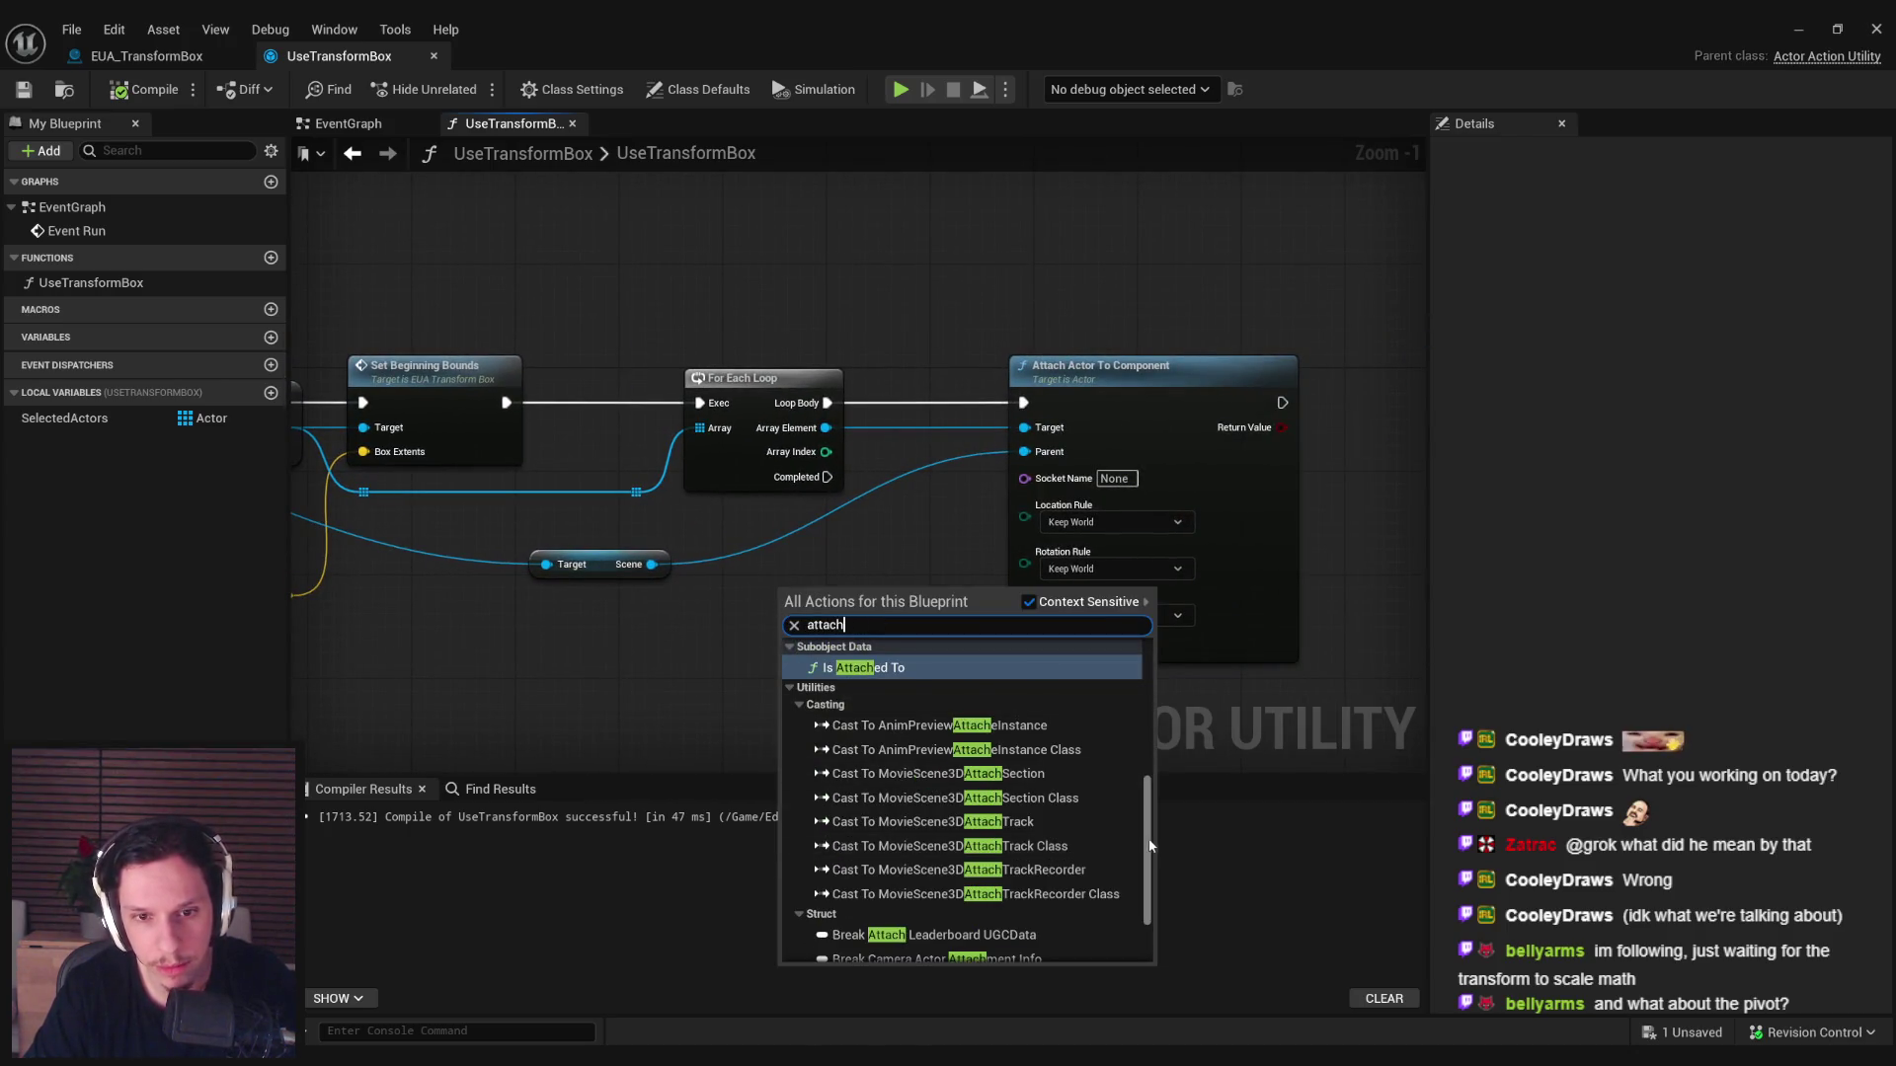
scroll(1148, 839, down, 10)
mouse_move(1150, 895)
mouse_down()
mouse_move(1144, 698)
mouse_move(1145, 760)
mouse_up()
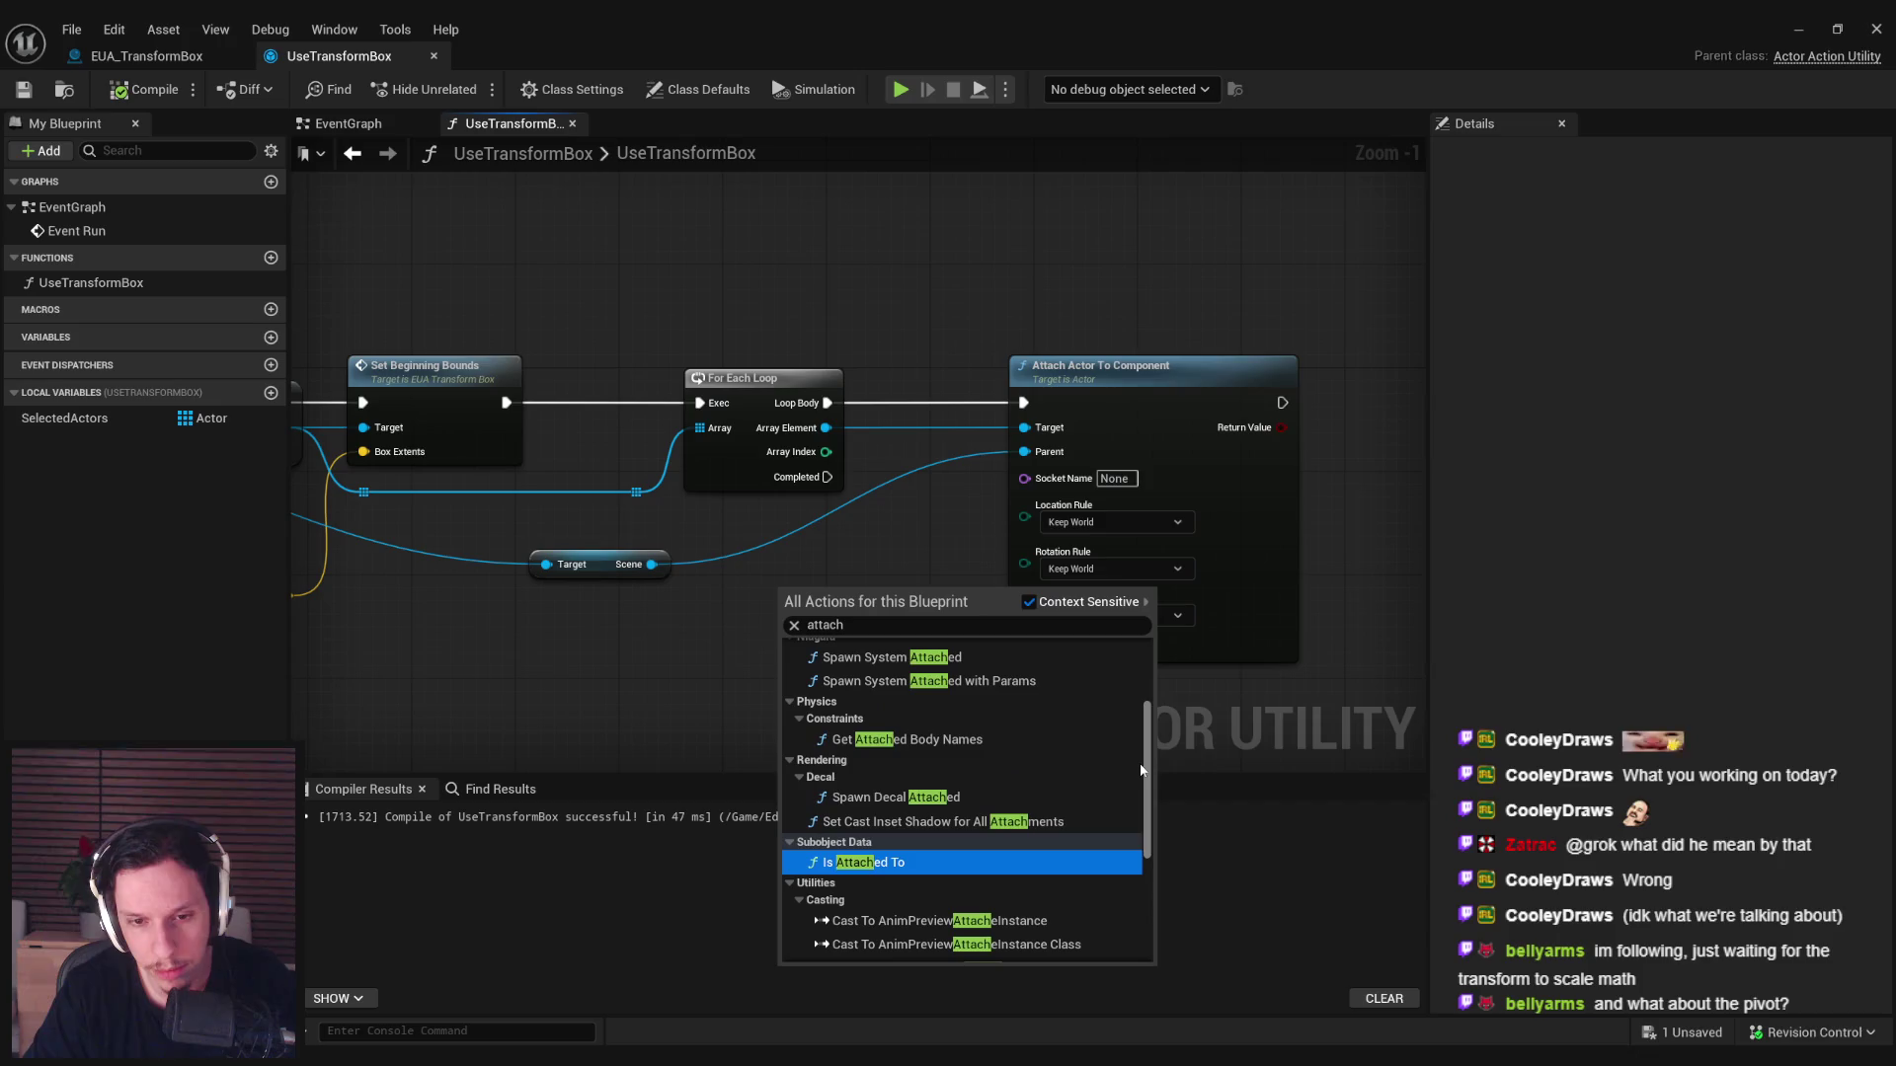
click(872, 863)
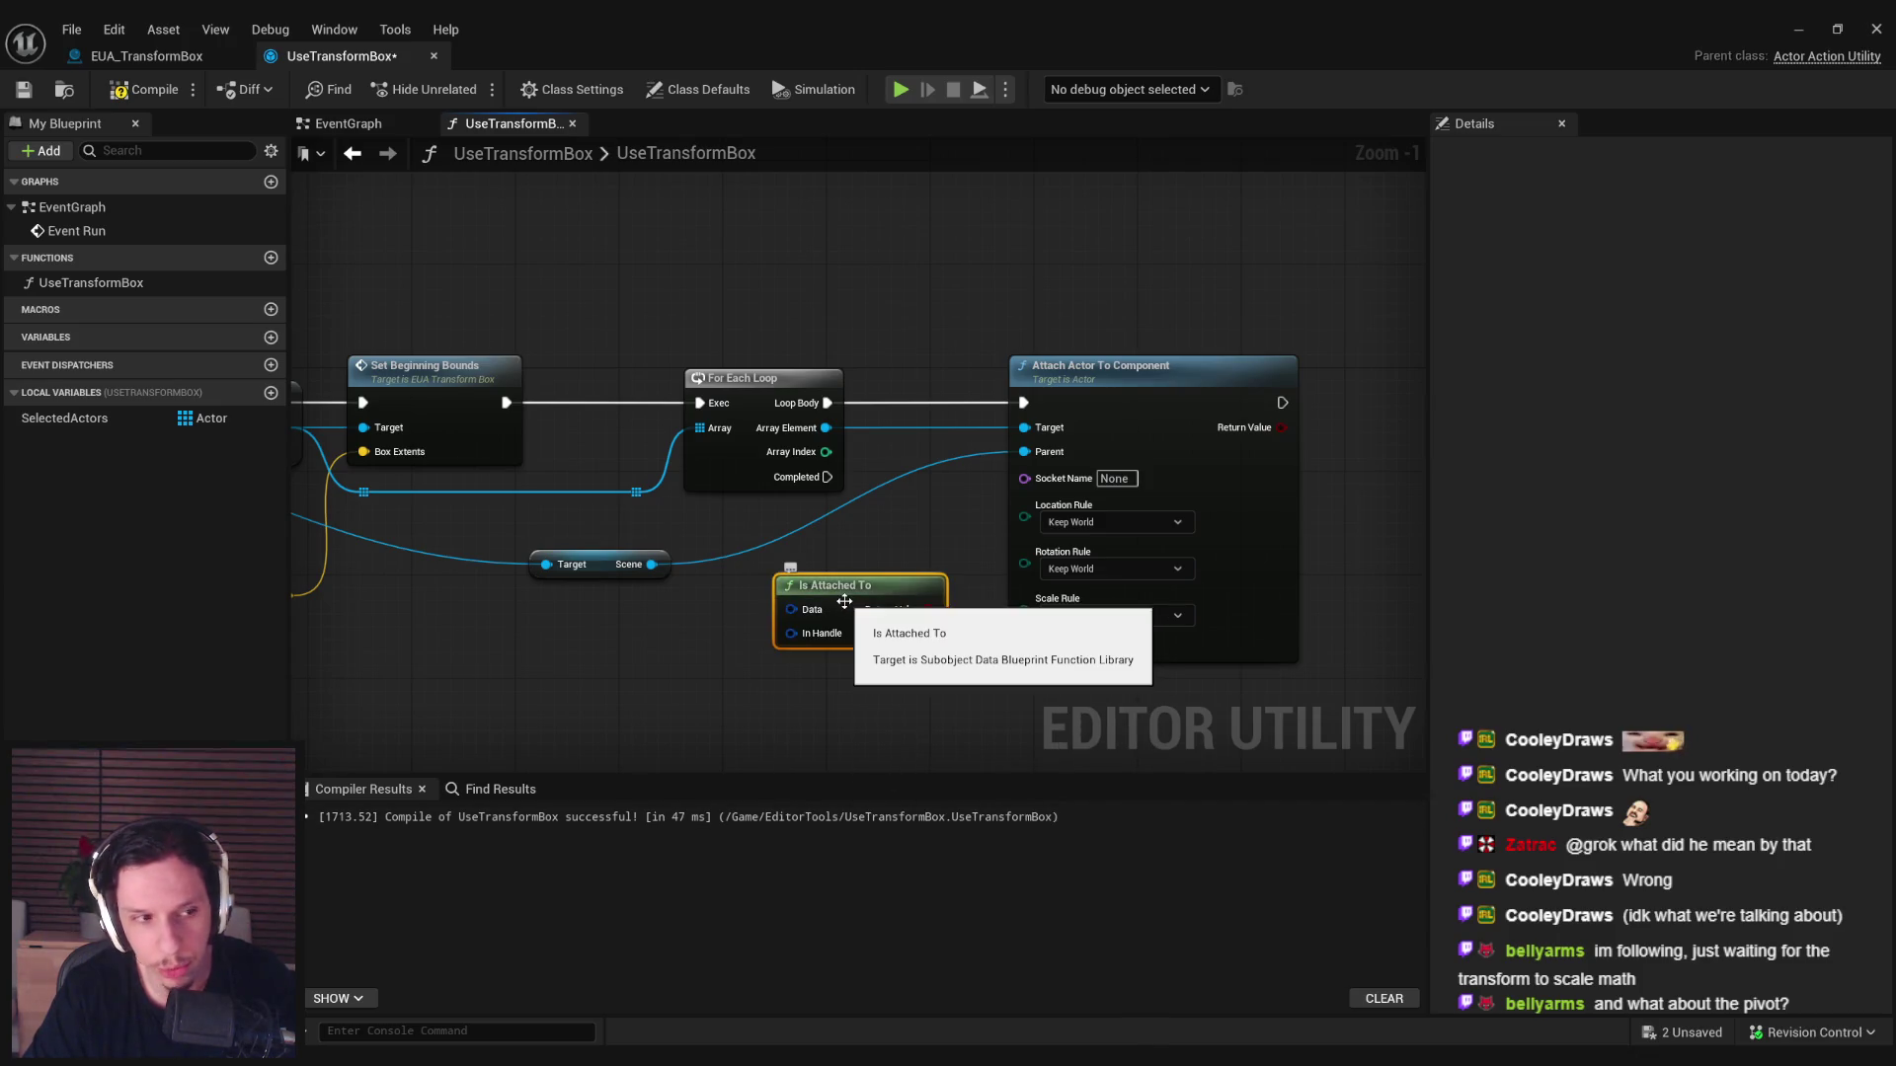
key(Delete)
drag(832, 602, 855, 606)
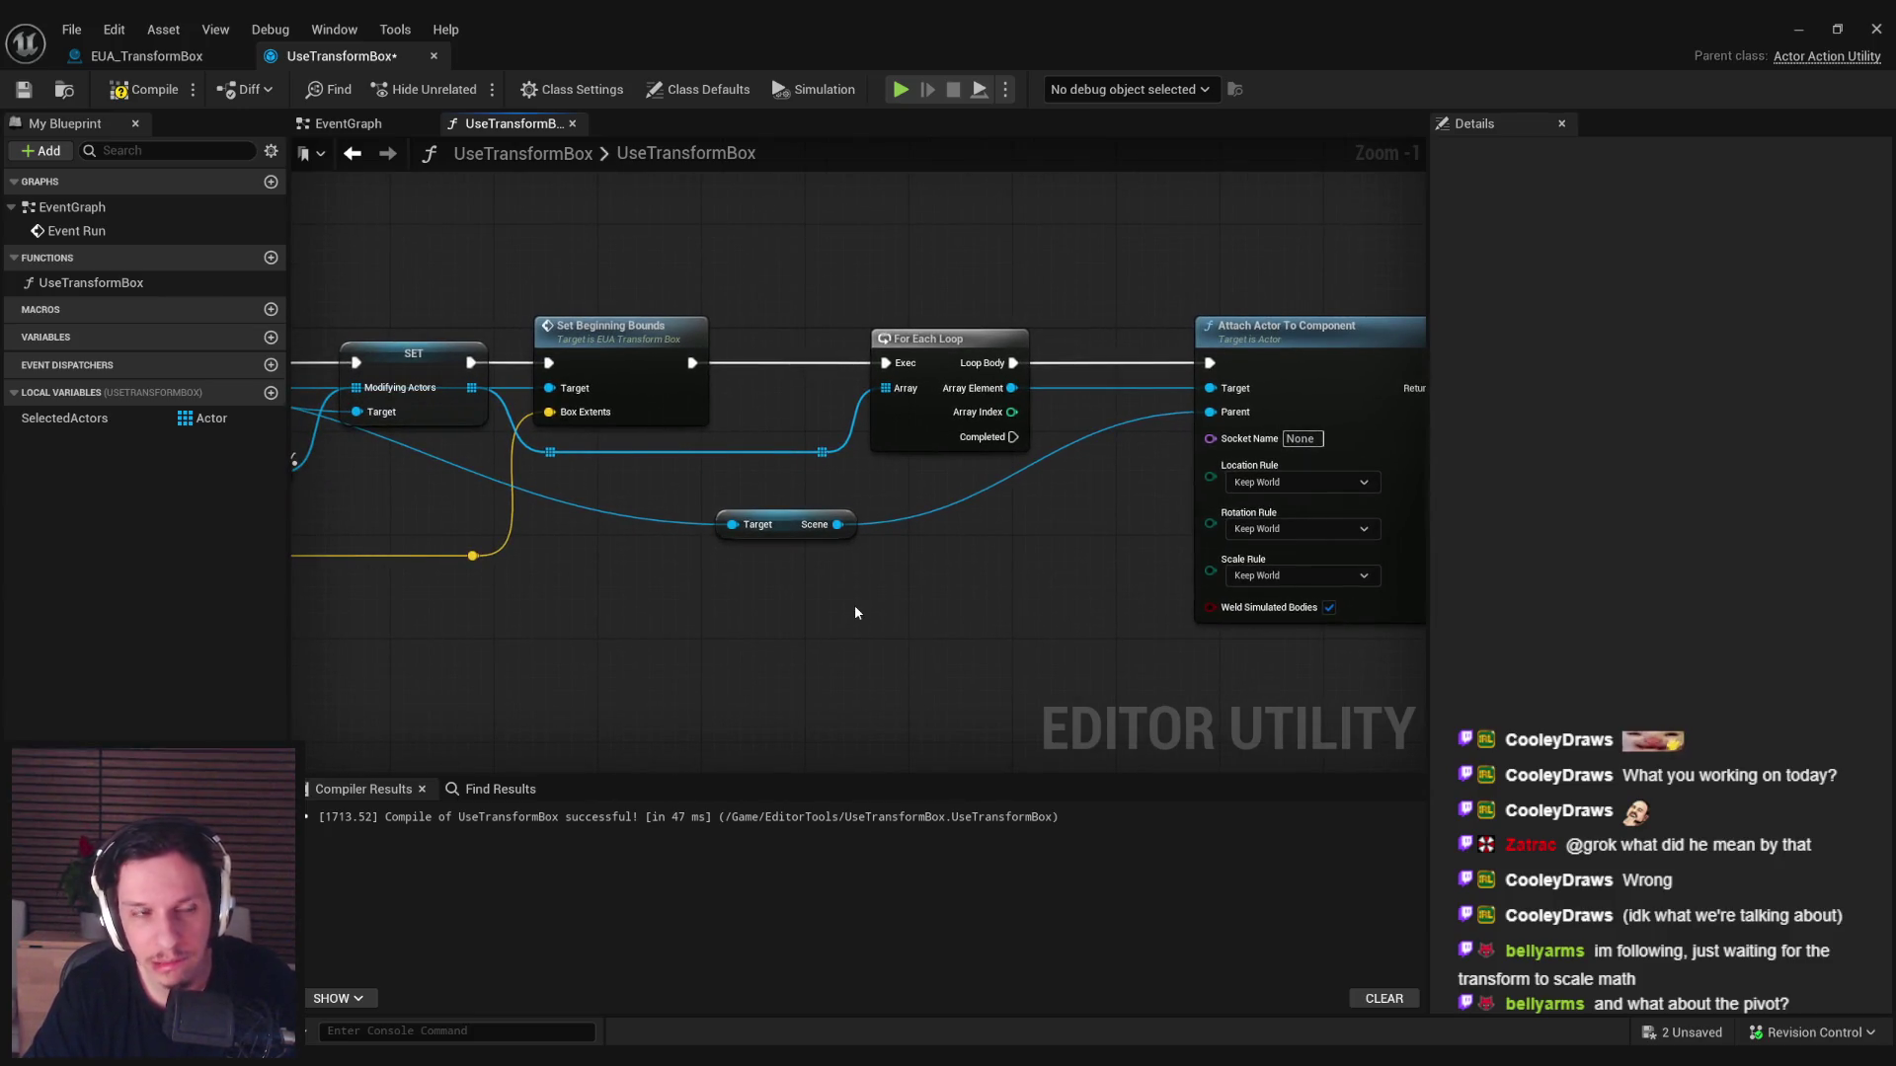
click(143, 89)
click(24, 89)
Try a Create Blueprint Asset with Parent node from the 'parent' search, delete it, and recompile.
right_click(802, 614)
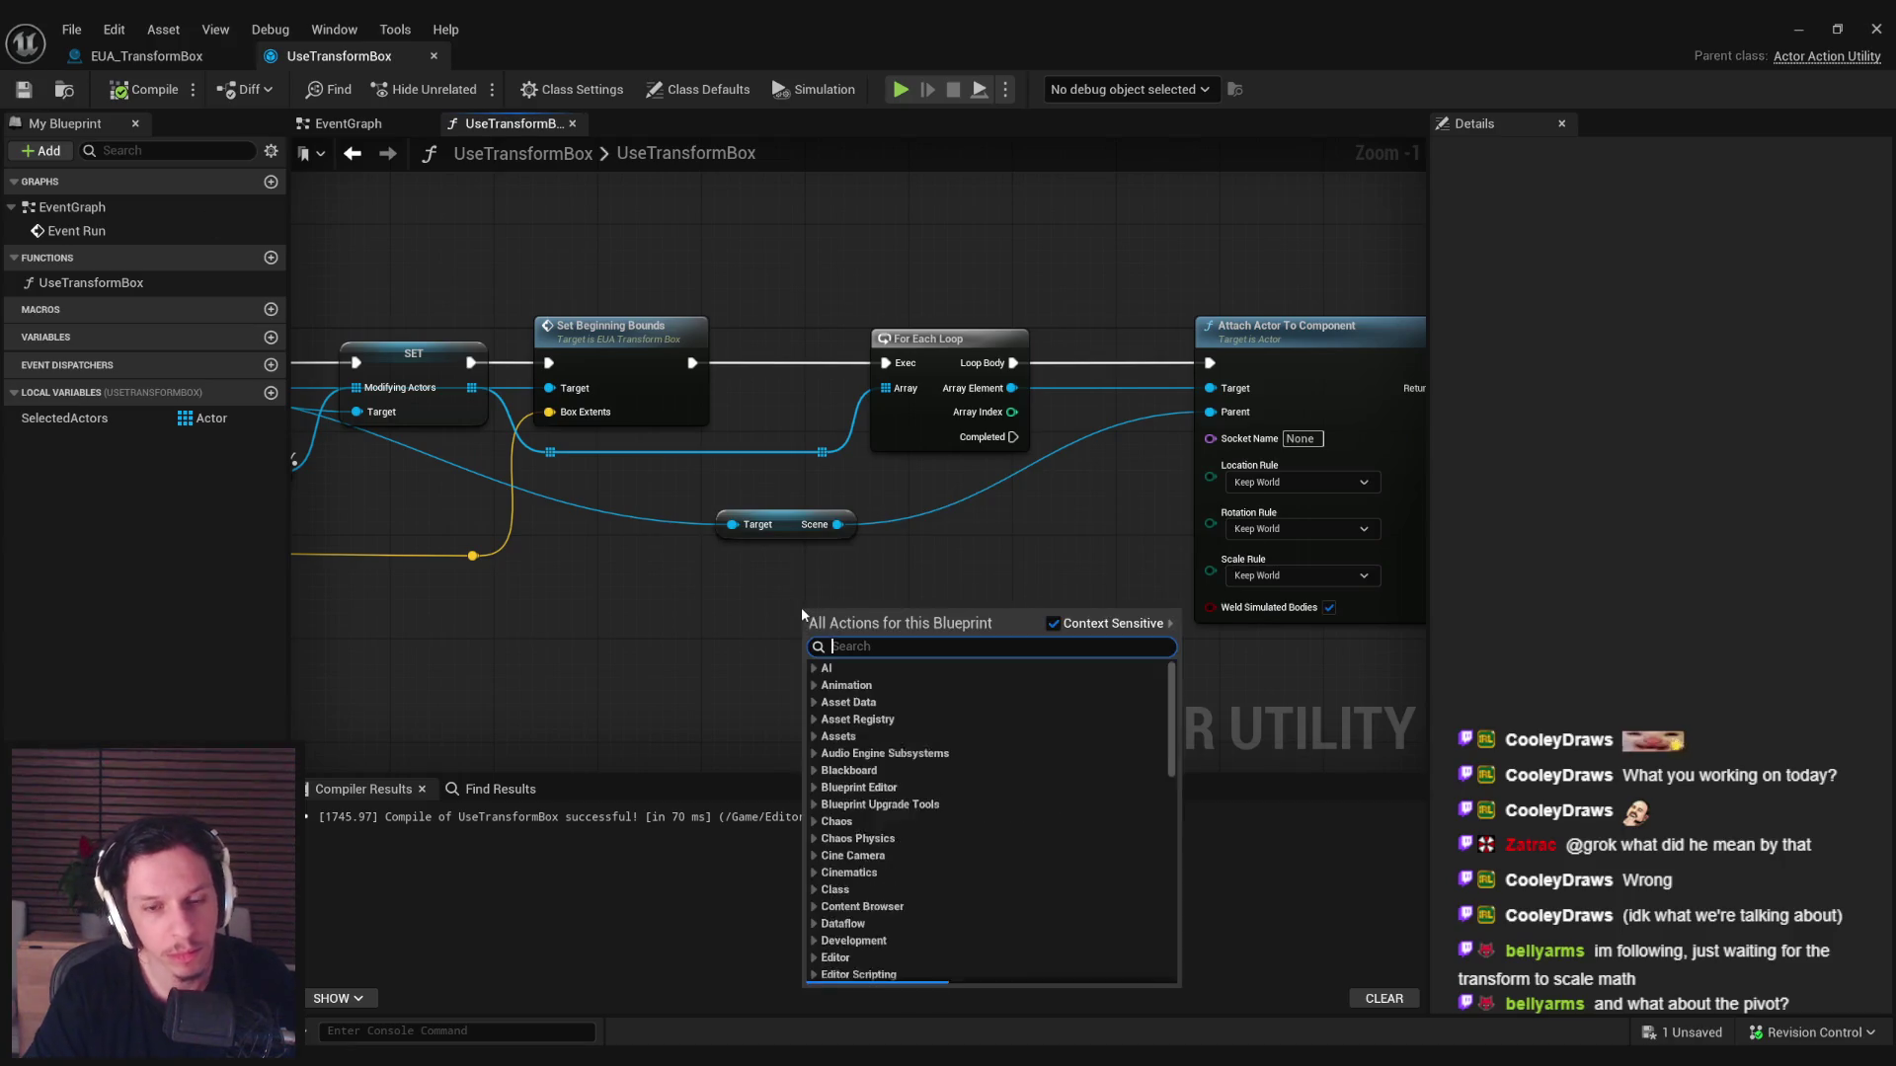
text(parent)
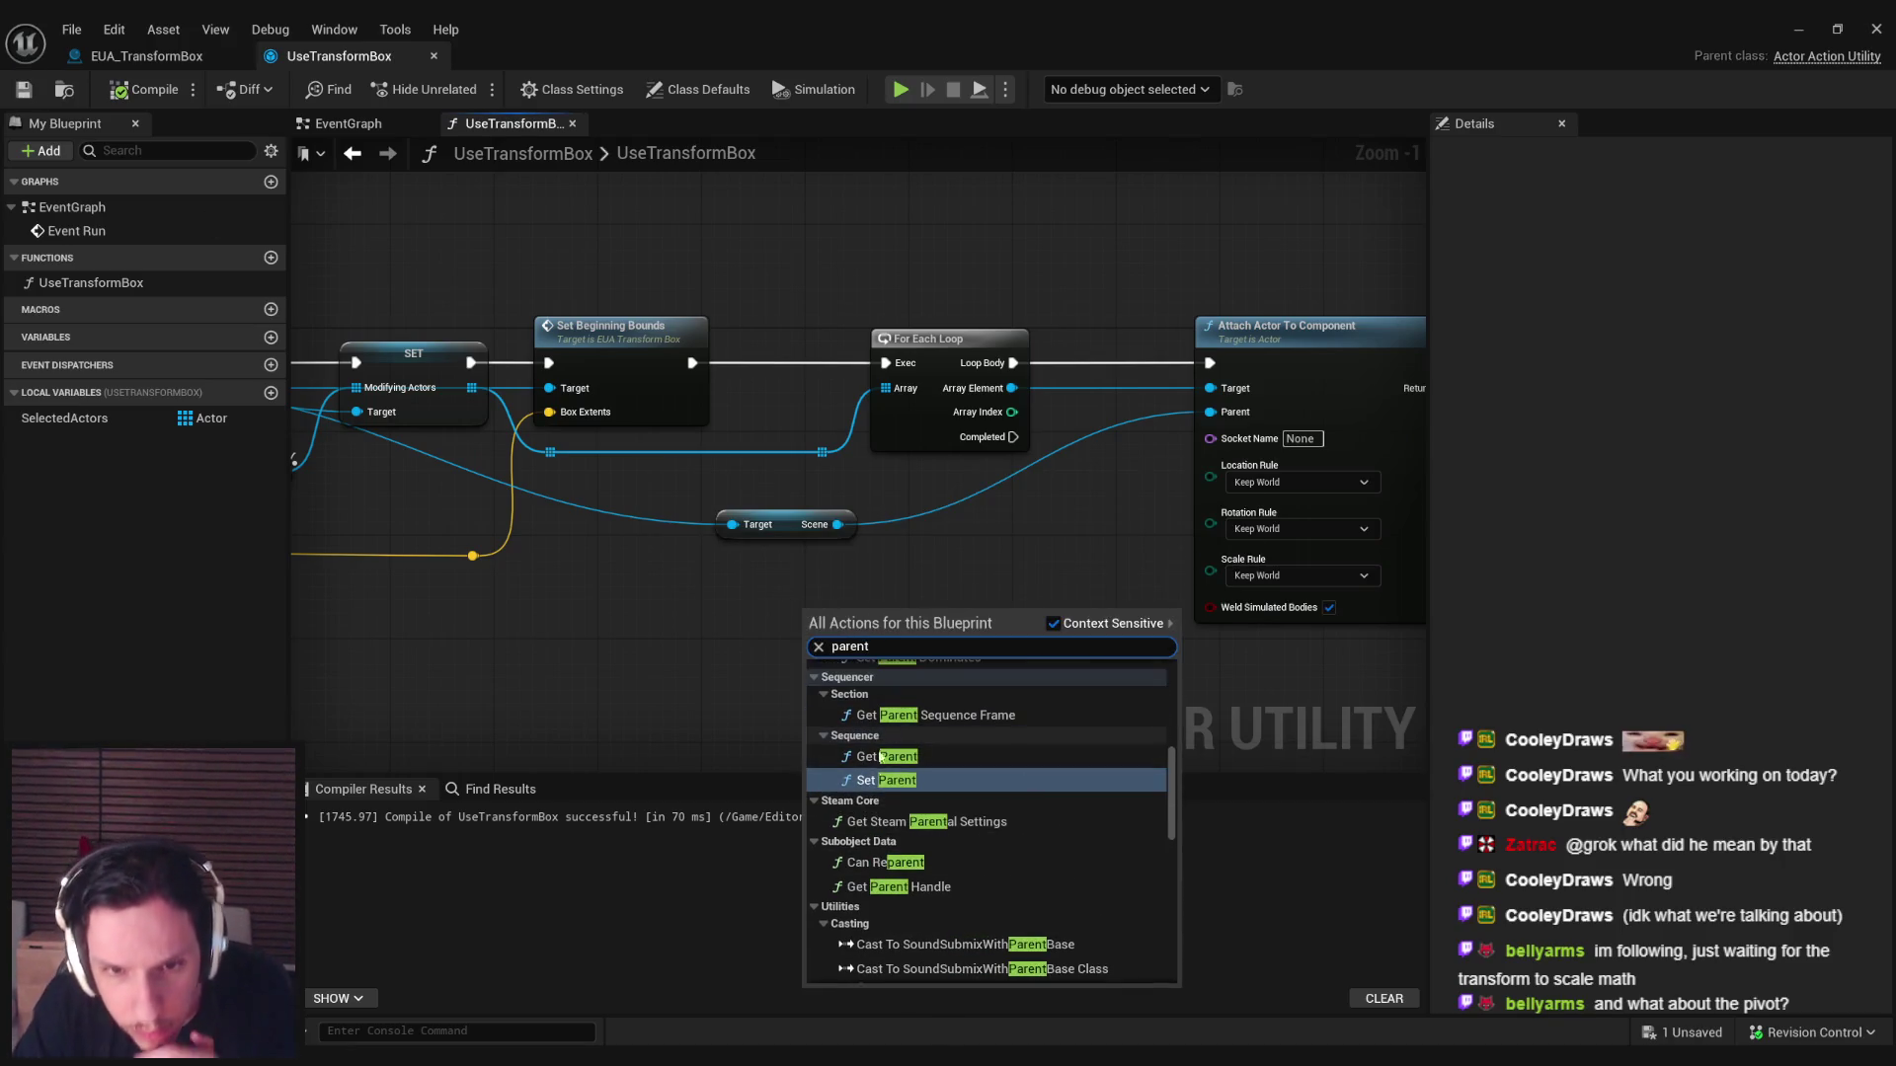
scroll(882, 780, up, 5)
scroll(879, 815, up, 5)
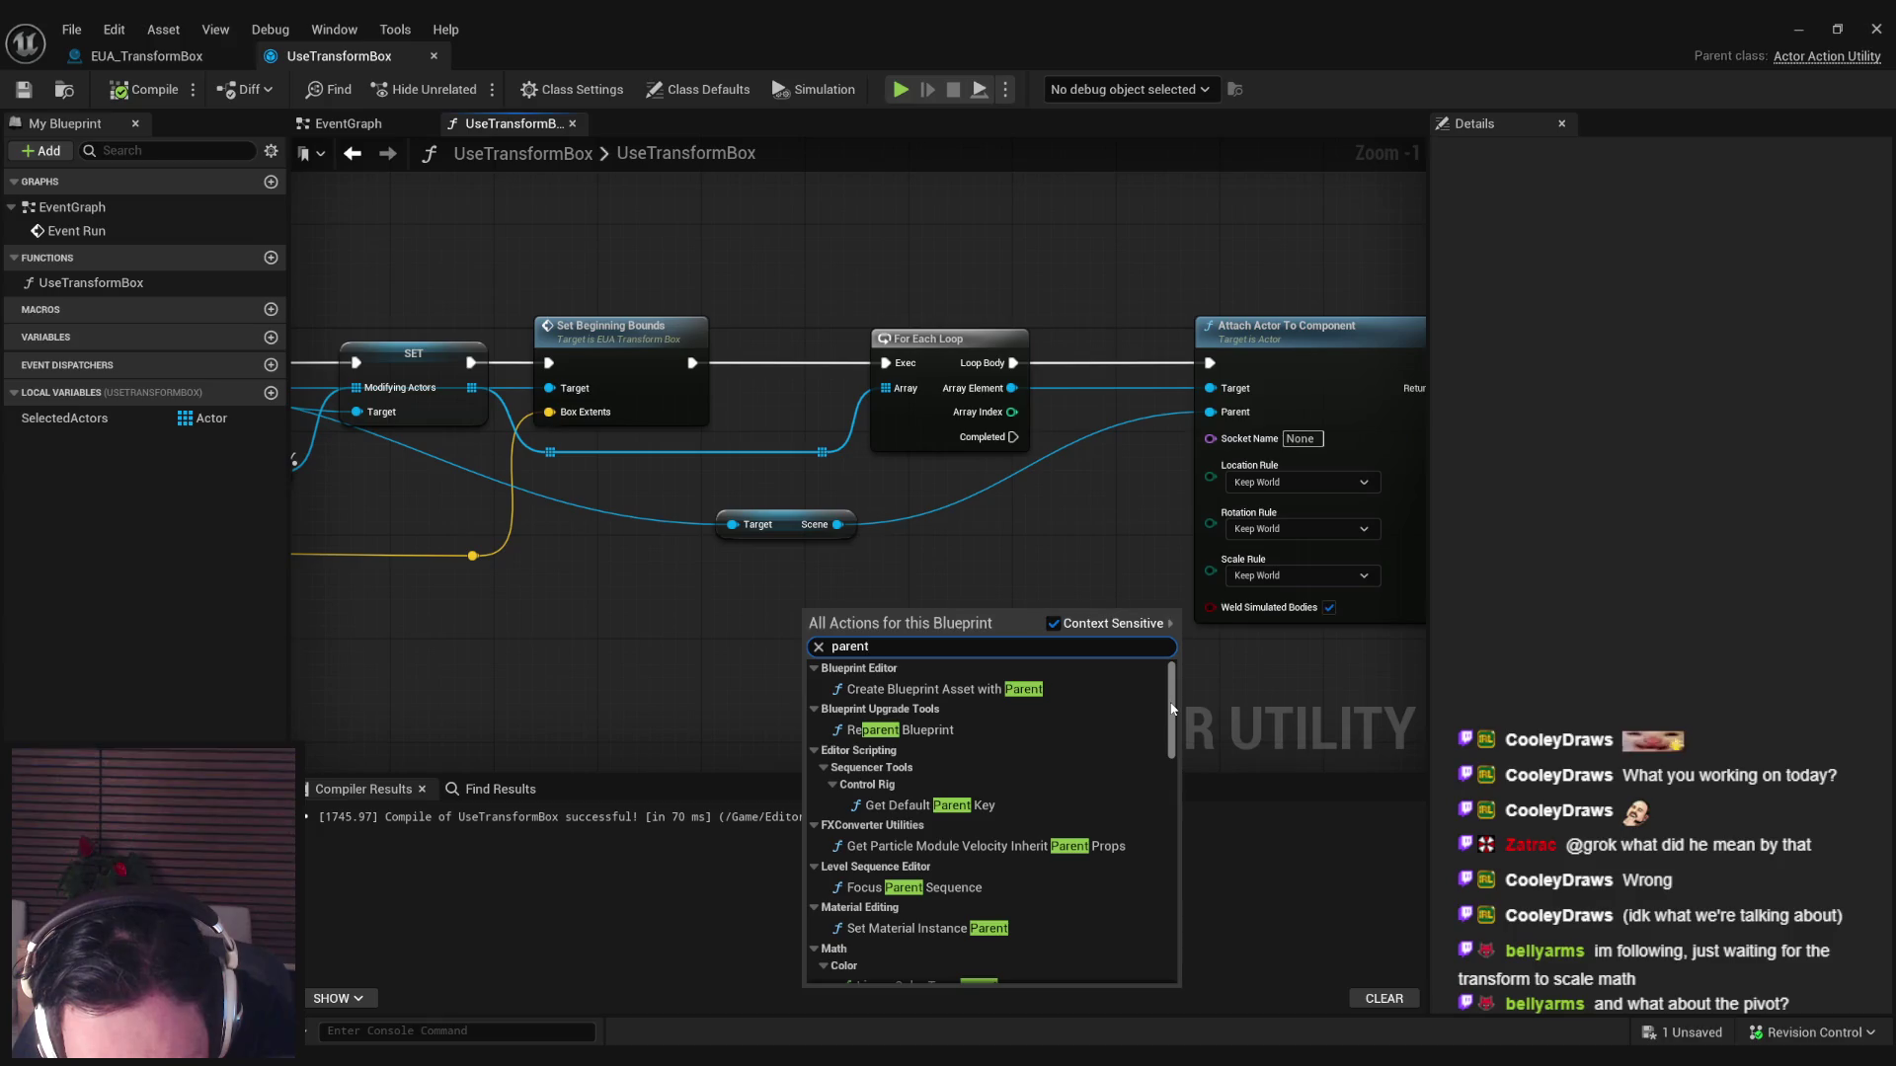
scroll(1172, 713, down, 10)
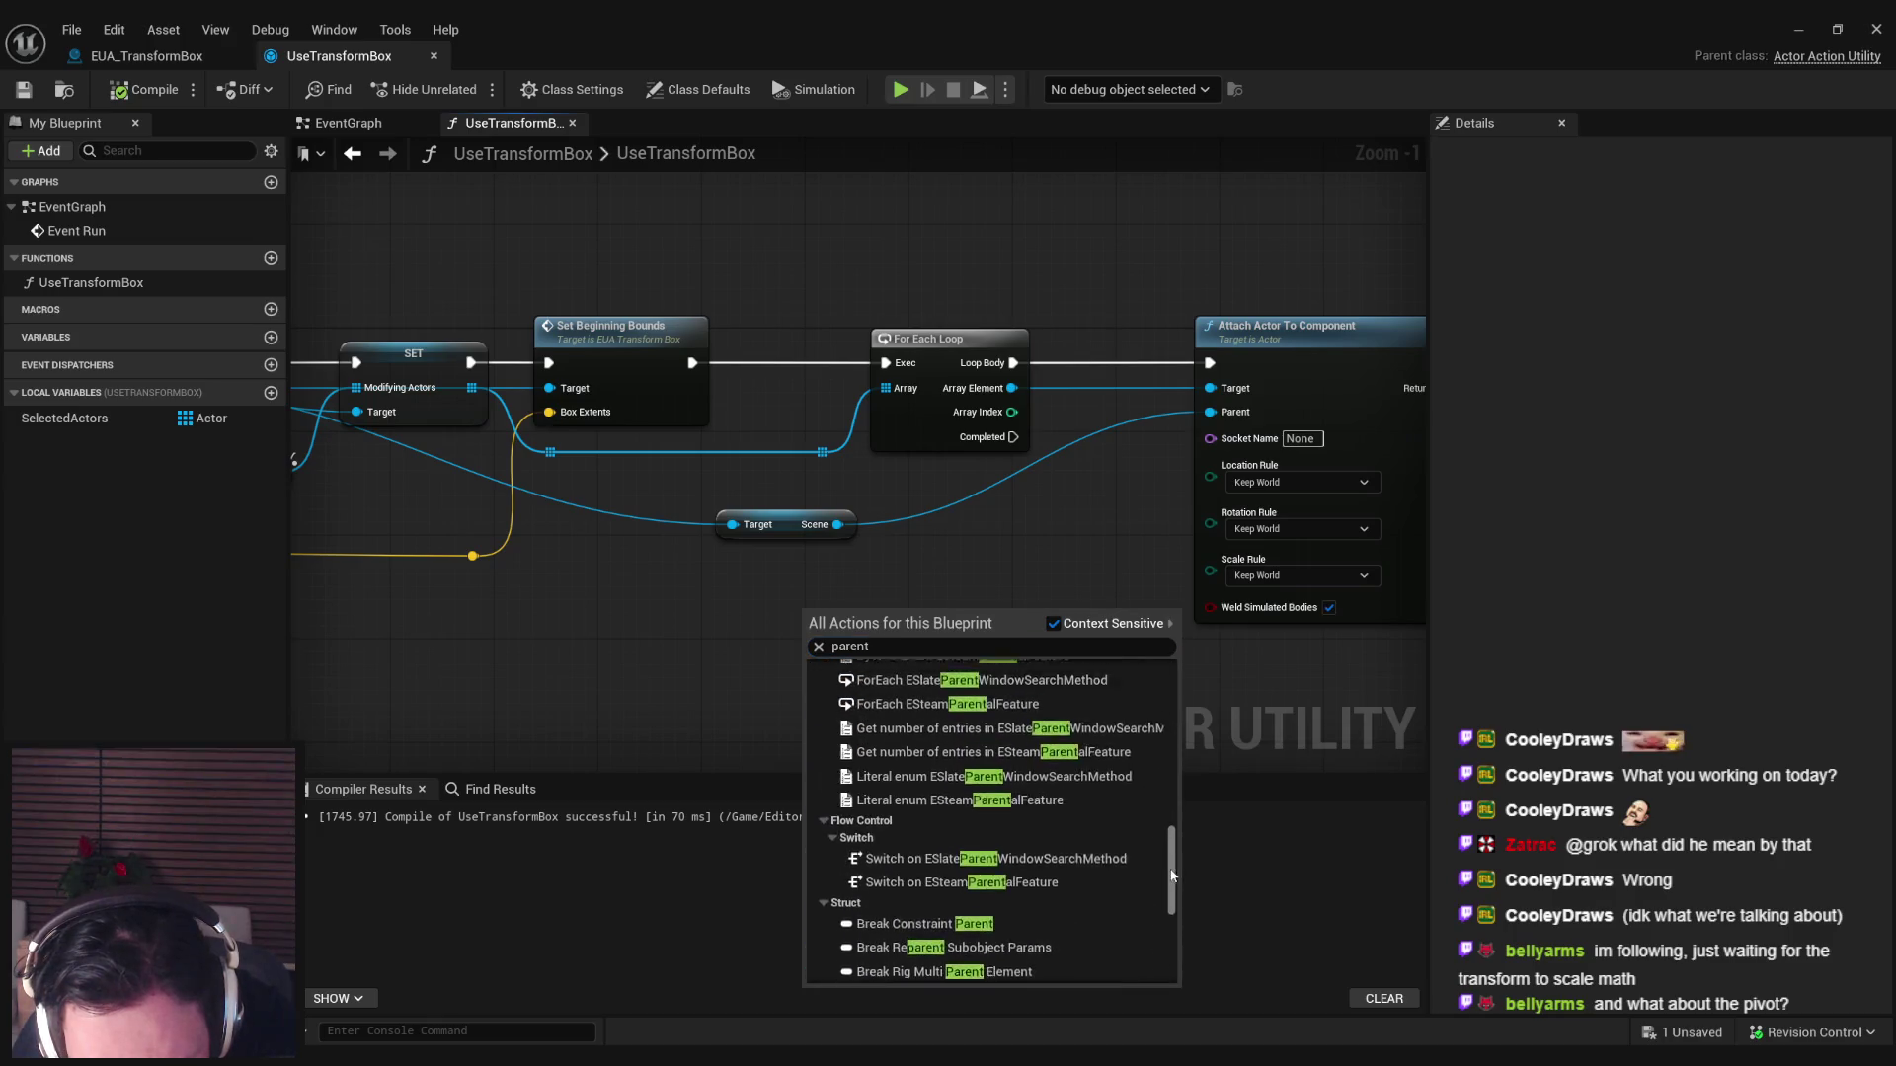
scroll(1167, 781, up, 10)
click(1047, 691)
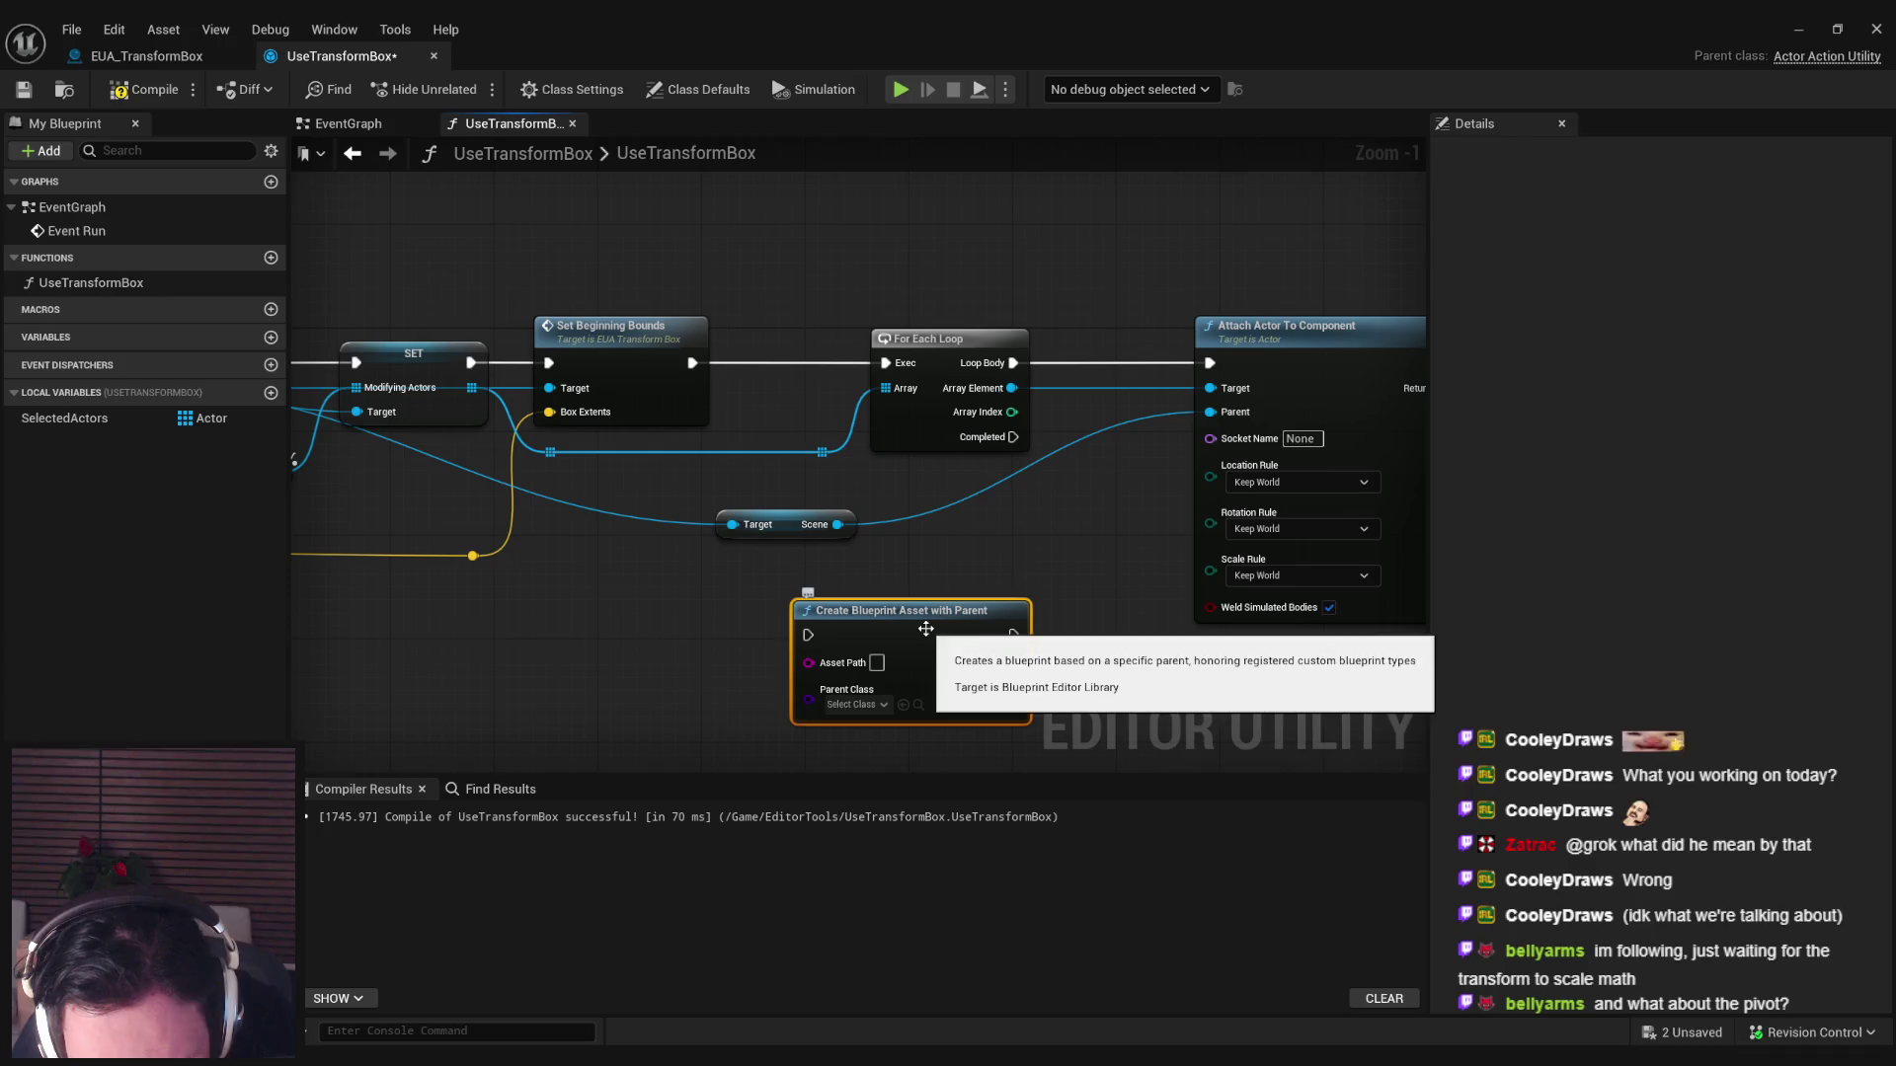
key(Delete)
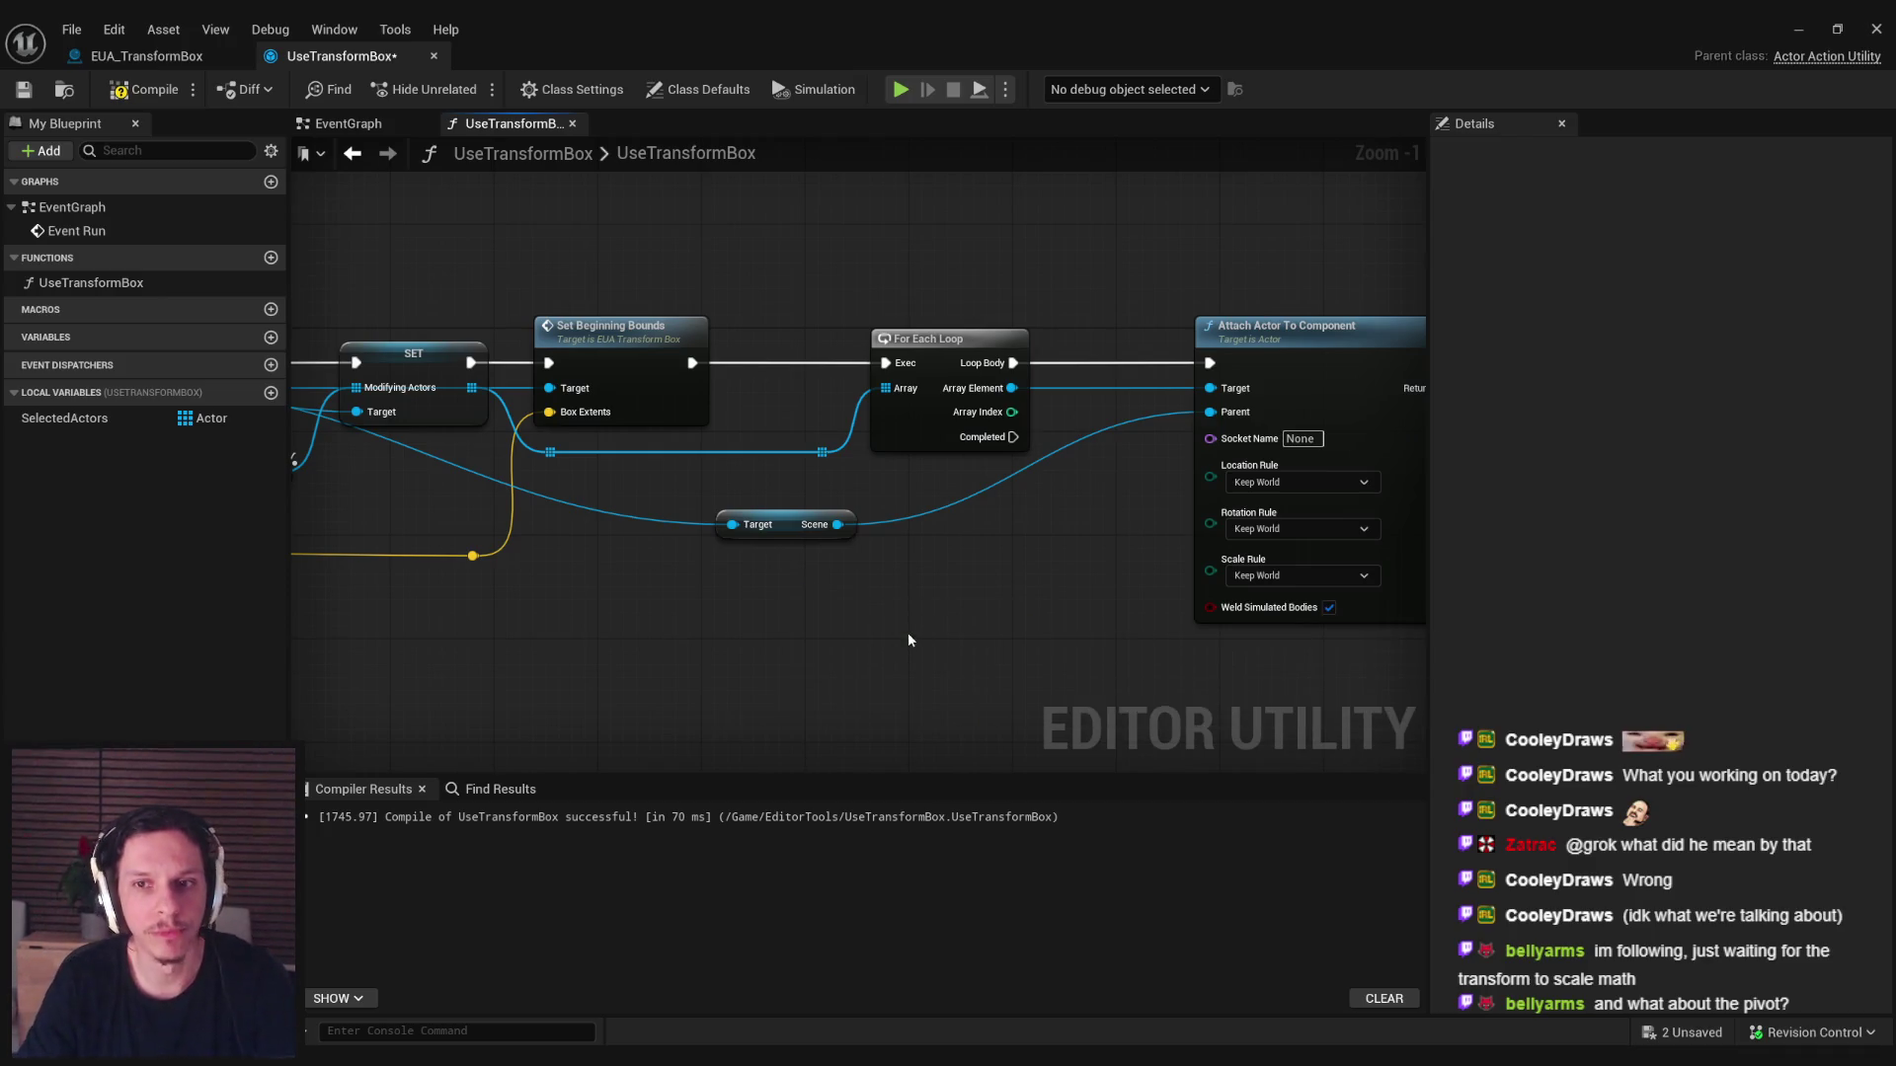
click(143, 89)
Move the Scene variable node further right beside the attach node.
mouse_move(1258, 668)
mouse_down()
mouse_move(782, 475)
mouse_move(869, 650)
mouse_up()
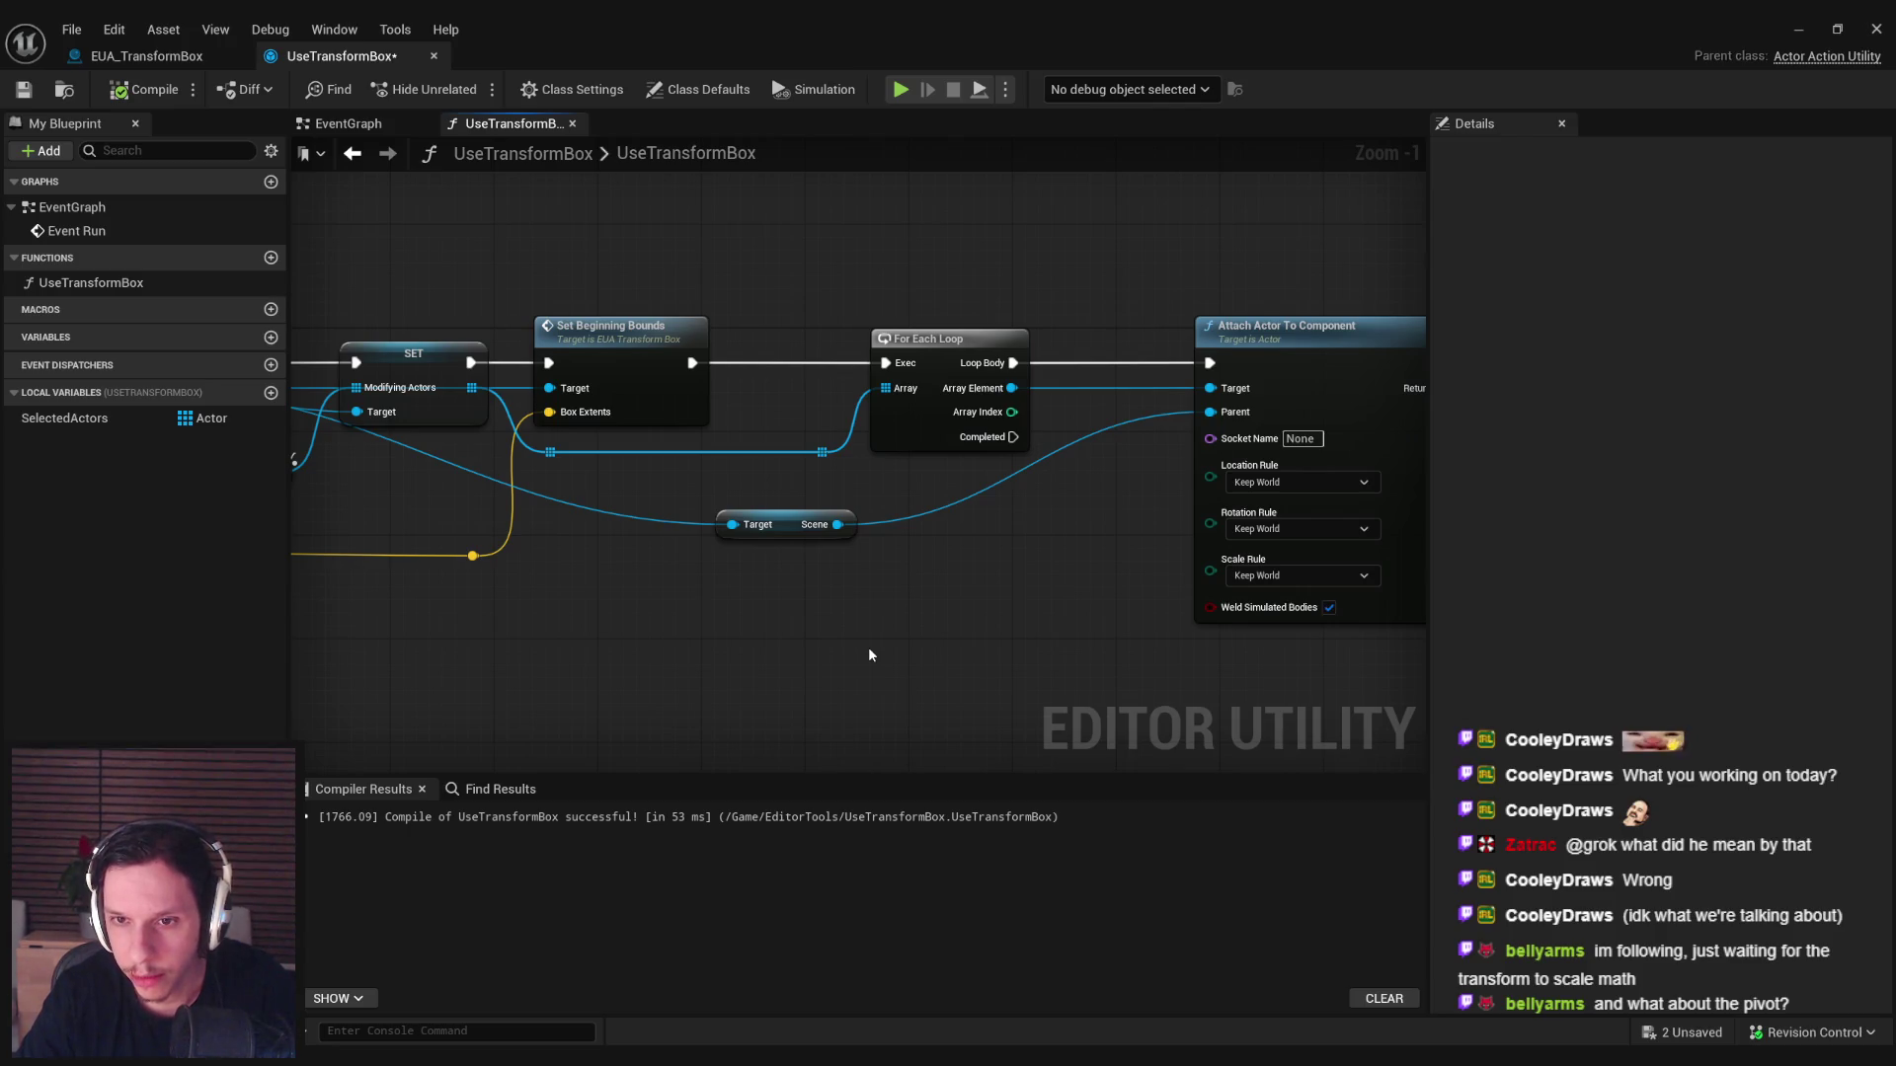
drag(785, 523, 954, 510)
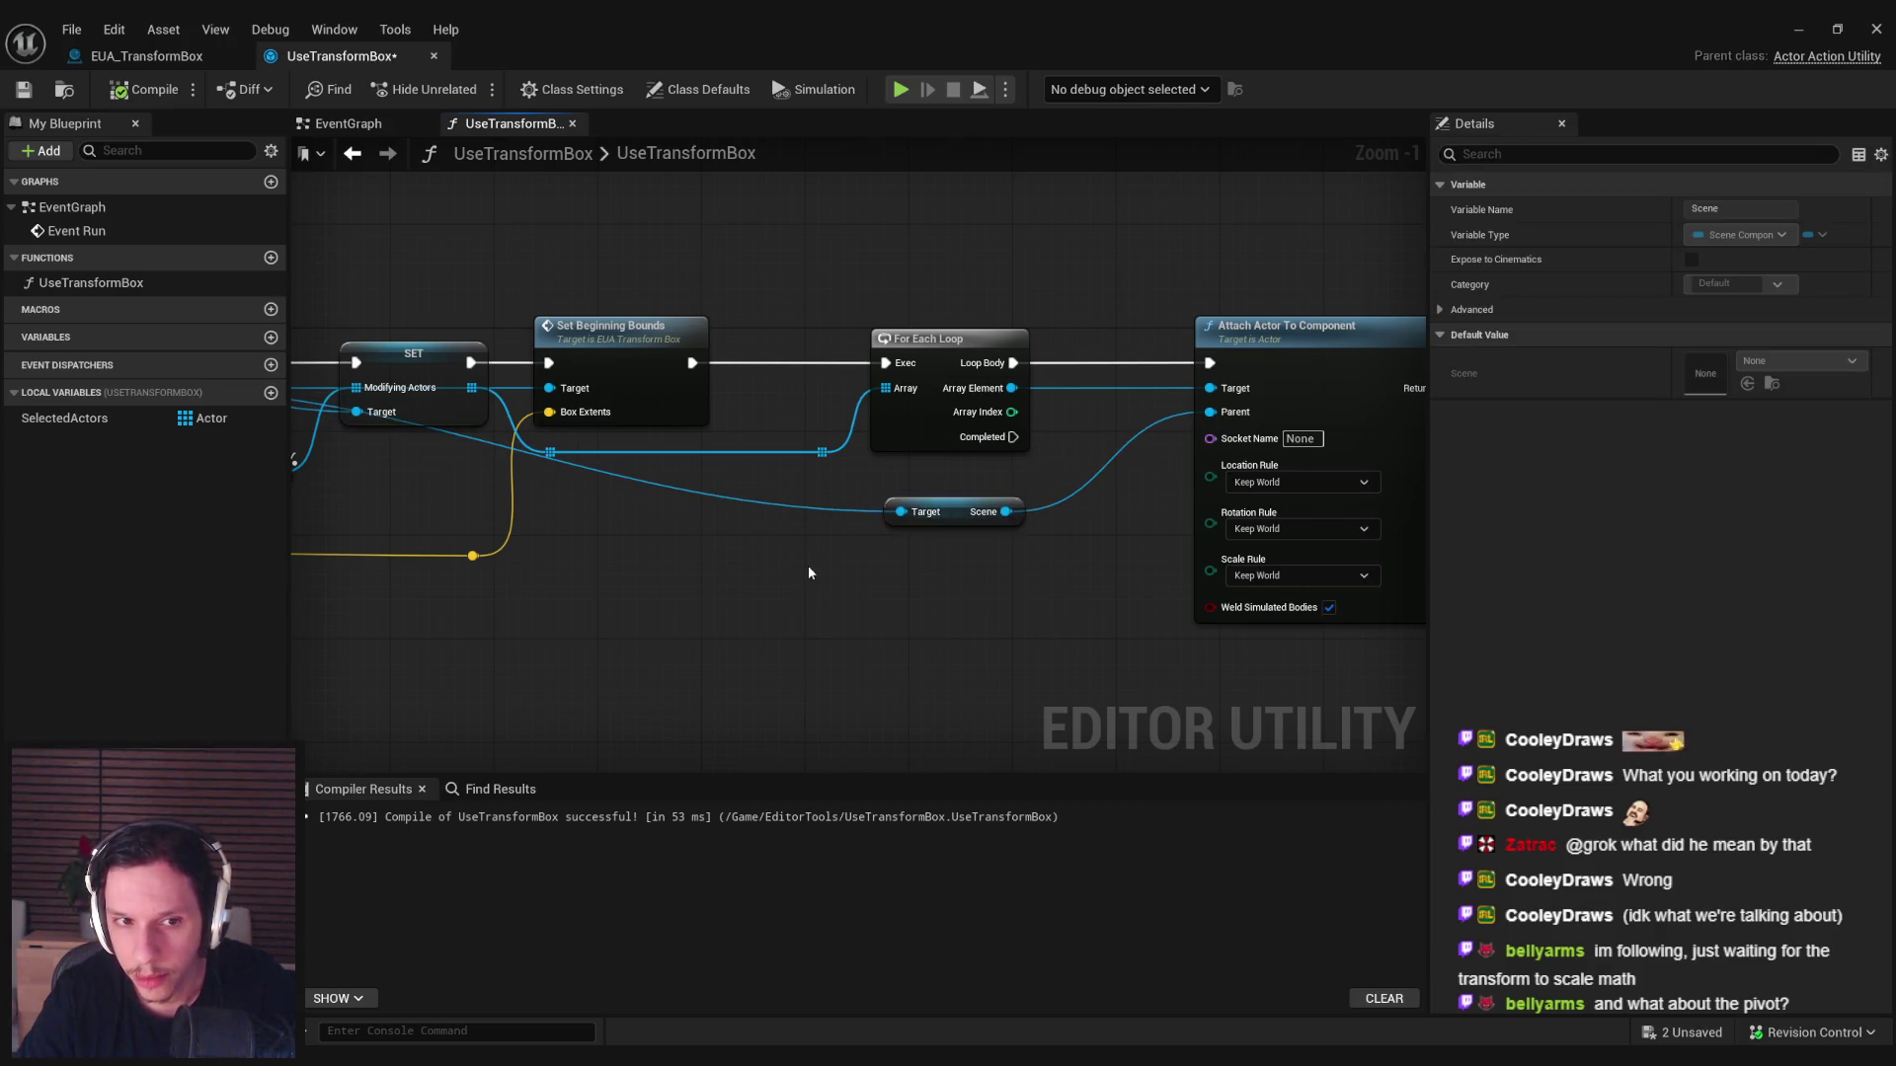
click(808, 573)
scroll(1299, 537, down, 1)
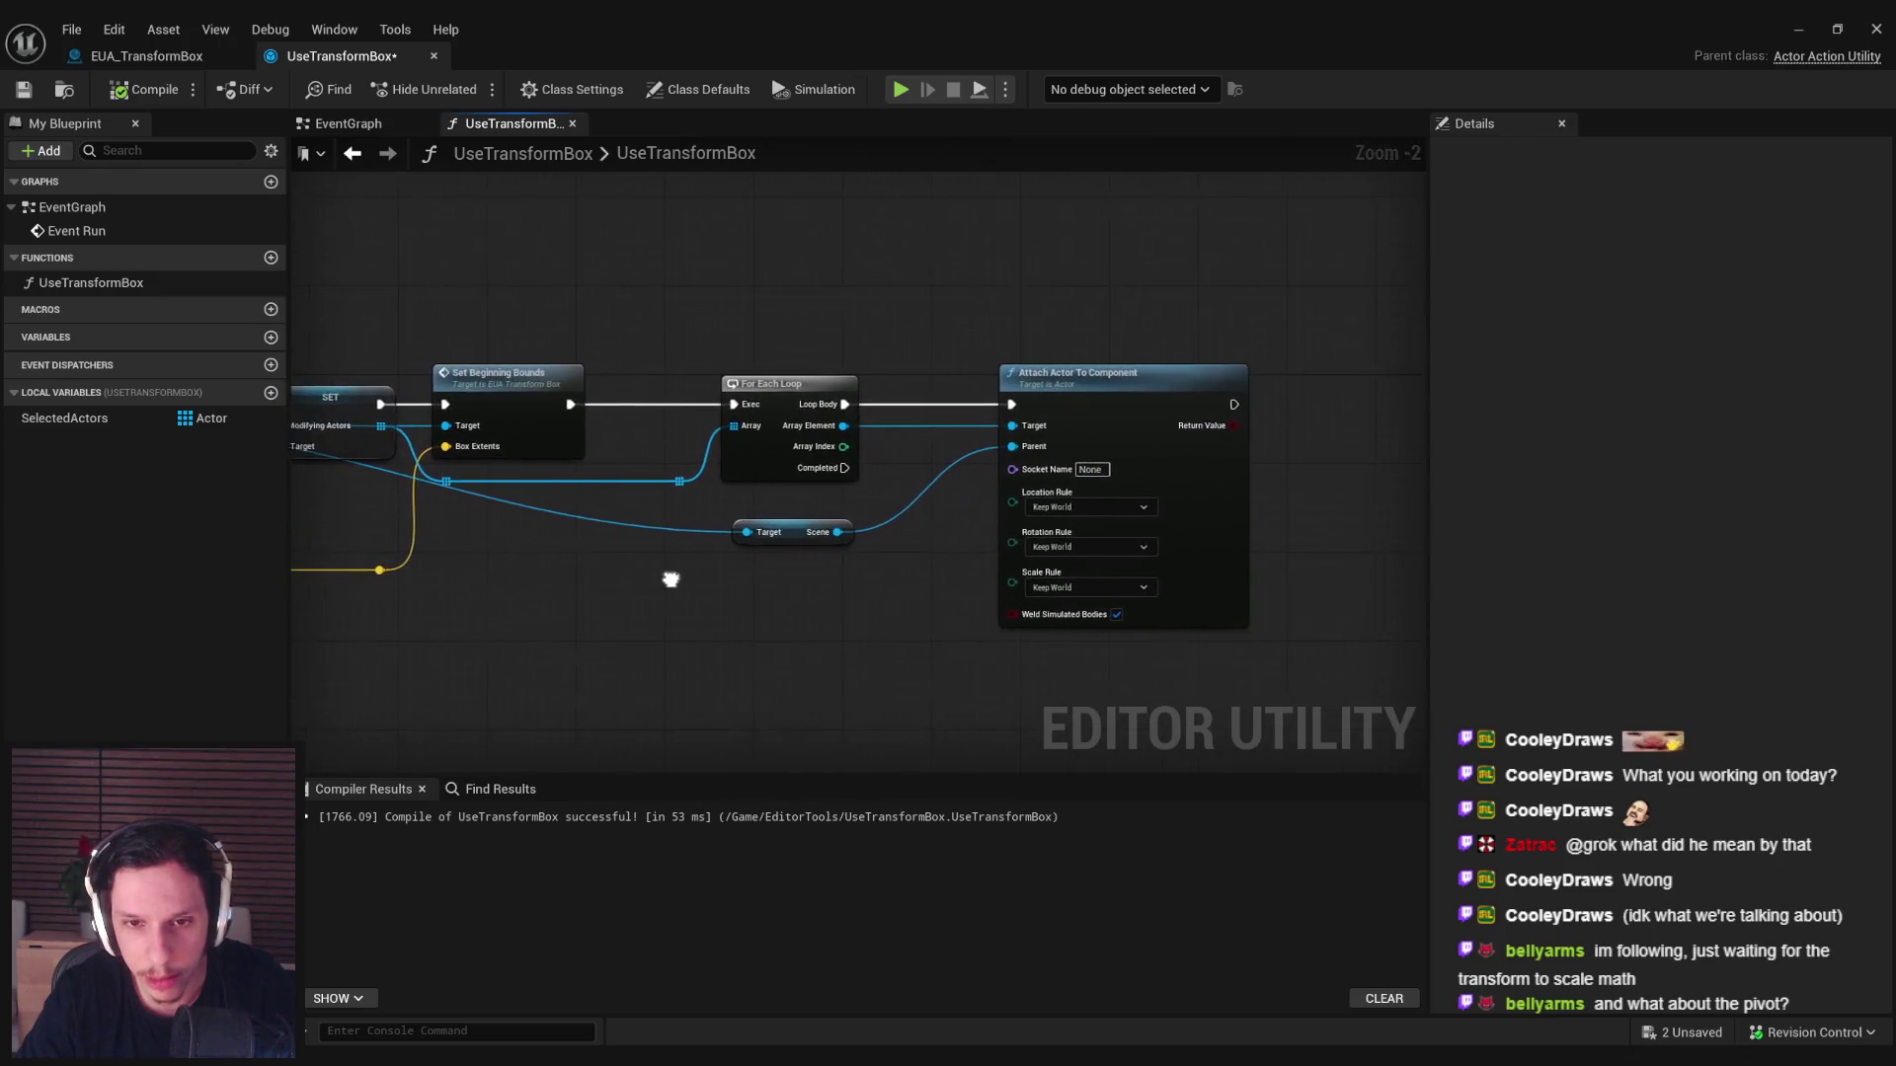
scroll(798, 561, up, 1)
click(785, 518)
click(748, 596)
Set Attach Actor To Component's Location, Rotation and Scale rules to Snap to Target, then return to the level.
drag(748, 597, 880, 593)
scroll(669, 602, down, 1)
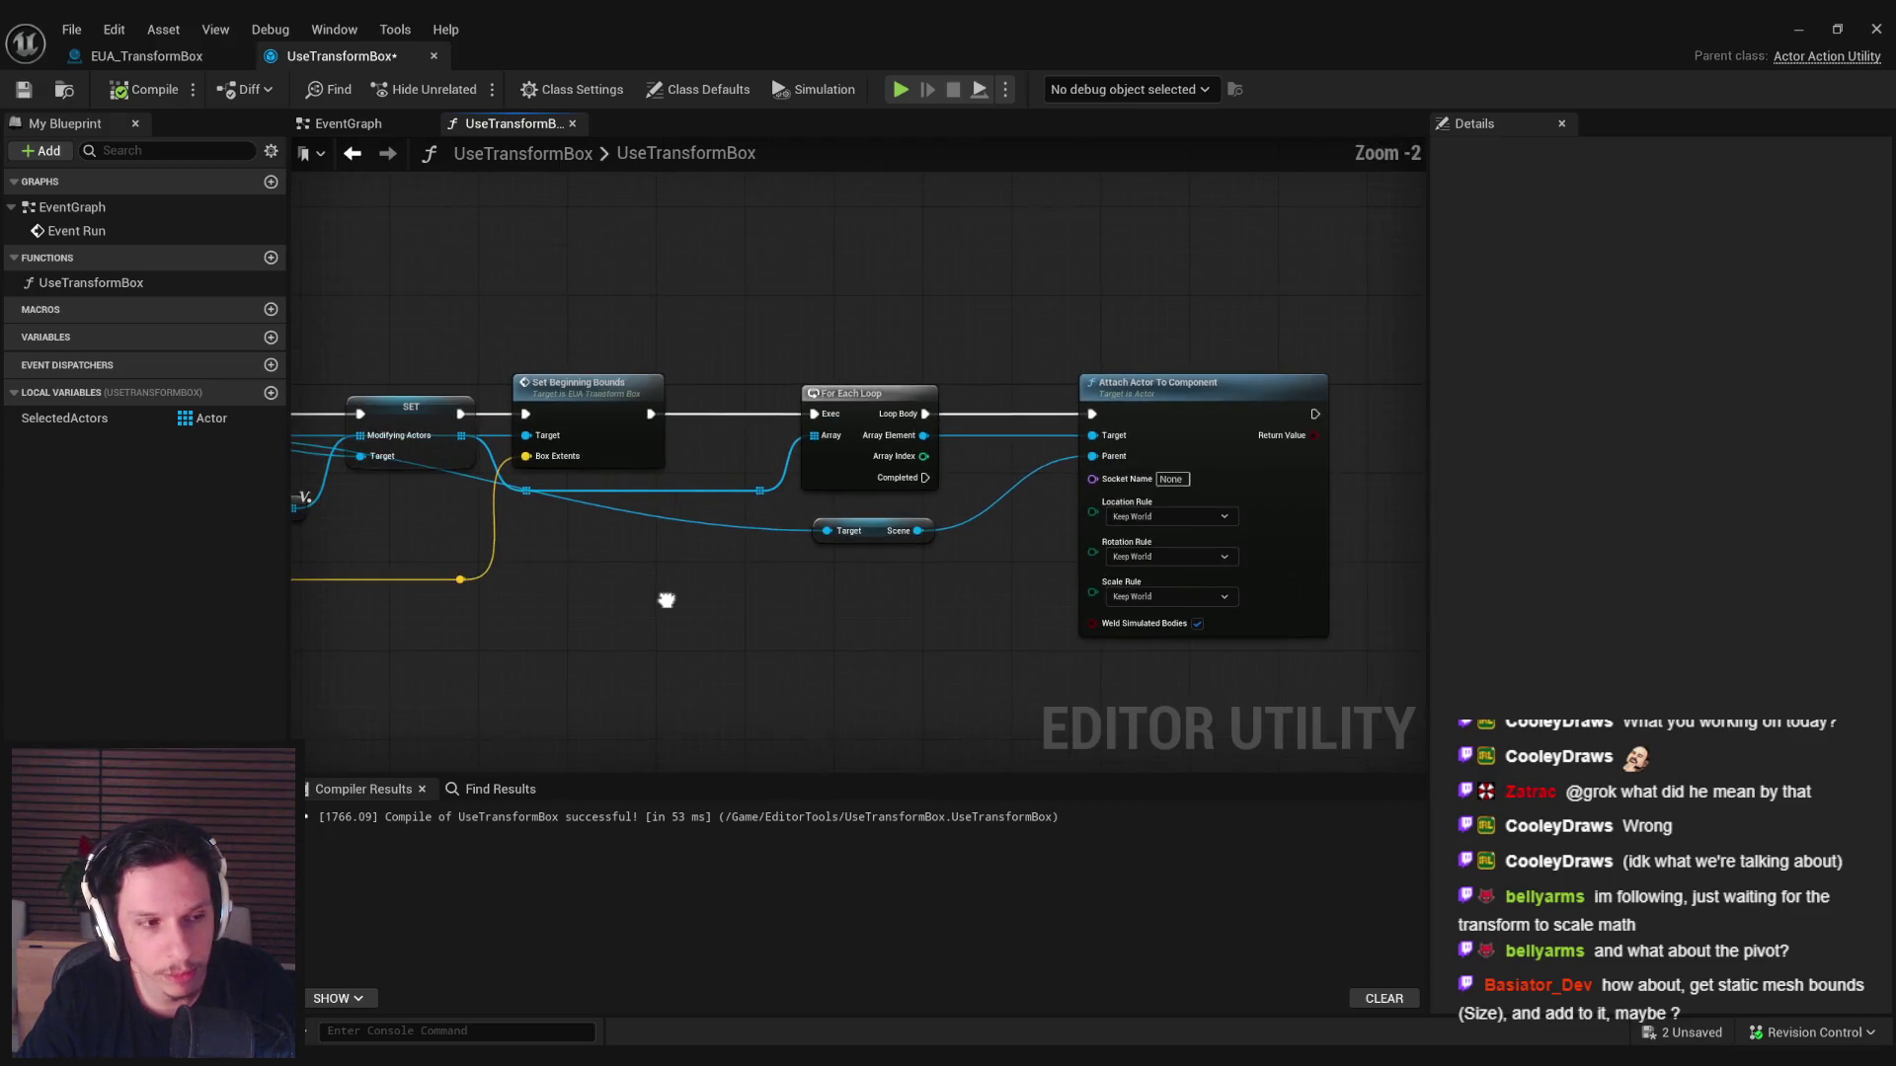
drag(666, 601, 667, 581)
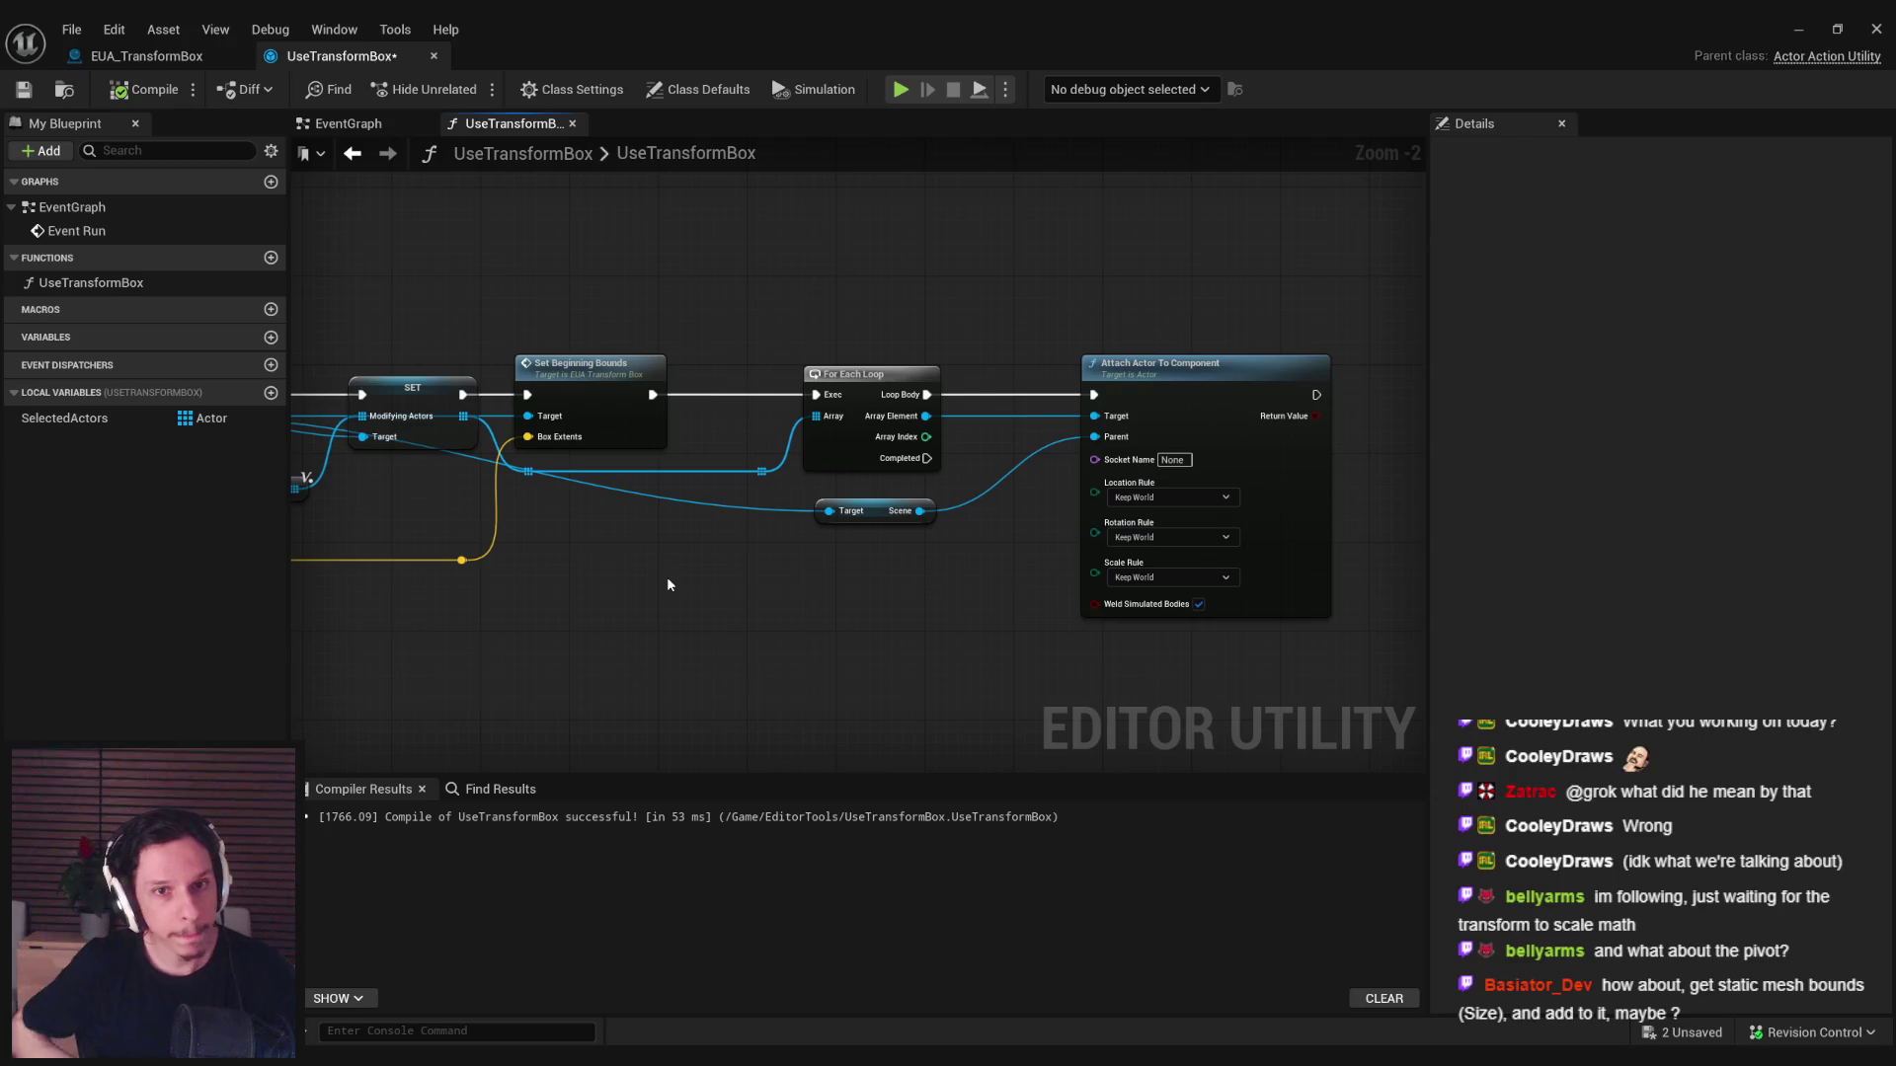
mouse_move(1200, 394)
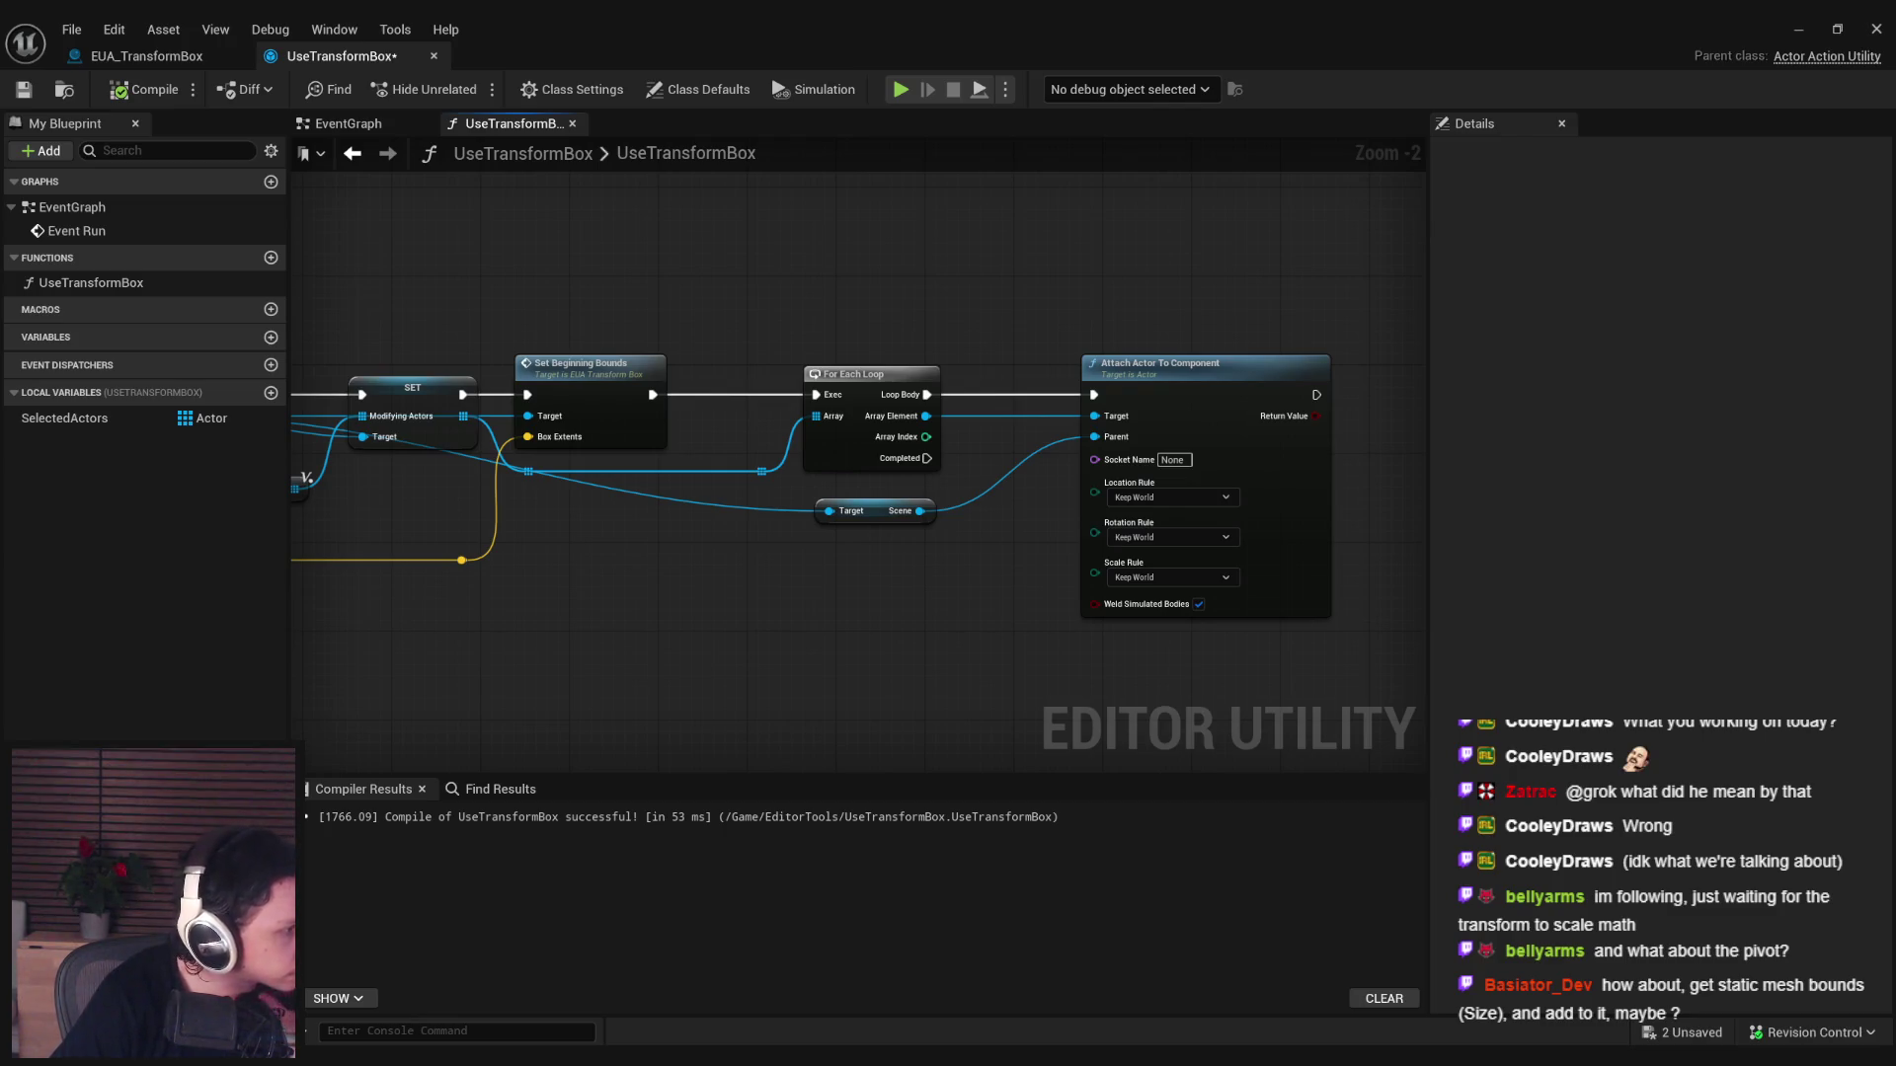
click(1170, 496)
click(1150, 554)
click(1170, 537)
click(1151, 596)
click(1170, 576)
click(1146, 628)
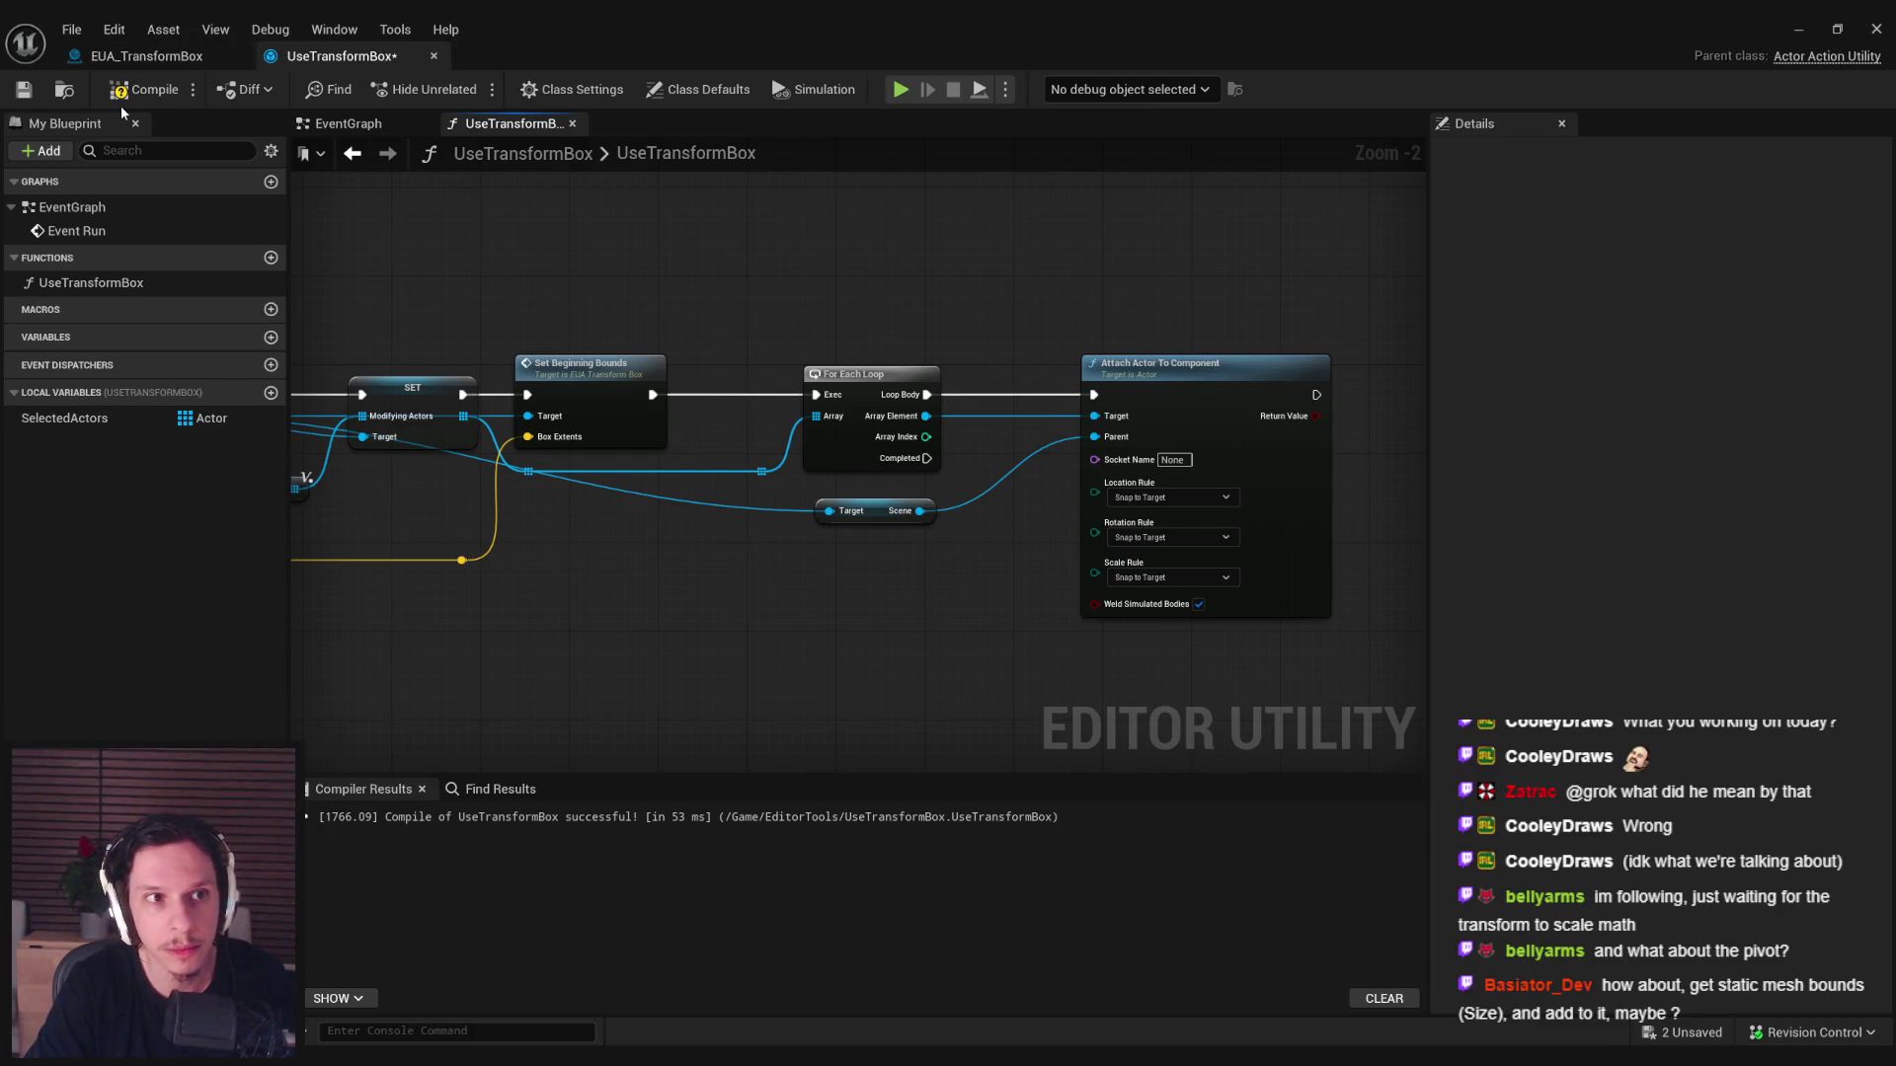
click(1798, 30)
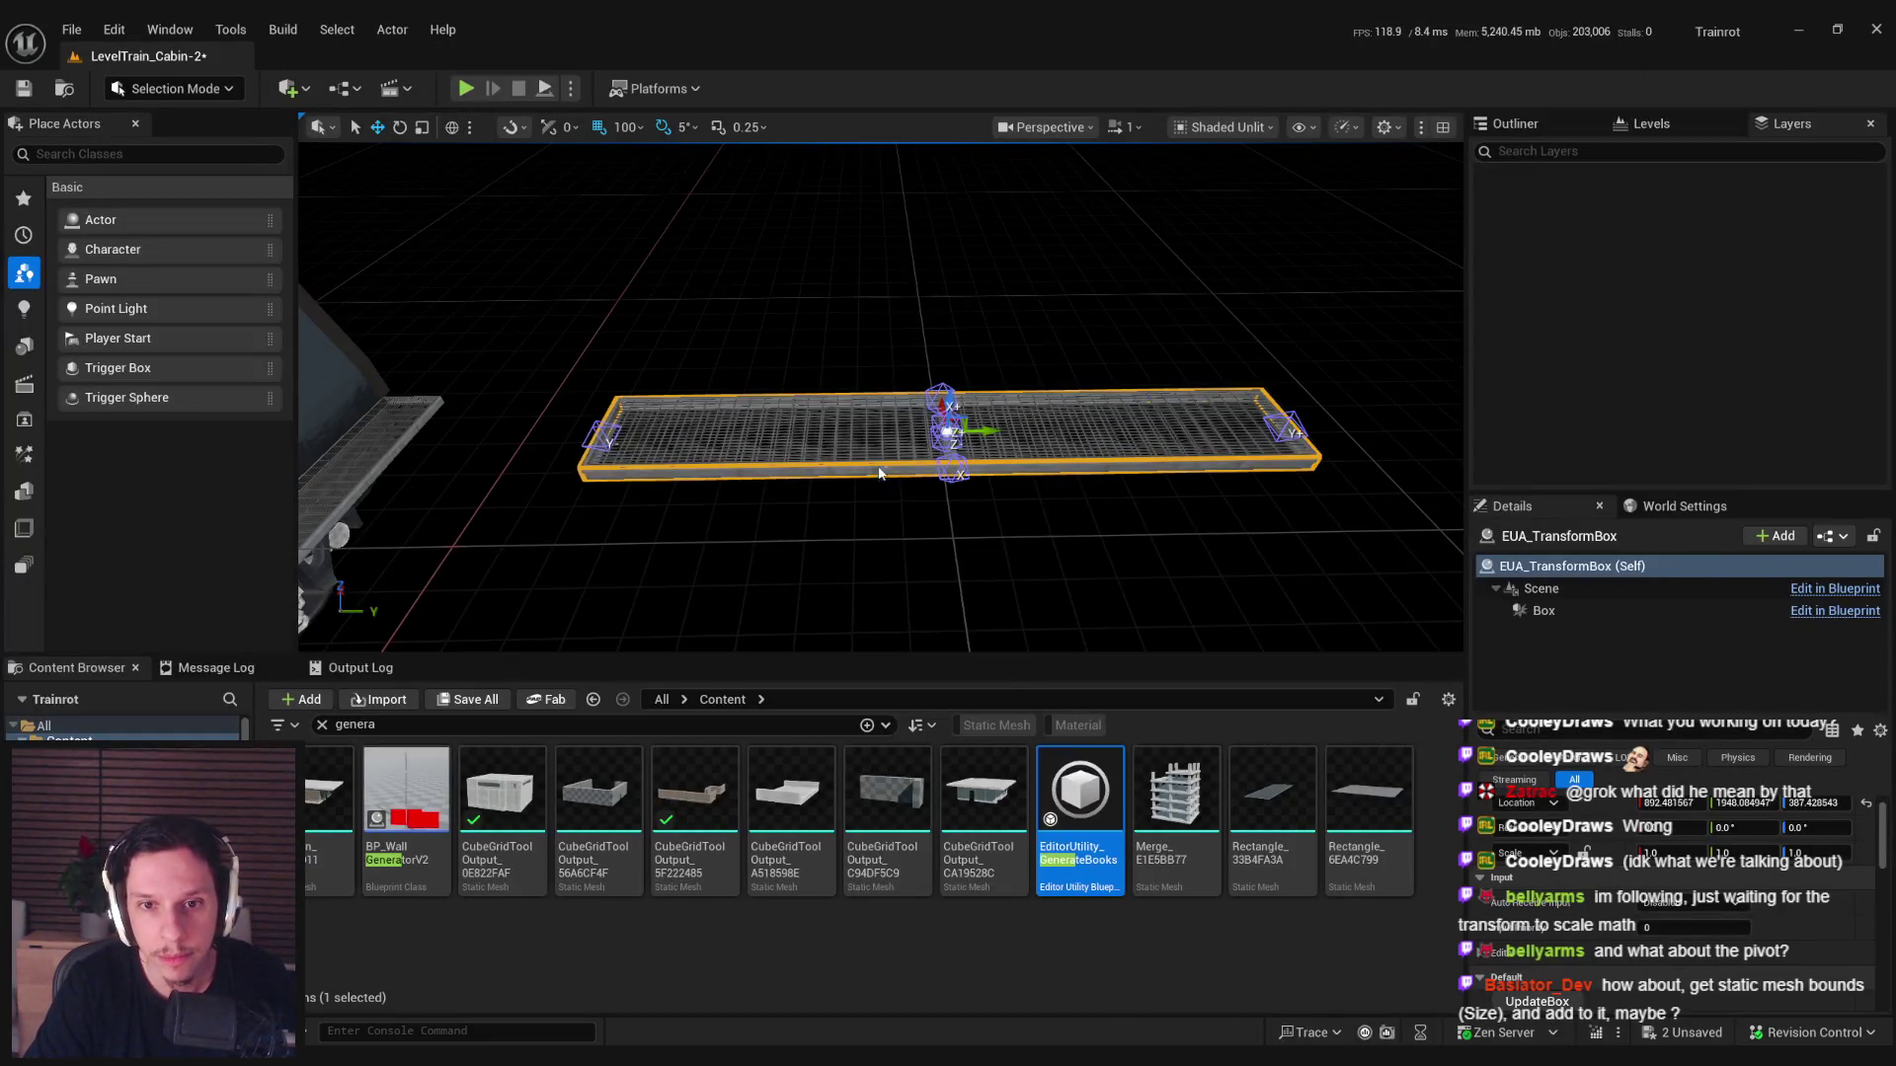
Run Use Transform Box on both selected catwalk pieces and save the level.
right_click(879, 469)
click(825, 465)
click(803, 466)
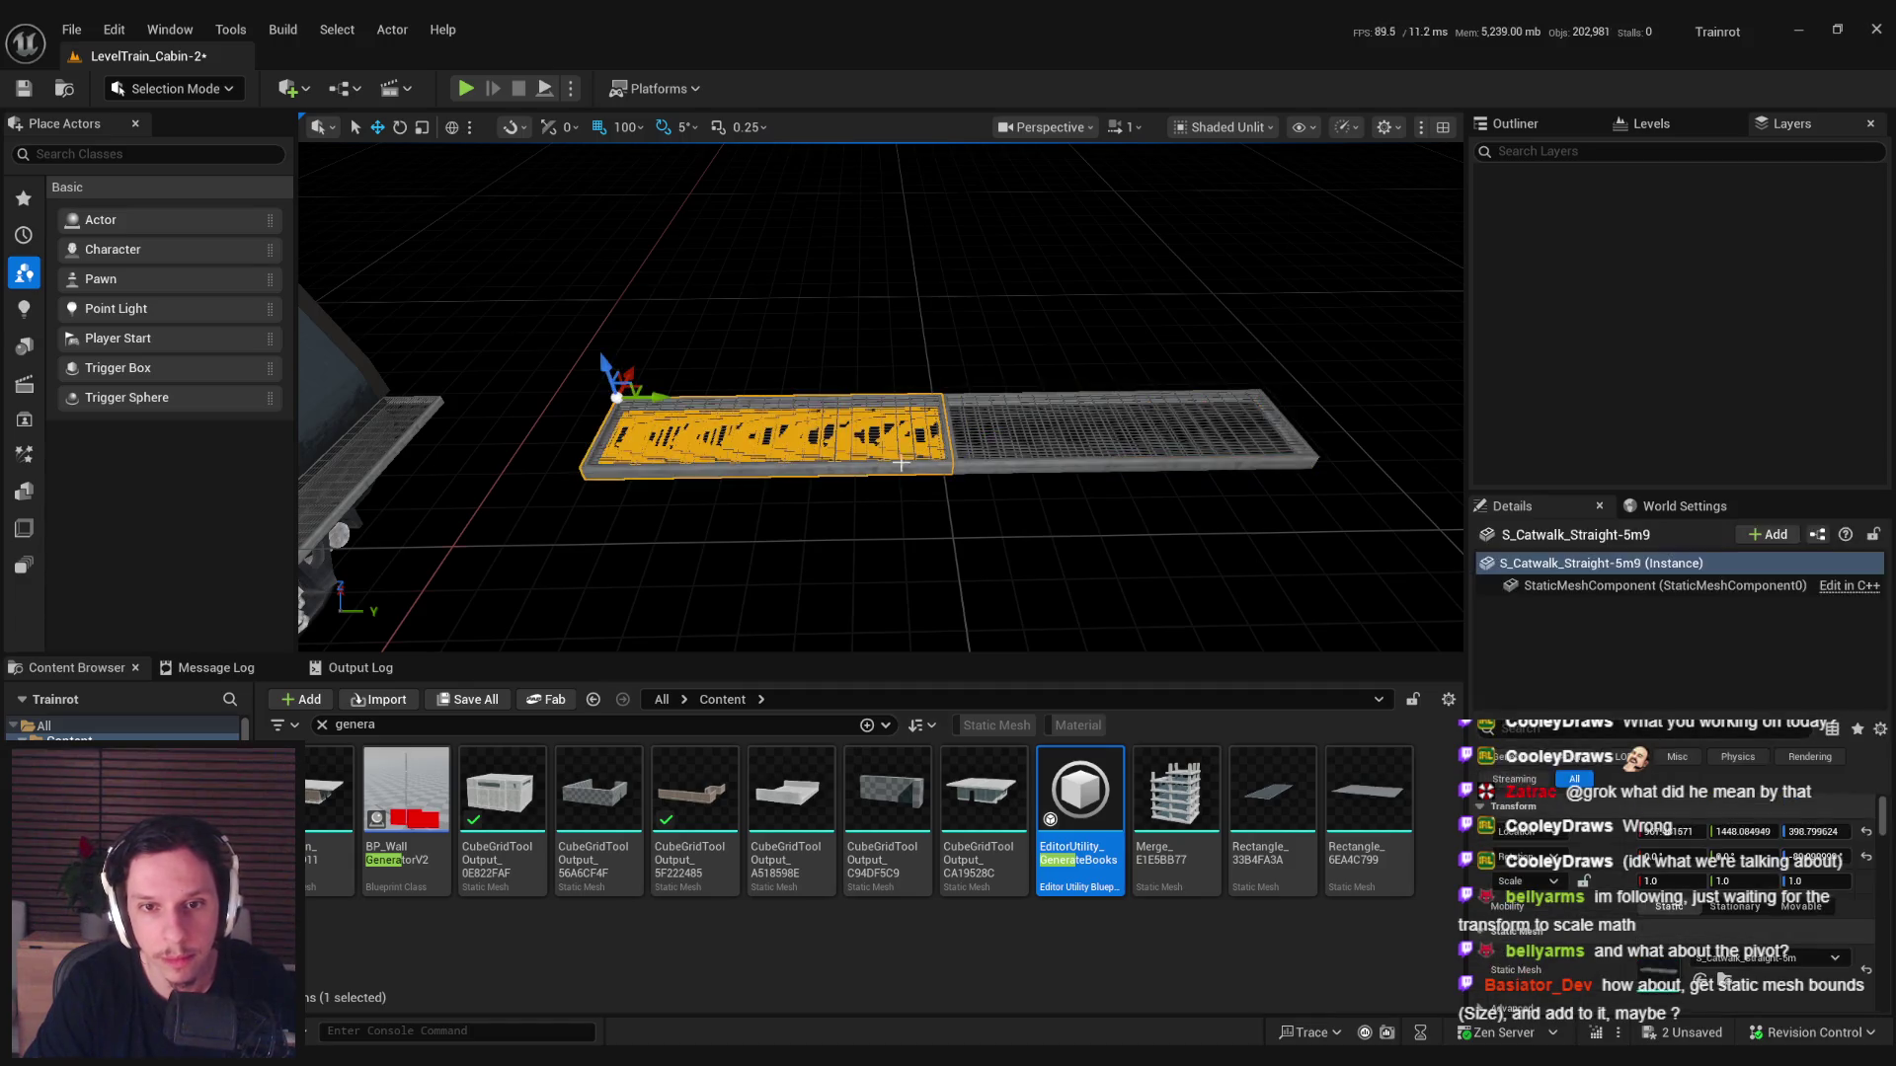
ctrl+click(987, 435)
right_click(998, 435)
mouse_move(1103, 913)
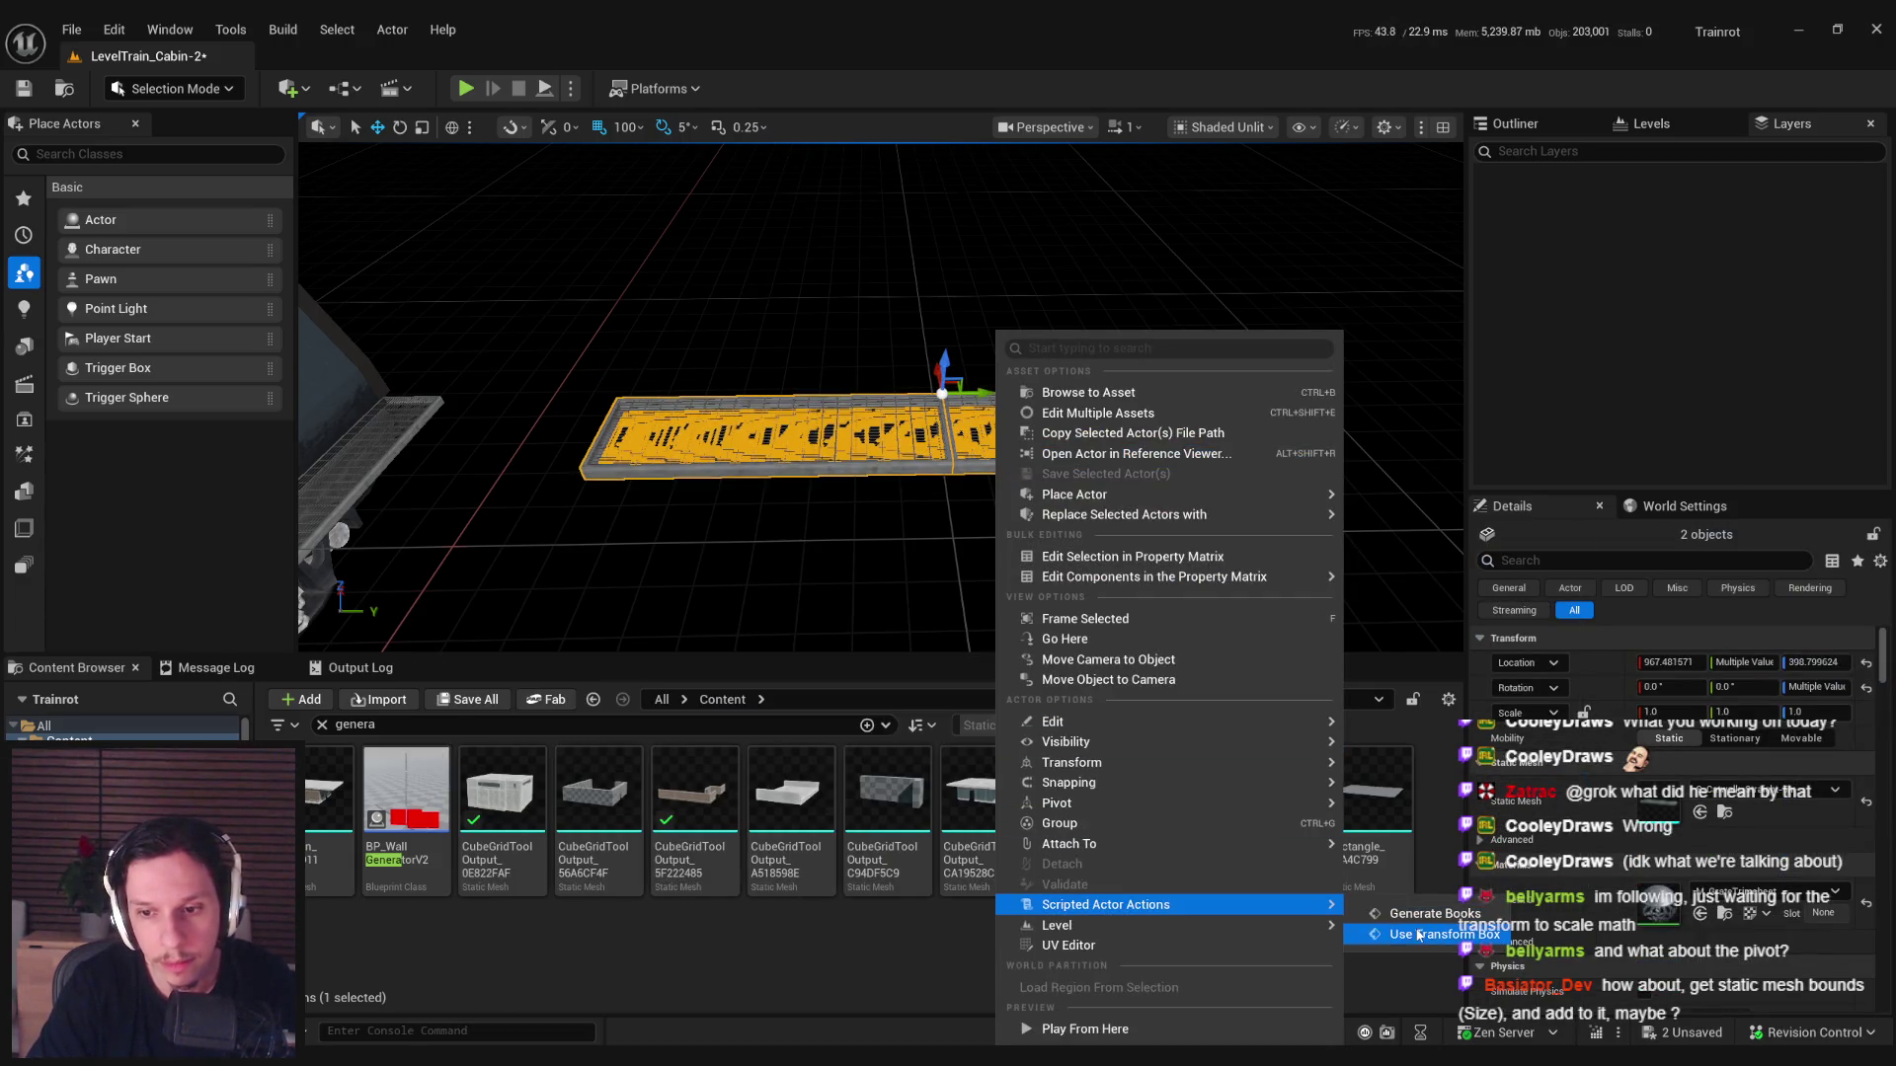
click(1433, 913)
key(ctrl+s)
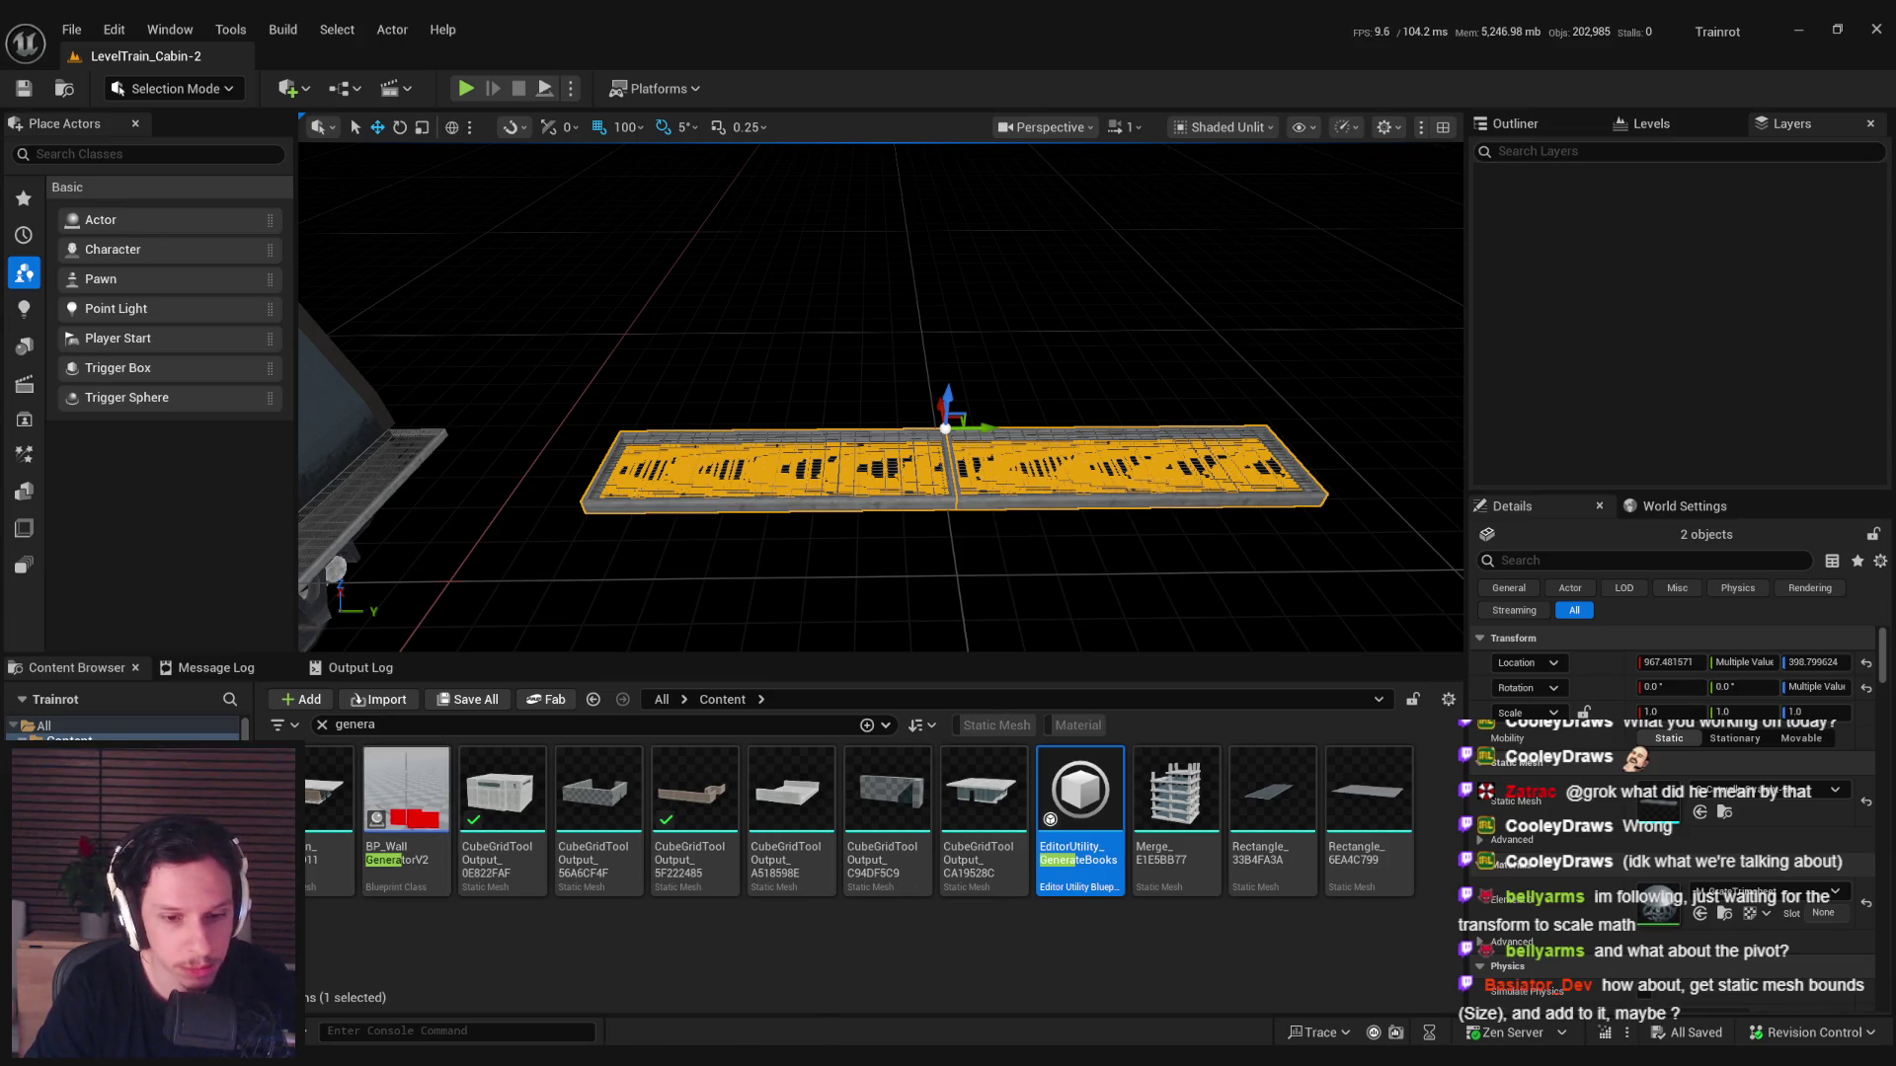
Replace the Attach Actor To Component node with Attach Actor To Actor wired from Array Element.
key(alt+Tab)
drag(1076, 664, 1096, 607)
key(Delete)
drag(926, 416, 1094, 418)
text(attach act)
click(1188, 606)
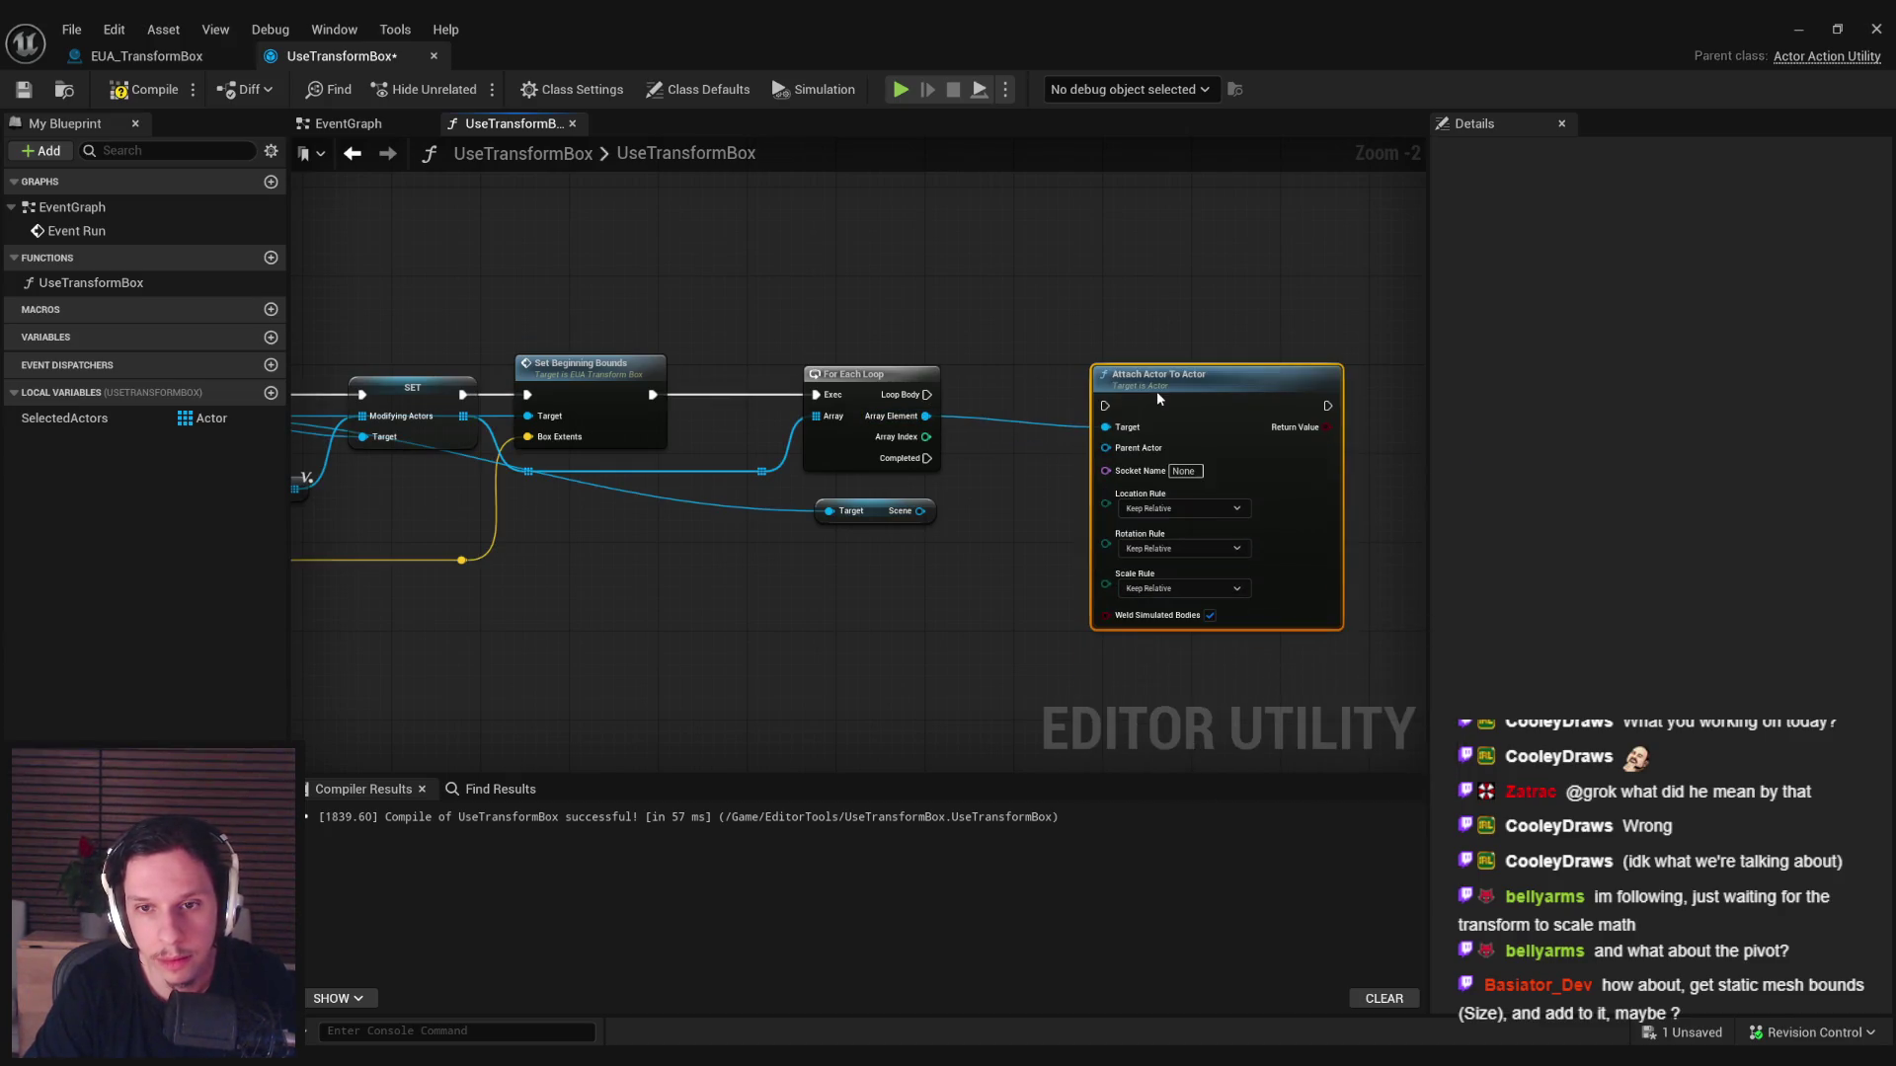
Connect Parent Actor to the spawned box, set all three attach rules to Keep World, and return to the level.
drag(1199, 409, 1198, 398)
mouse_move(1106, 435)
mouse_down()
mouse_move(331, 538)
mouse_move(518, 444)
mouse_move(469, 418)
mouse_up()
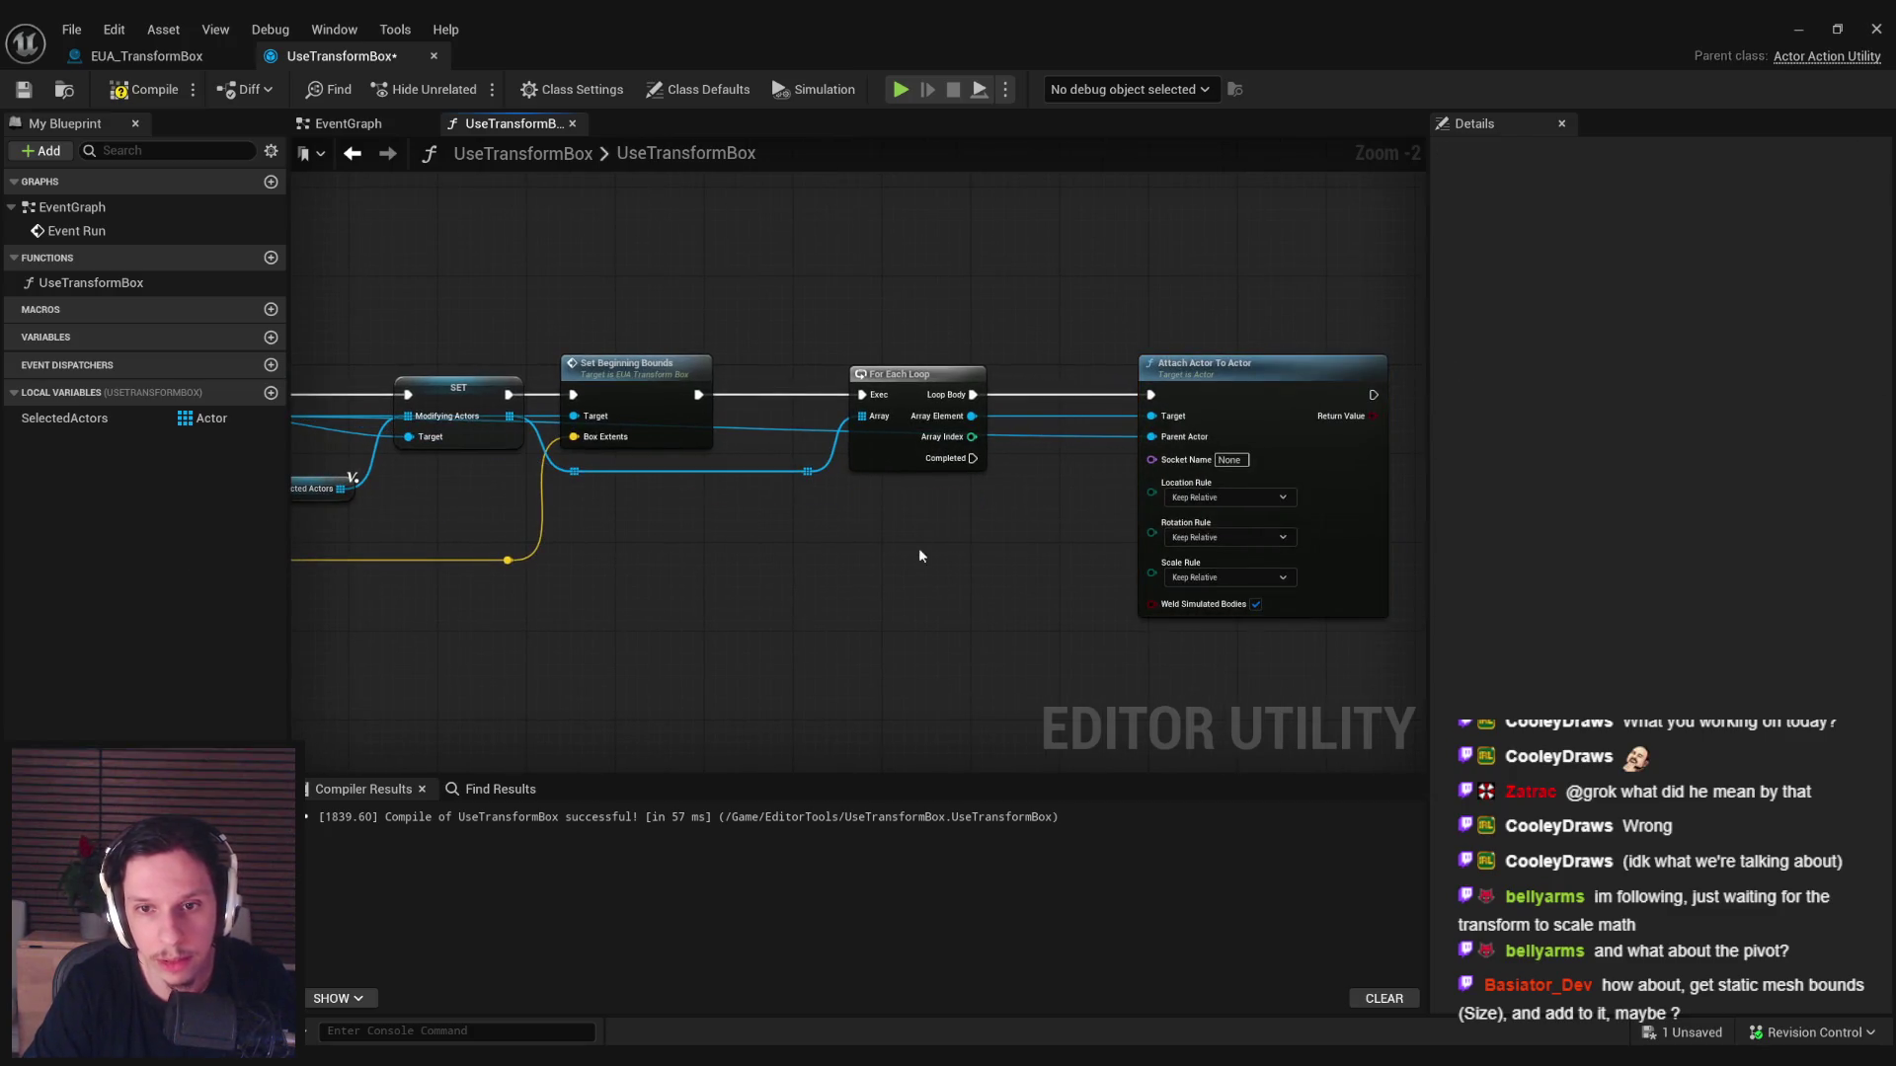
click(1224, 497)
click(1199, 537)
click(1225, 537)
click(1214, 577)
click(1211, 579)
click(1201, 618)
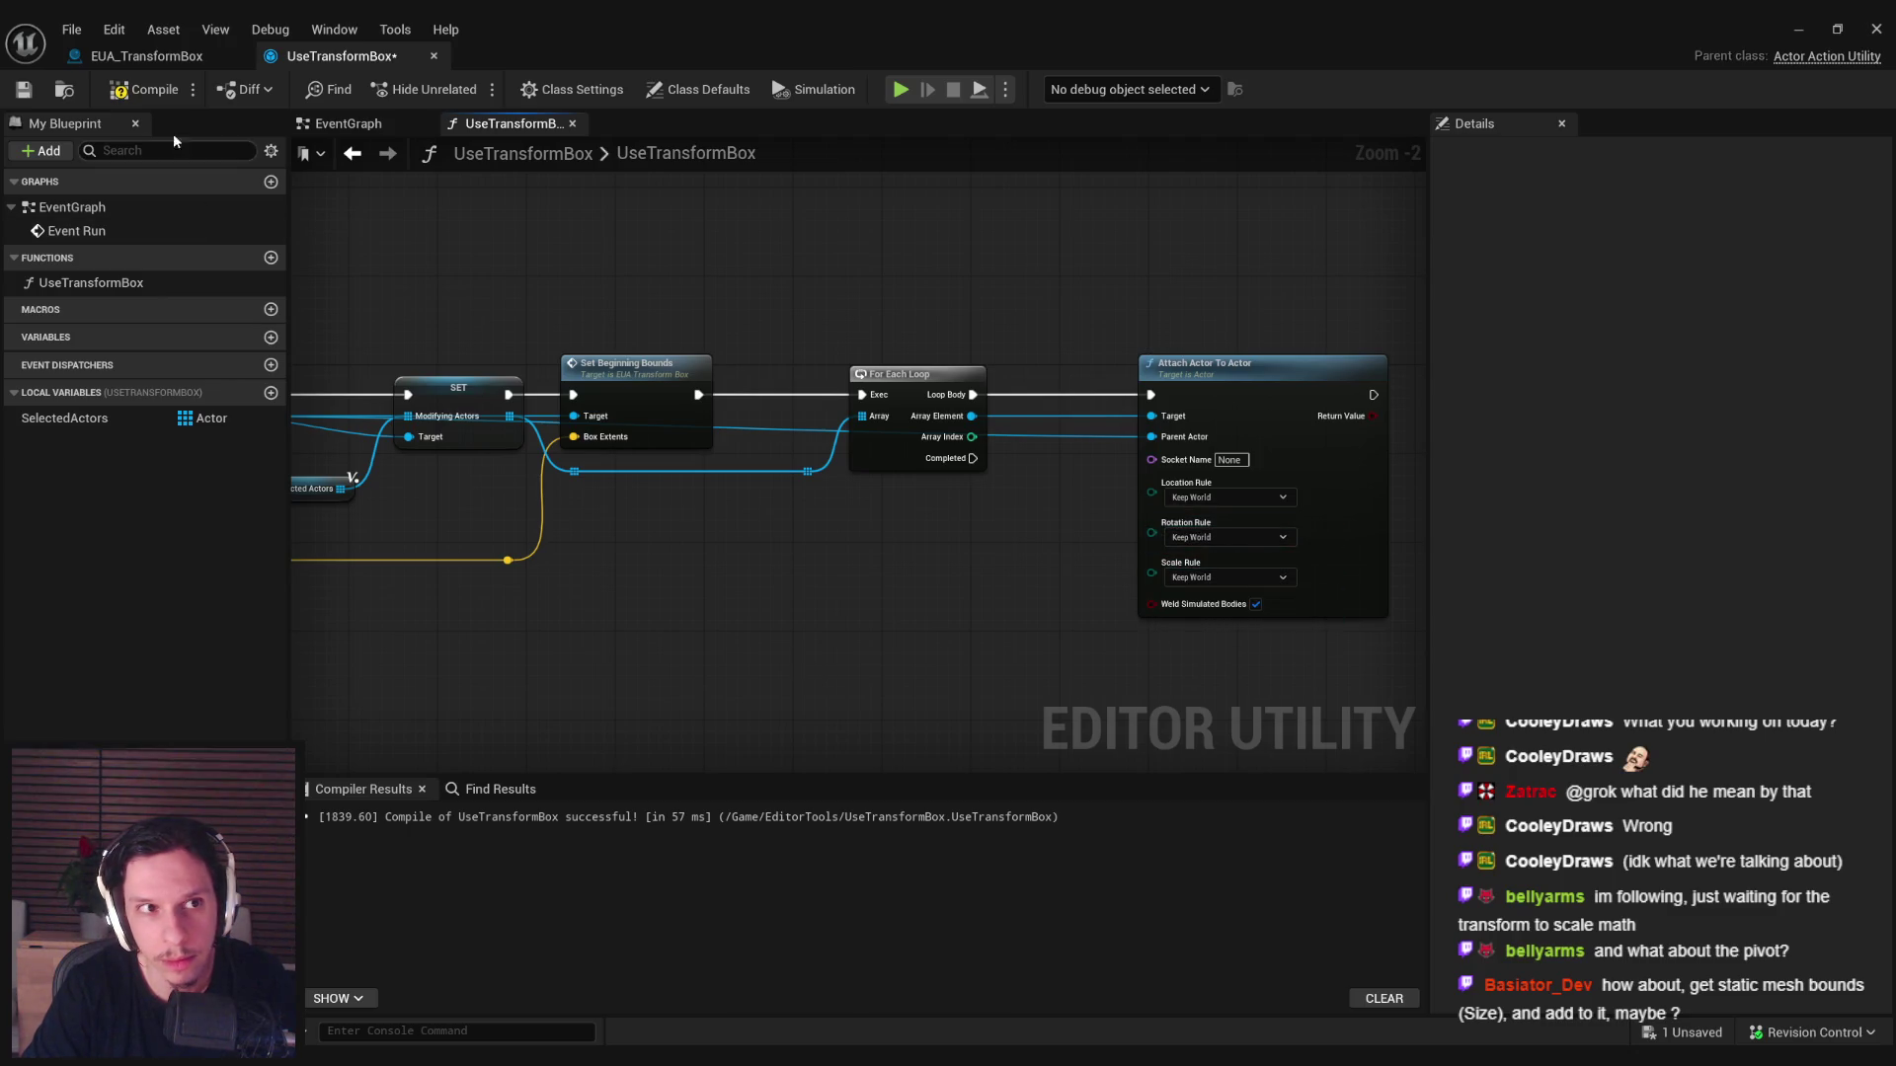
click(1798, 30)
right_click(958, 501)
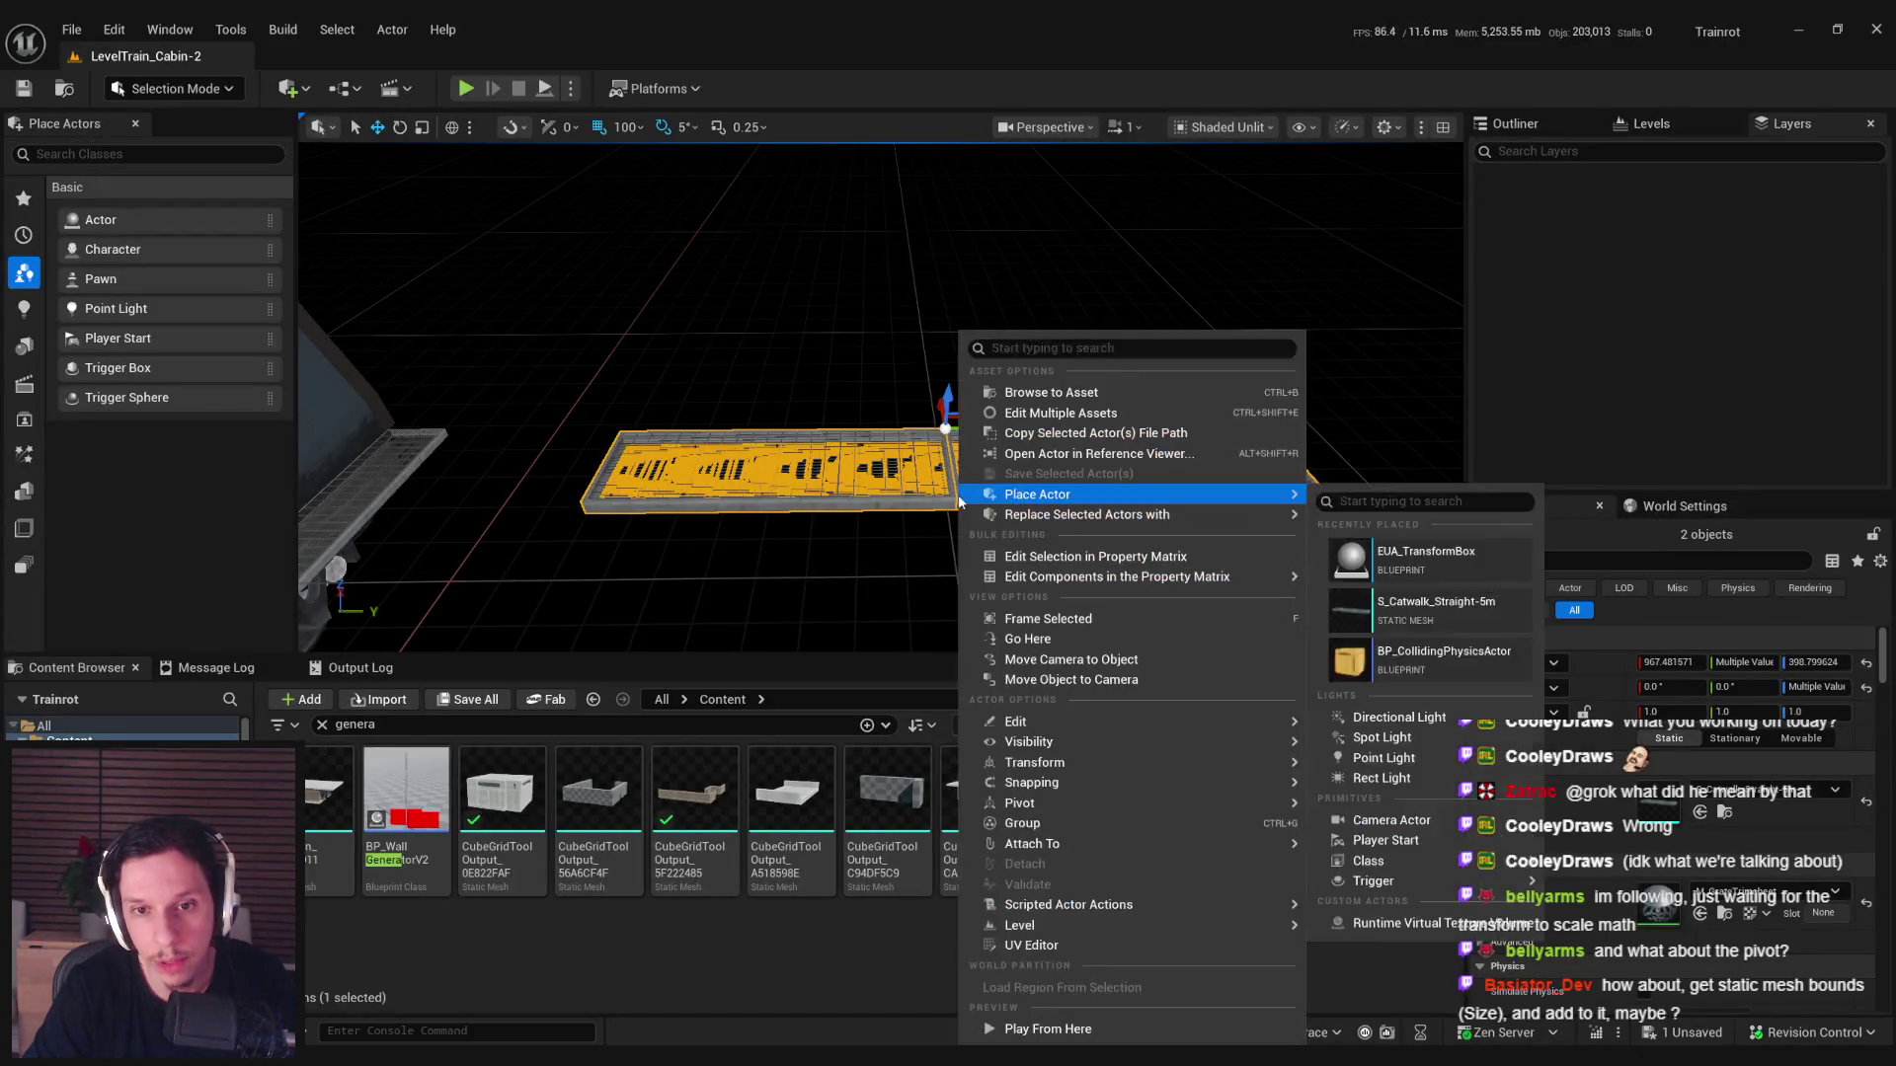
Run the transform-box action on the catwalks again, test-move the new box 100 units, then undo.
mouse_move(1136, 904)
click(1353, 938)
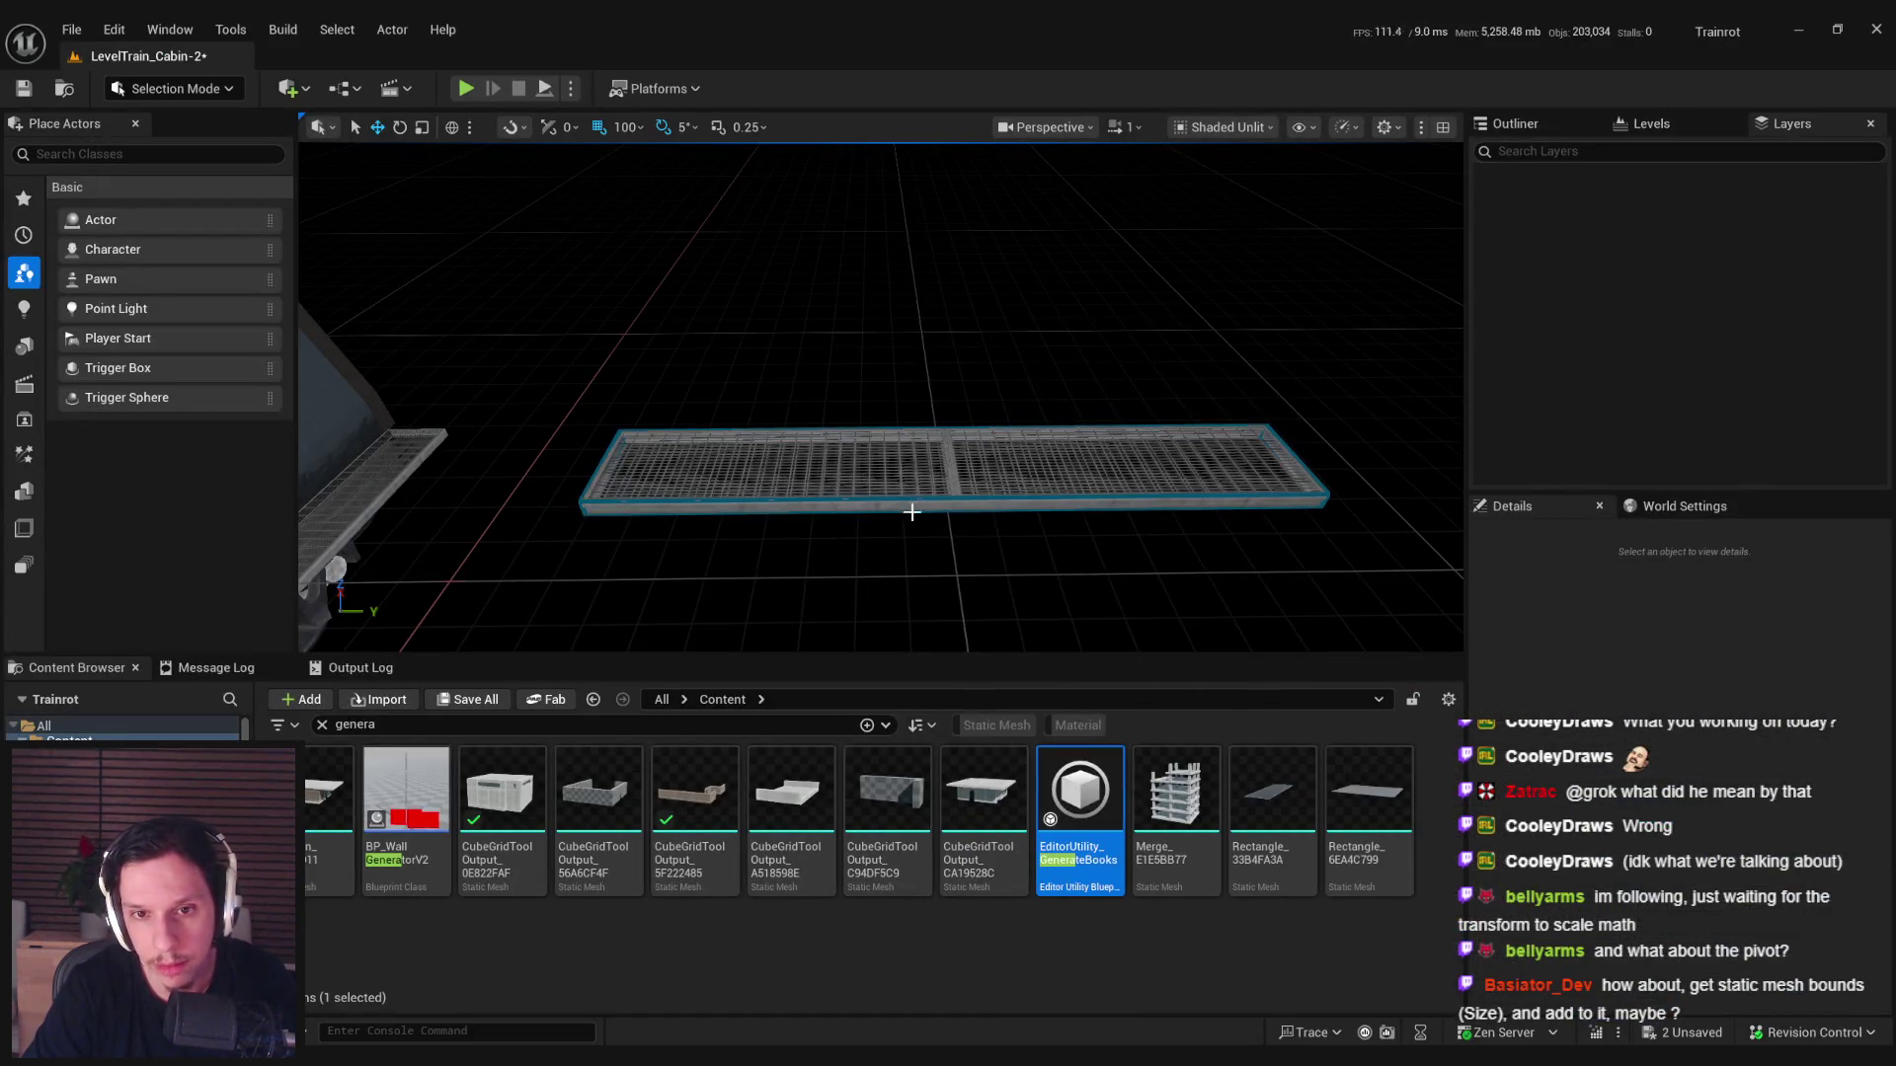
click(908, 496)
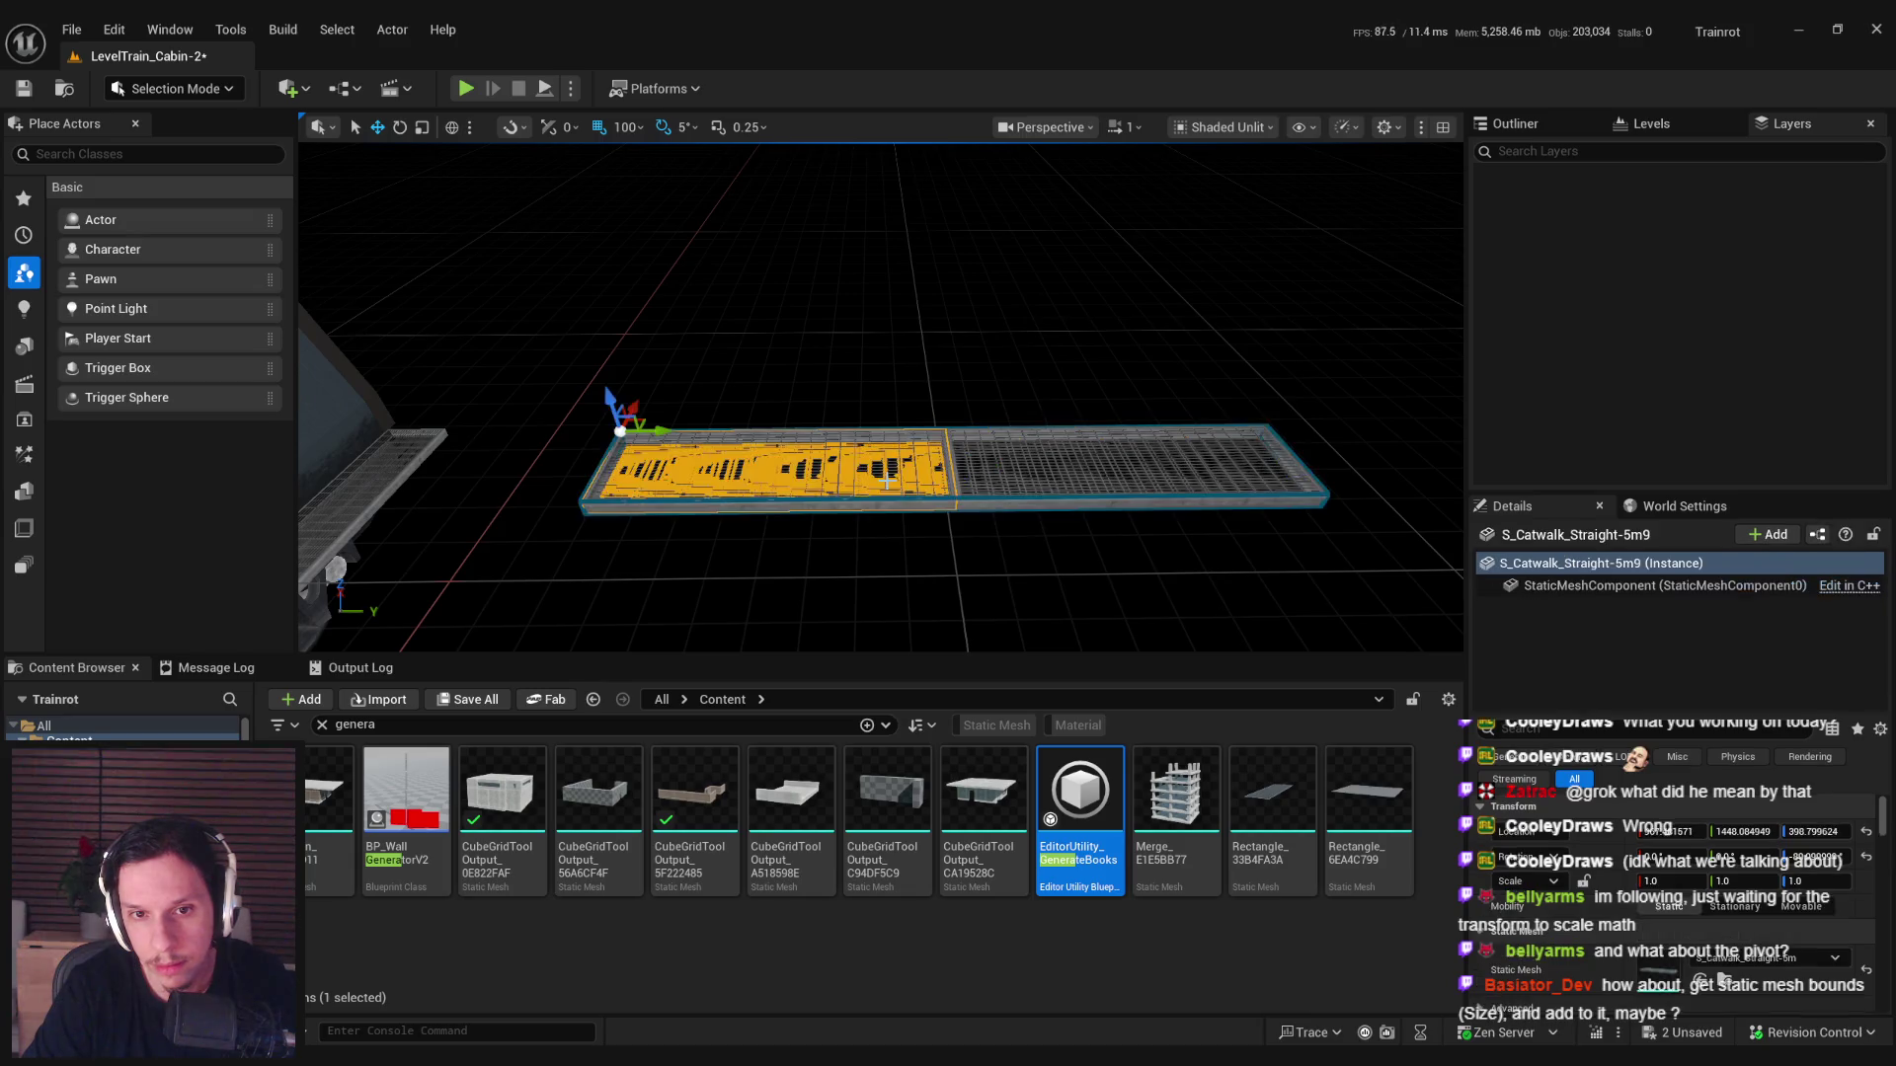
drag(990, 465, 1073, 461)
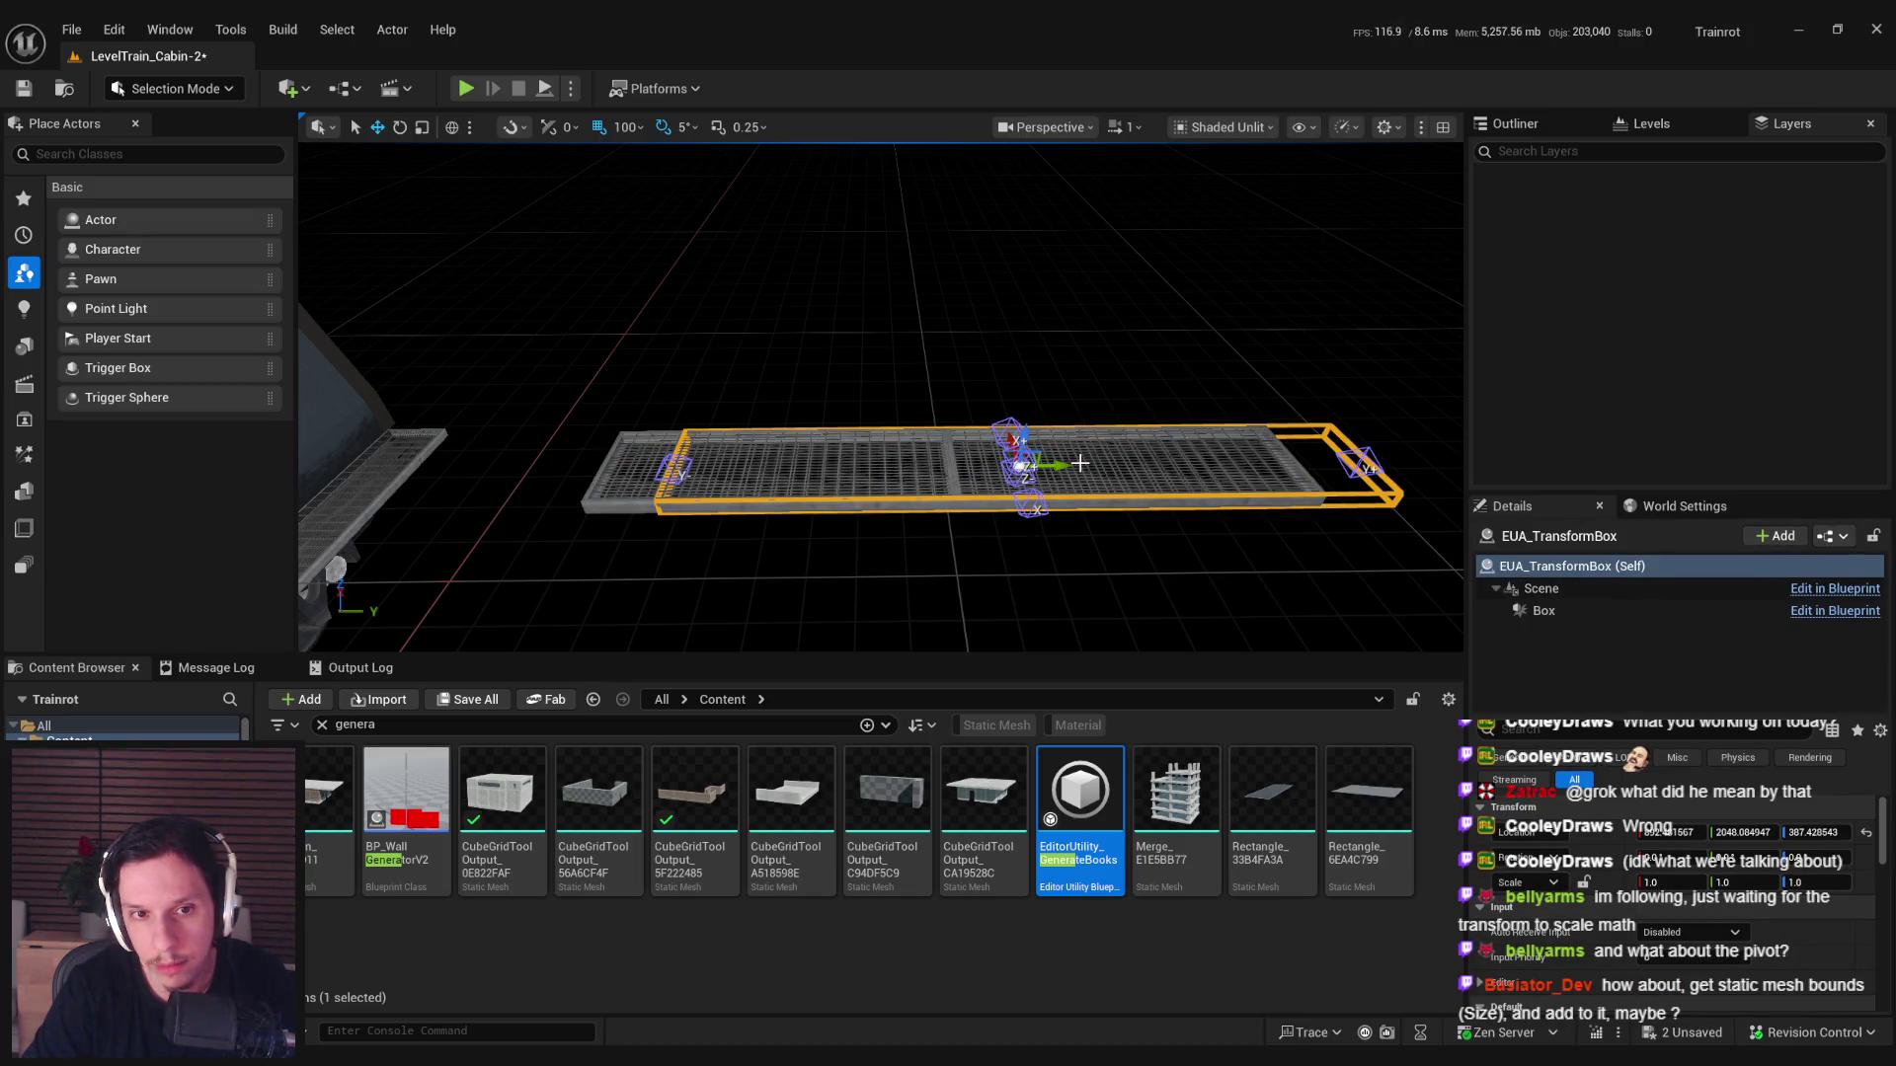
key(ctrl+z)
key(r)
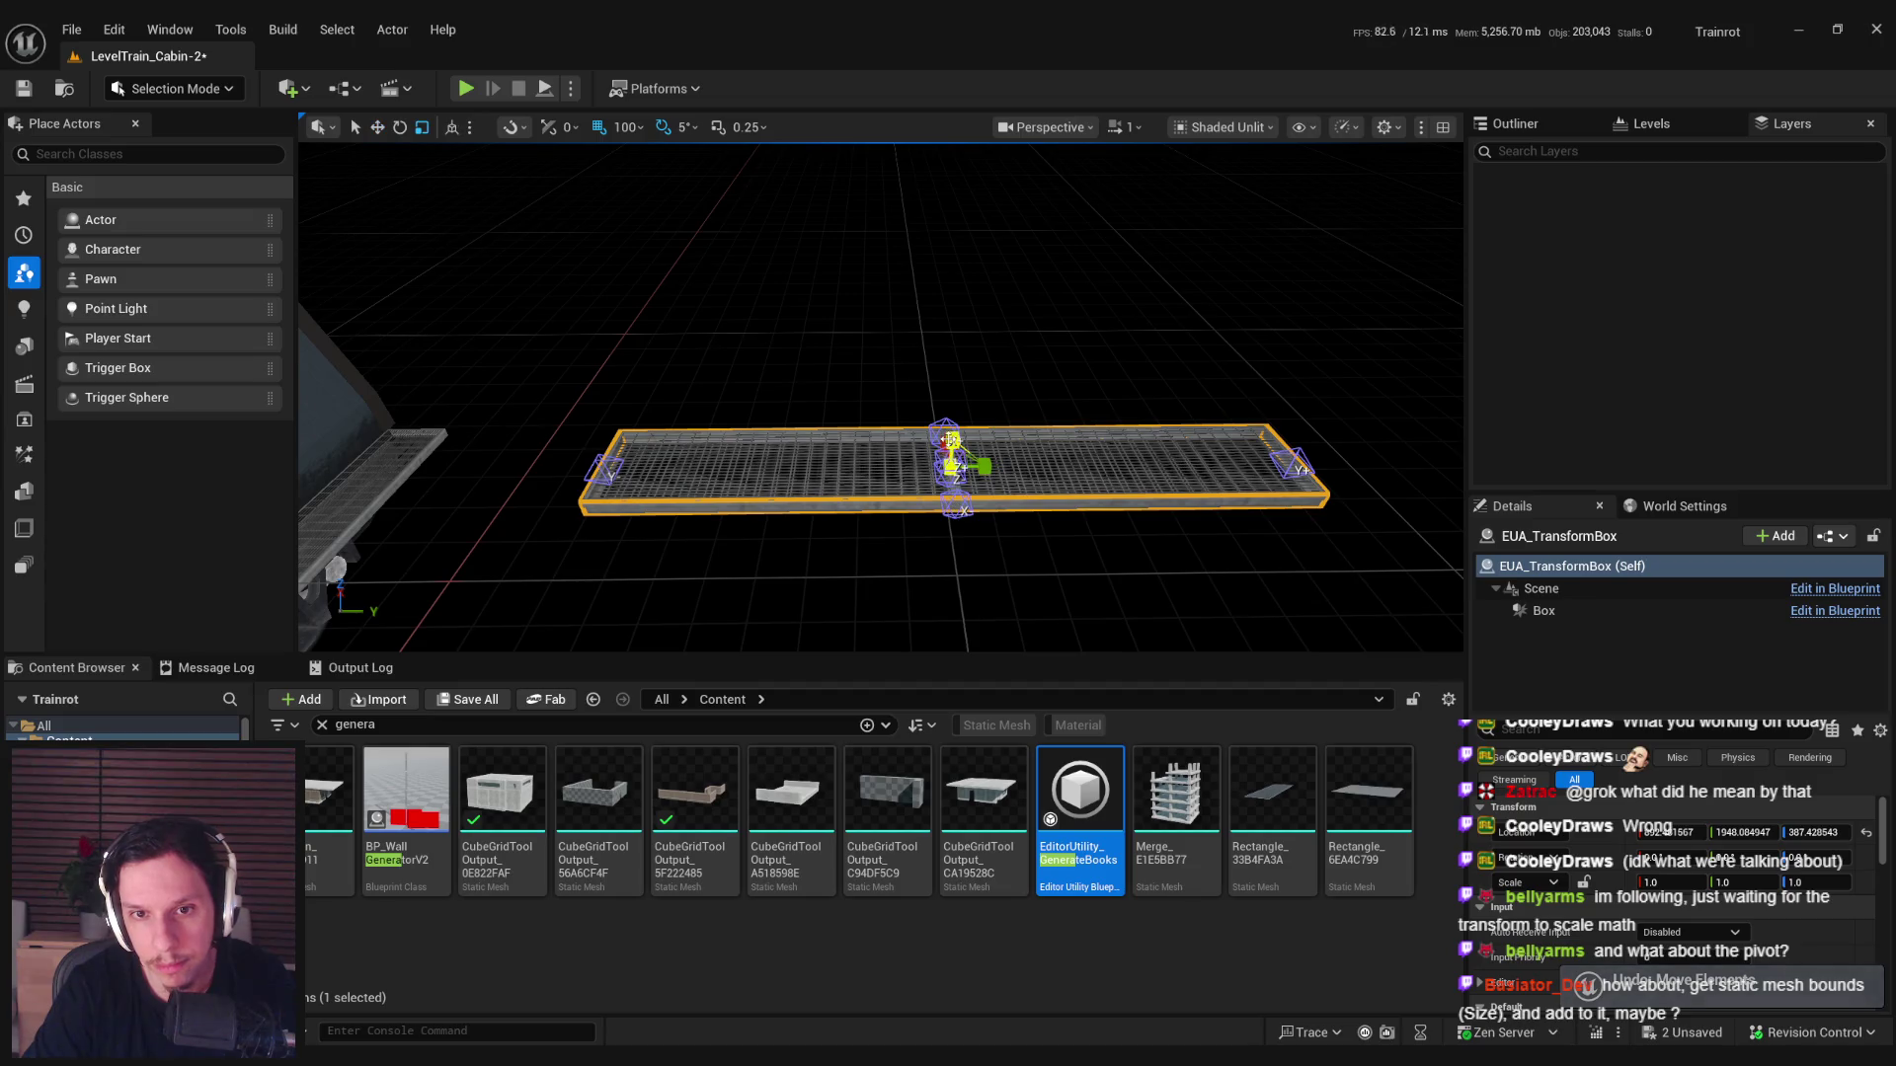
Select the left catwalk, save the level, and return to the UseTransformBox blueprint.
click(874, 521)
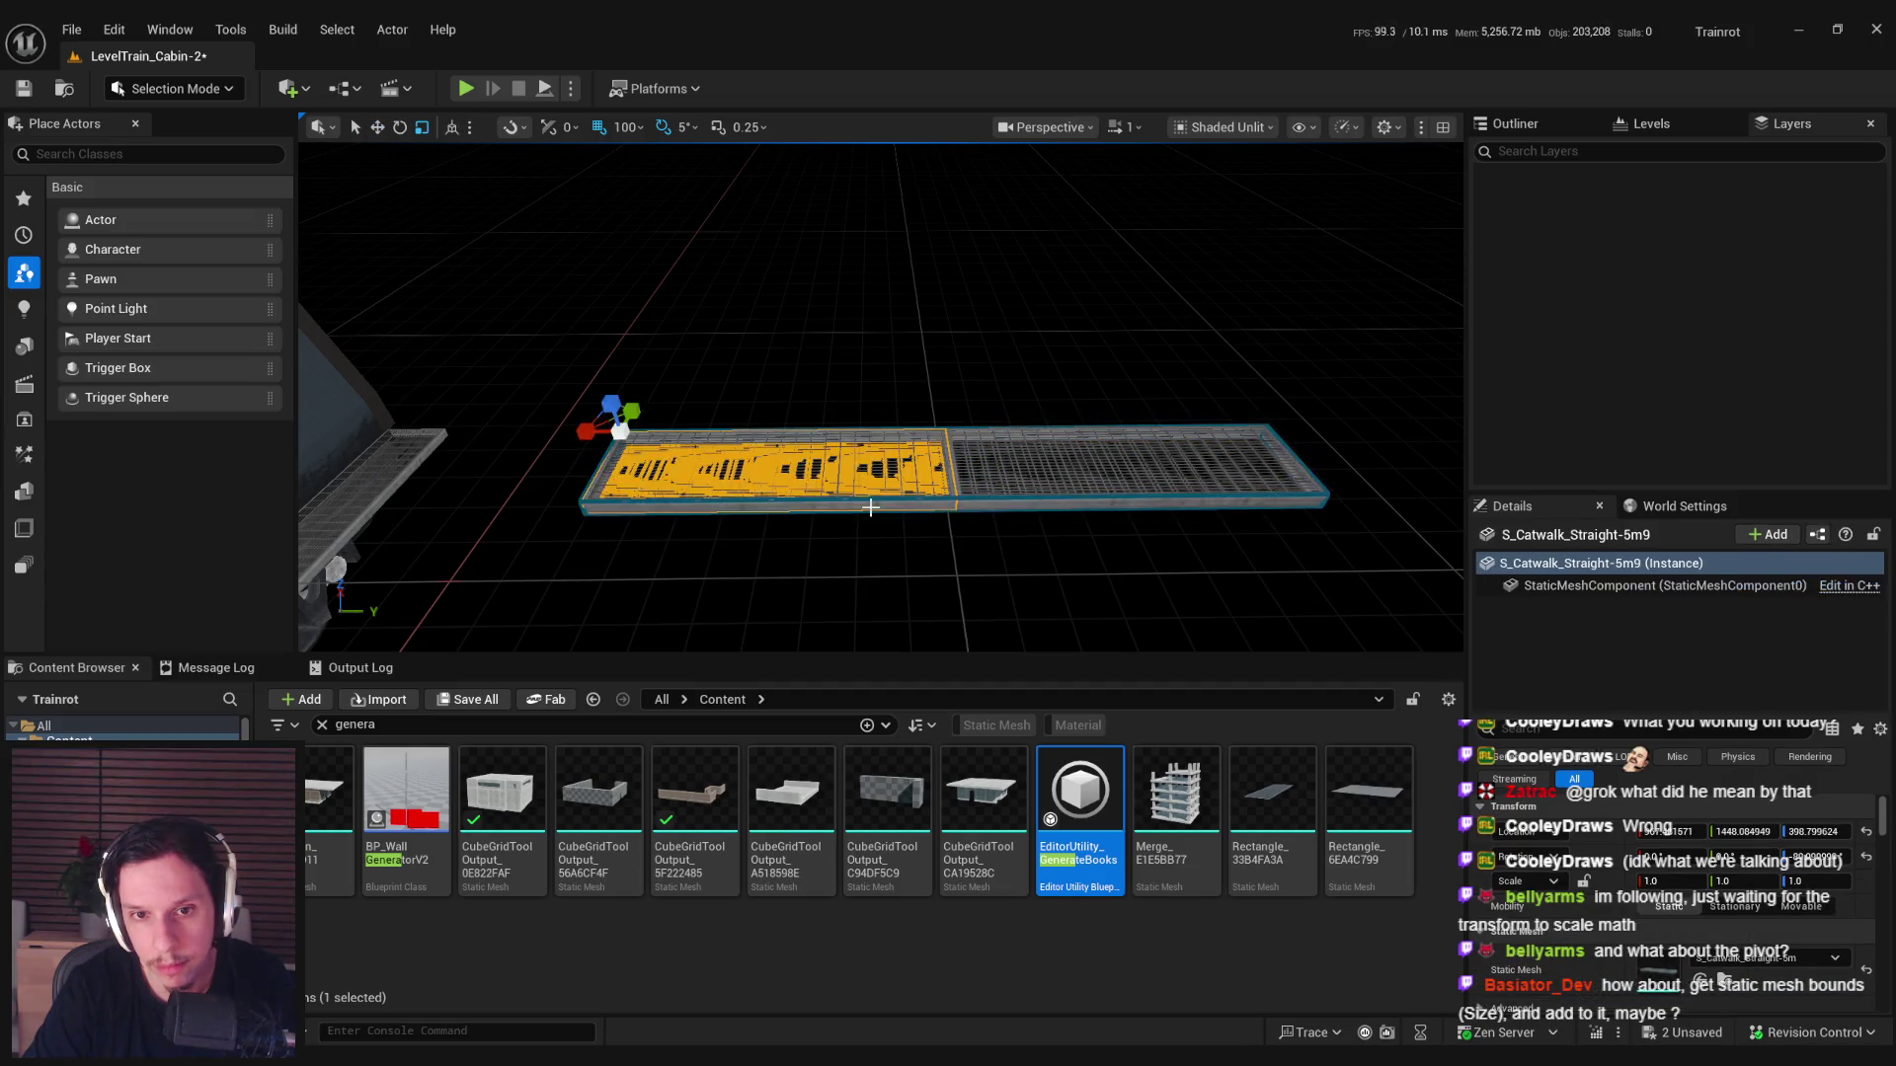
click(872, 498)
click(873, 498)
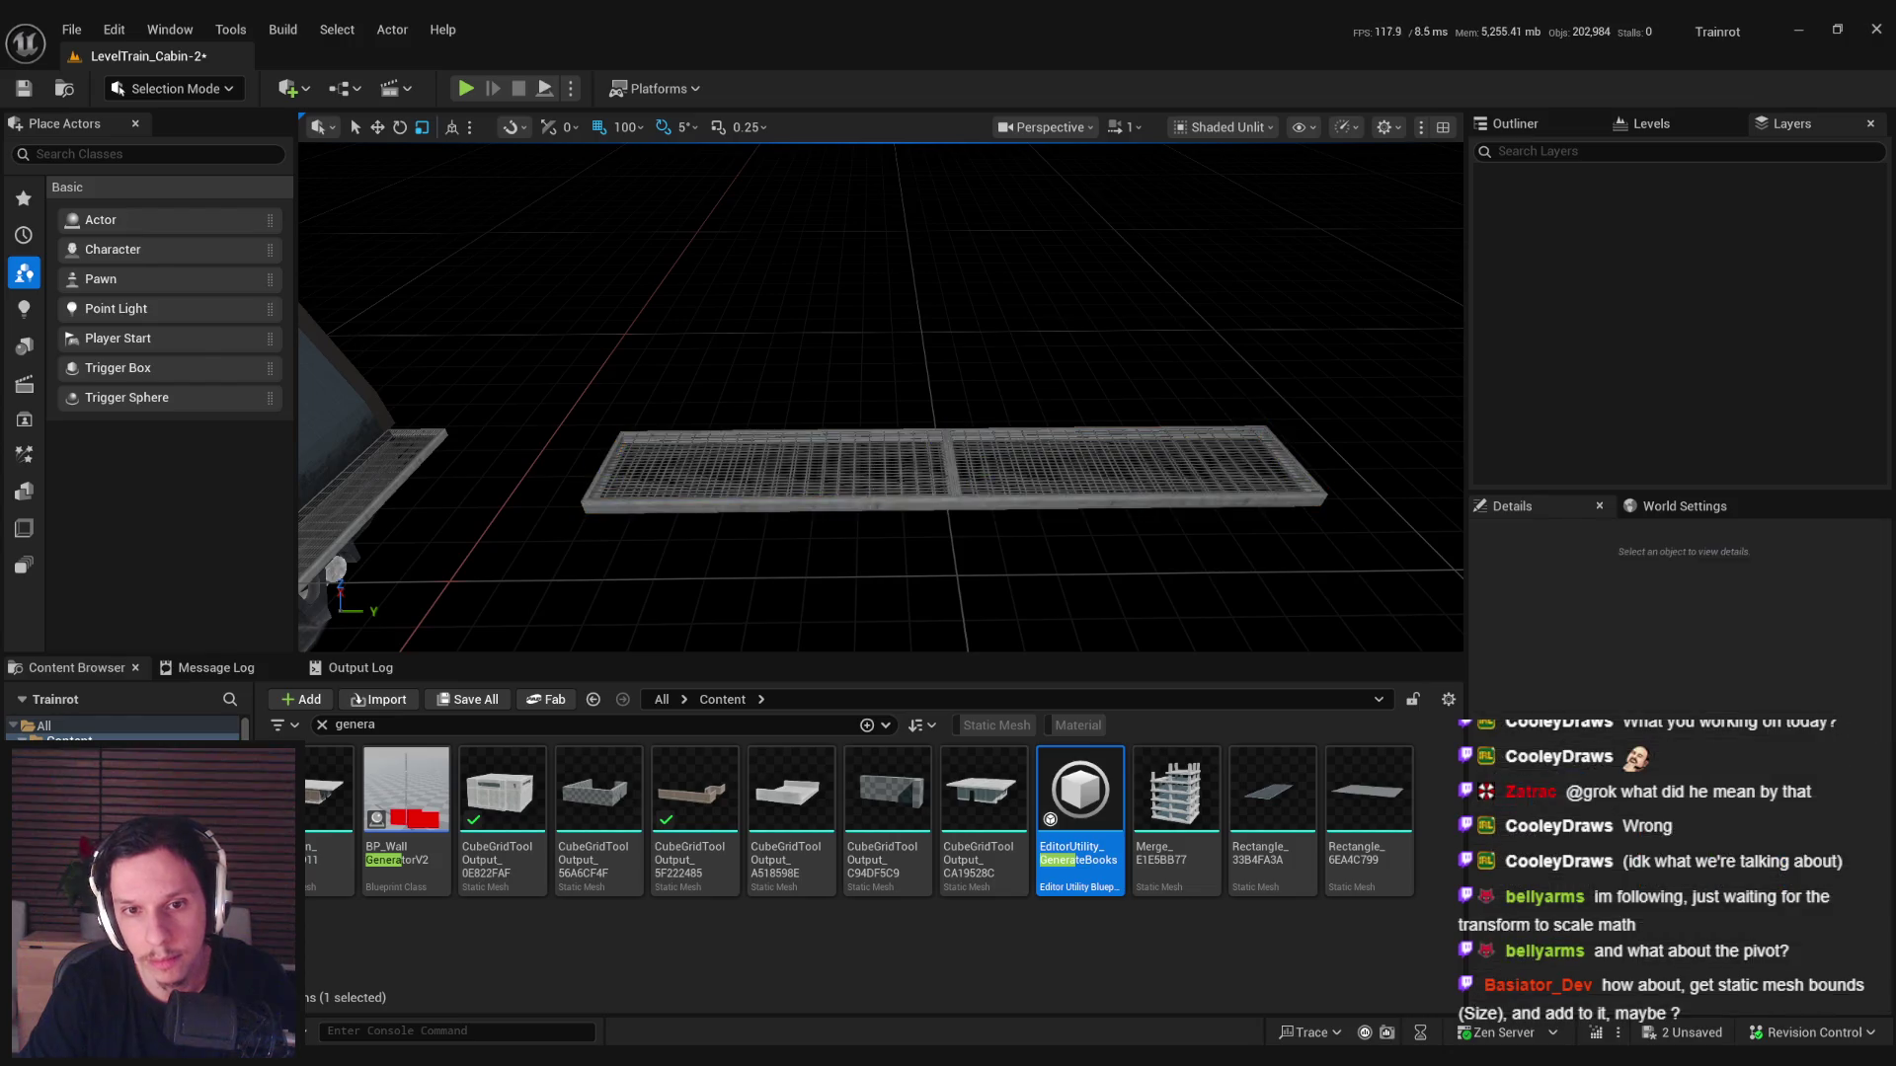
key(ctrl+s)
key(alt+Tab)
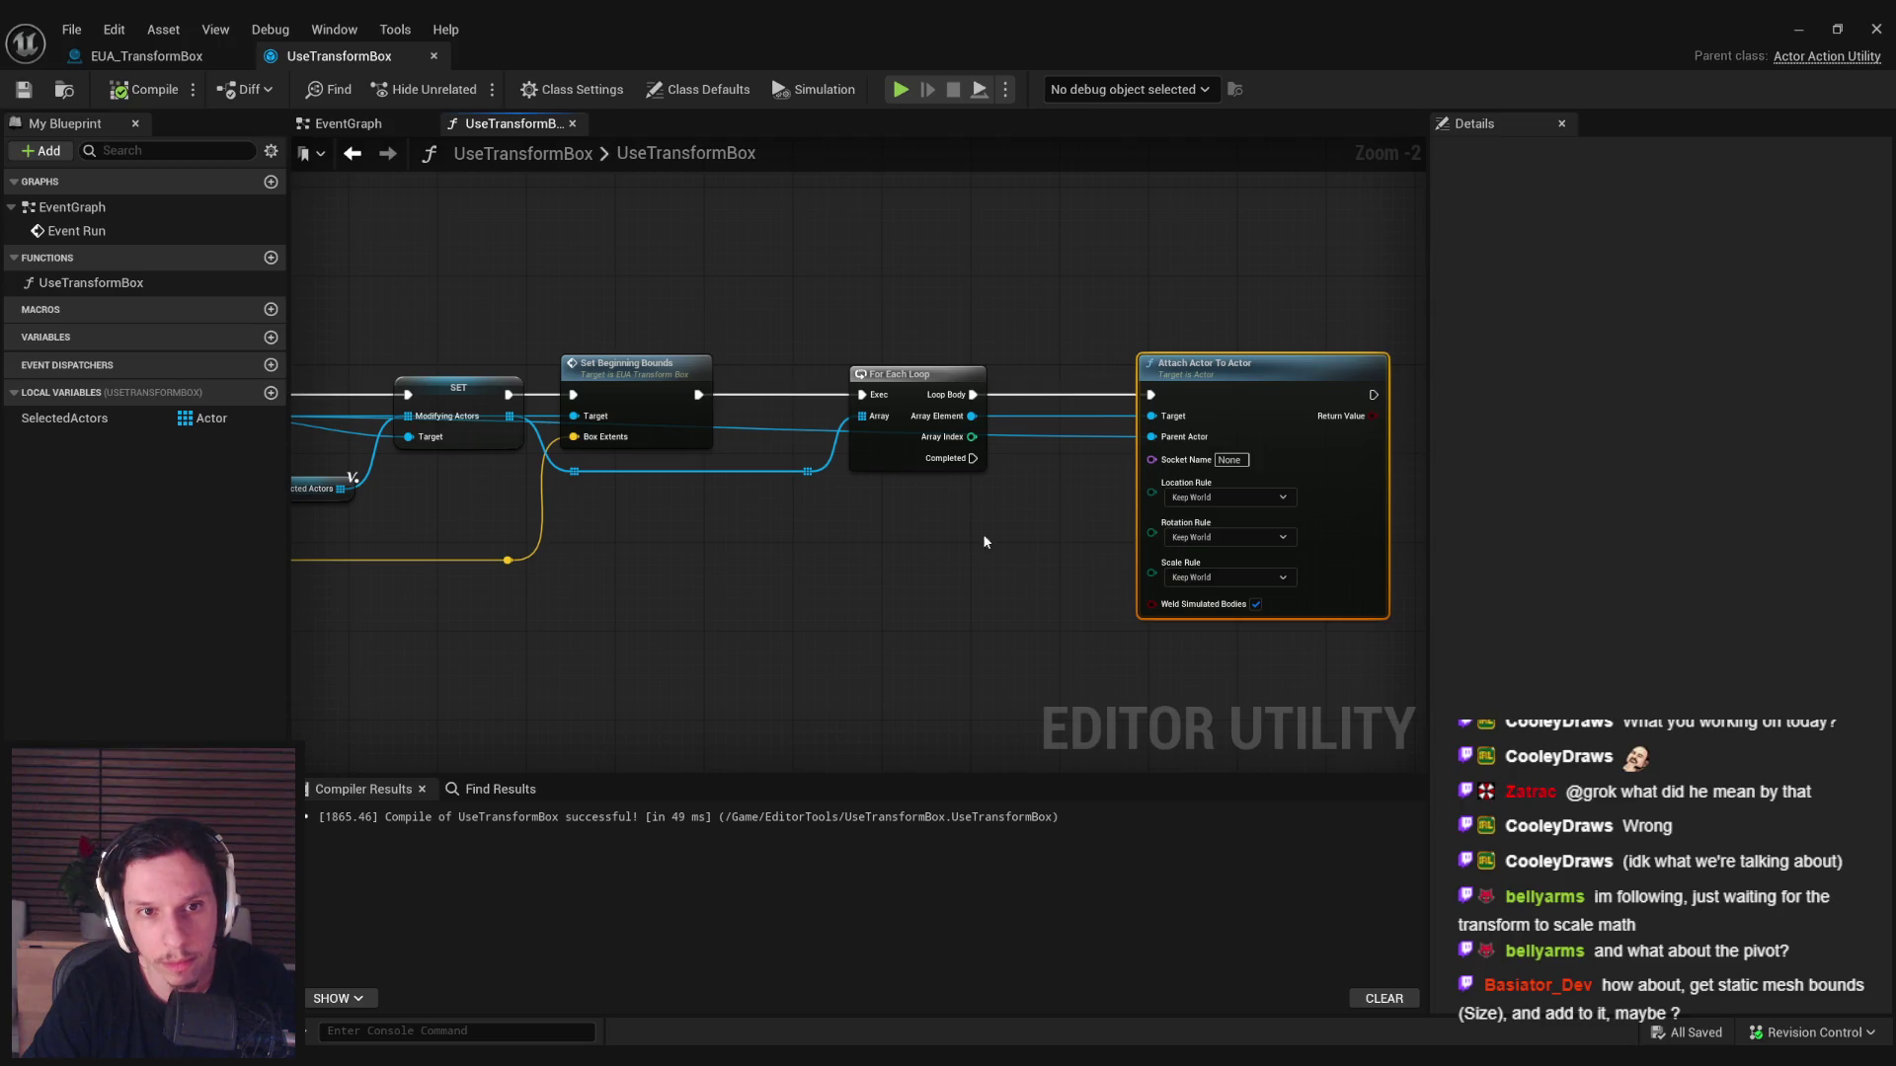
Delete the For Each Loop and its reroute node, compile and save, then open EUA_TransformBox.
mouse_move(863, 476)
mouse_down()
mouse_move(1206, 532)
mouse_move(976, 425)
mouse_move(1037, 435)
mouse_up()
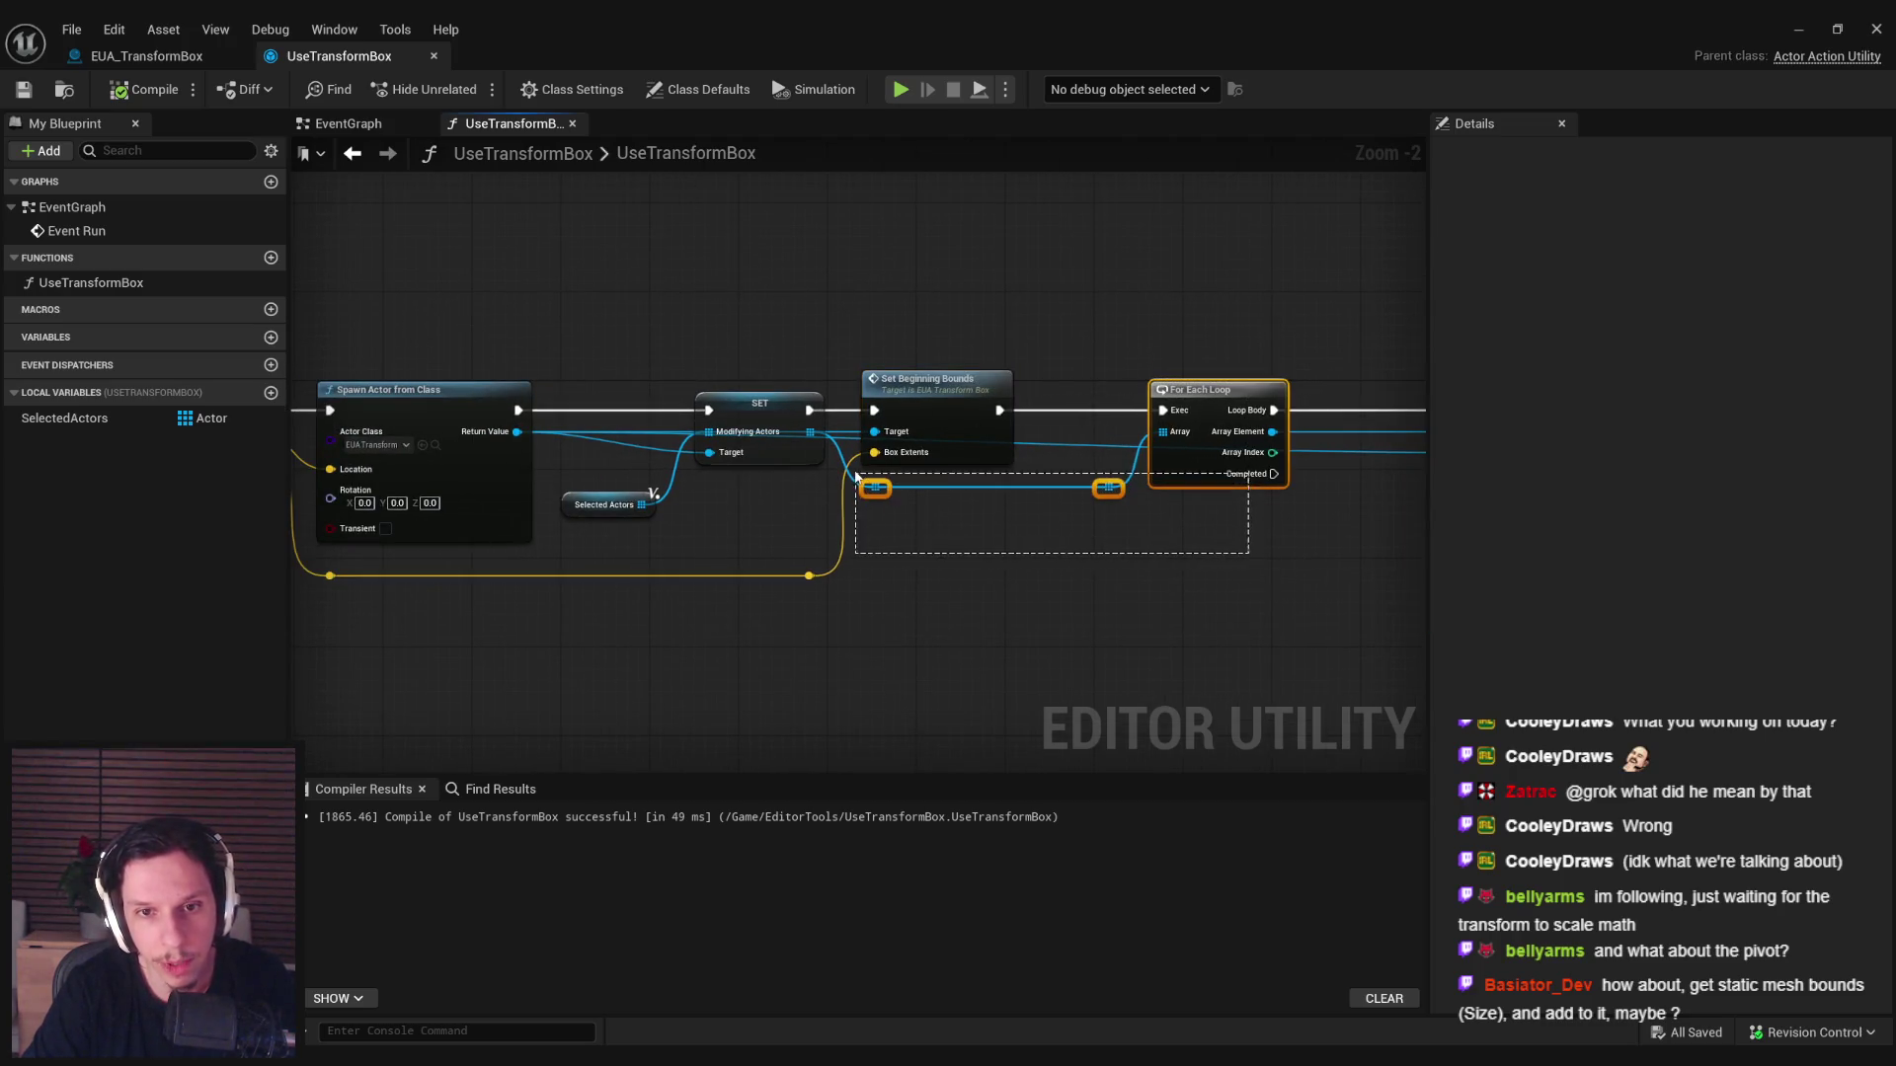
key(Delete)
key(ctrl+s)
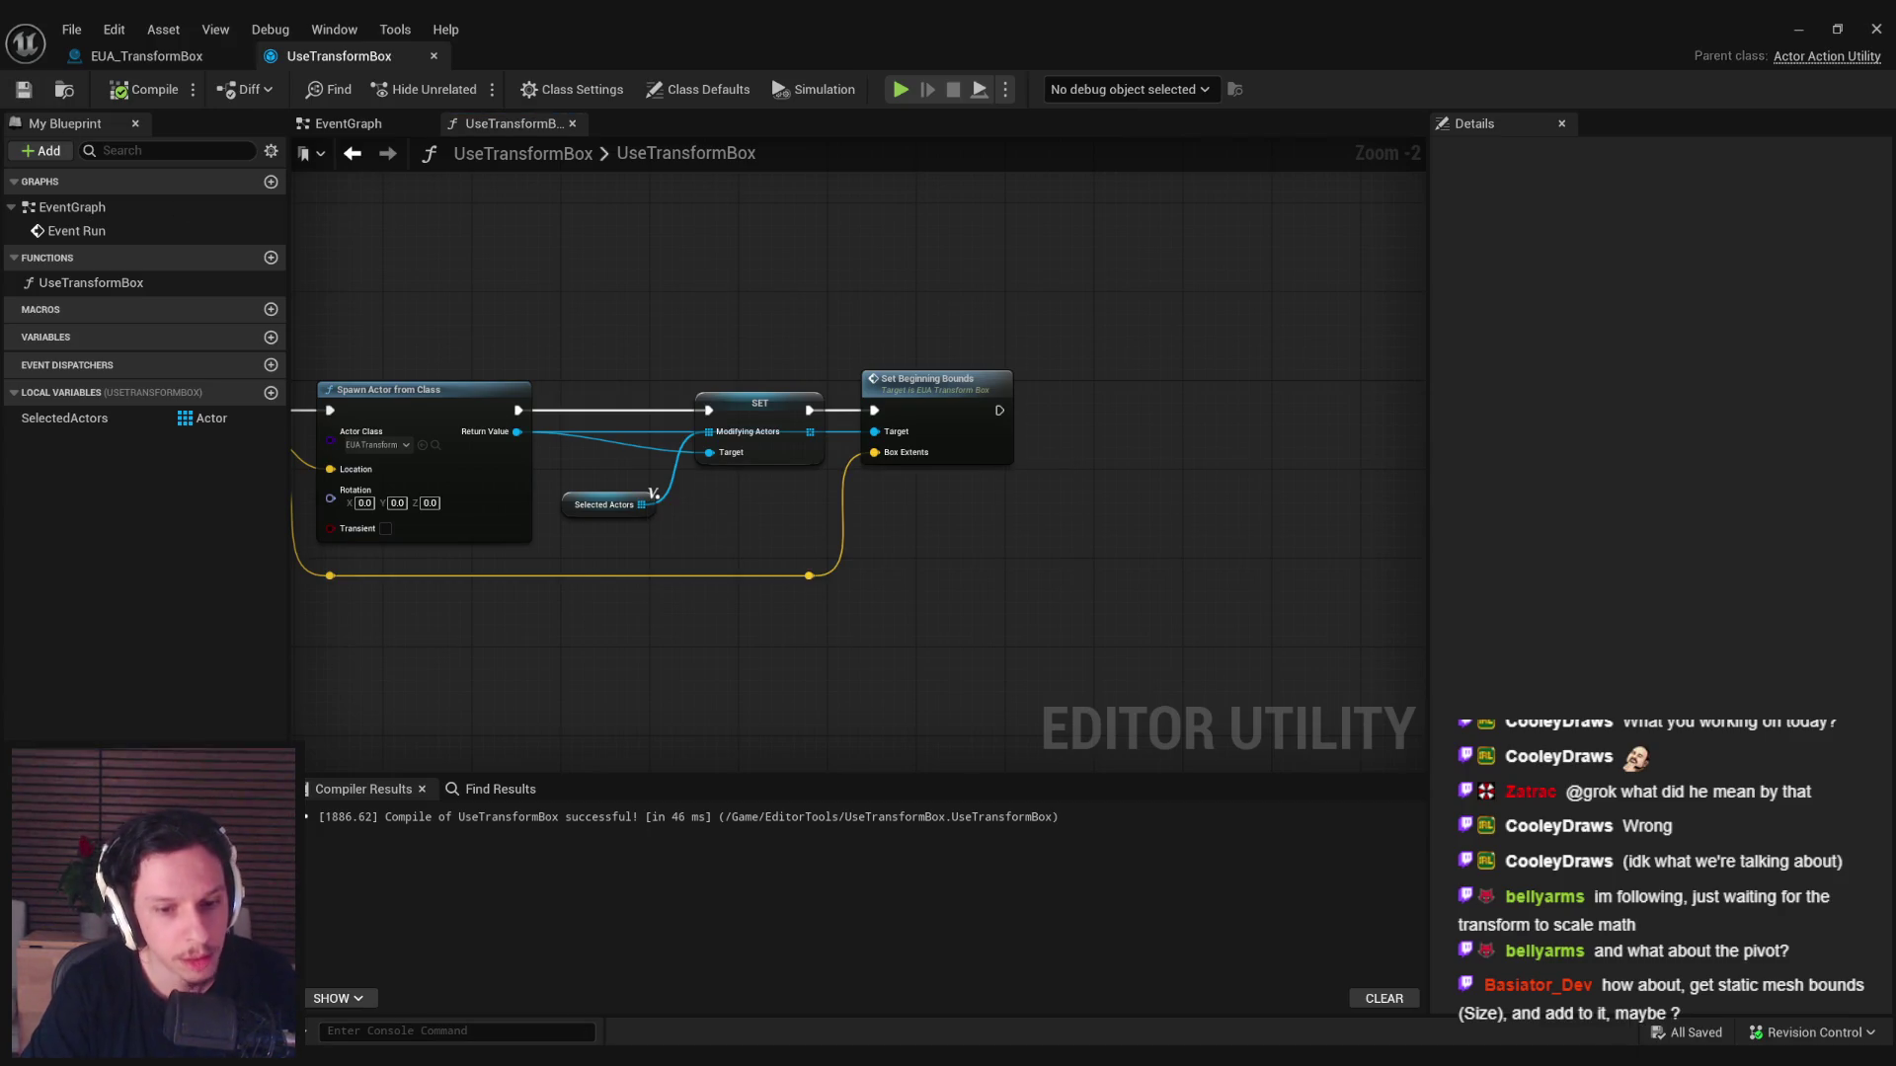
click(146, 57)
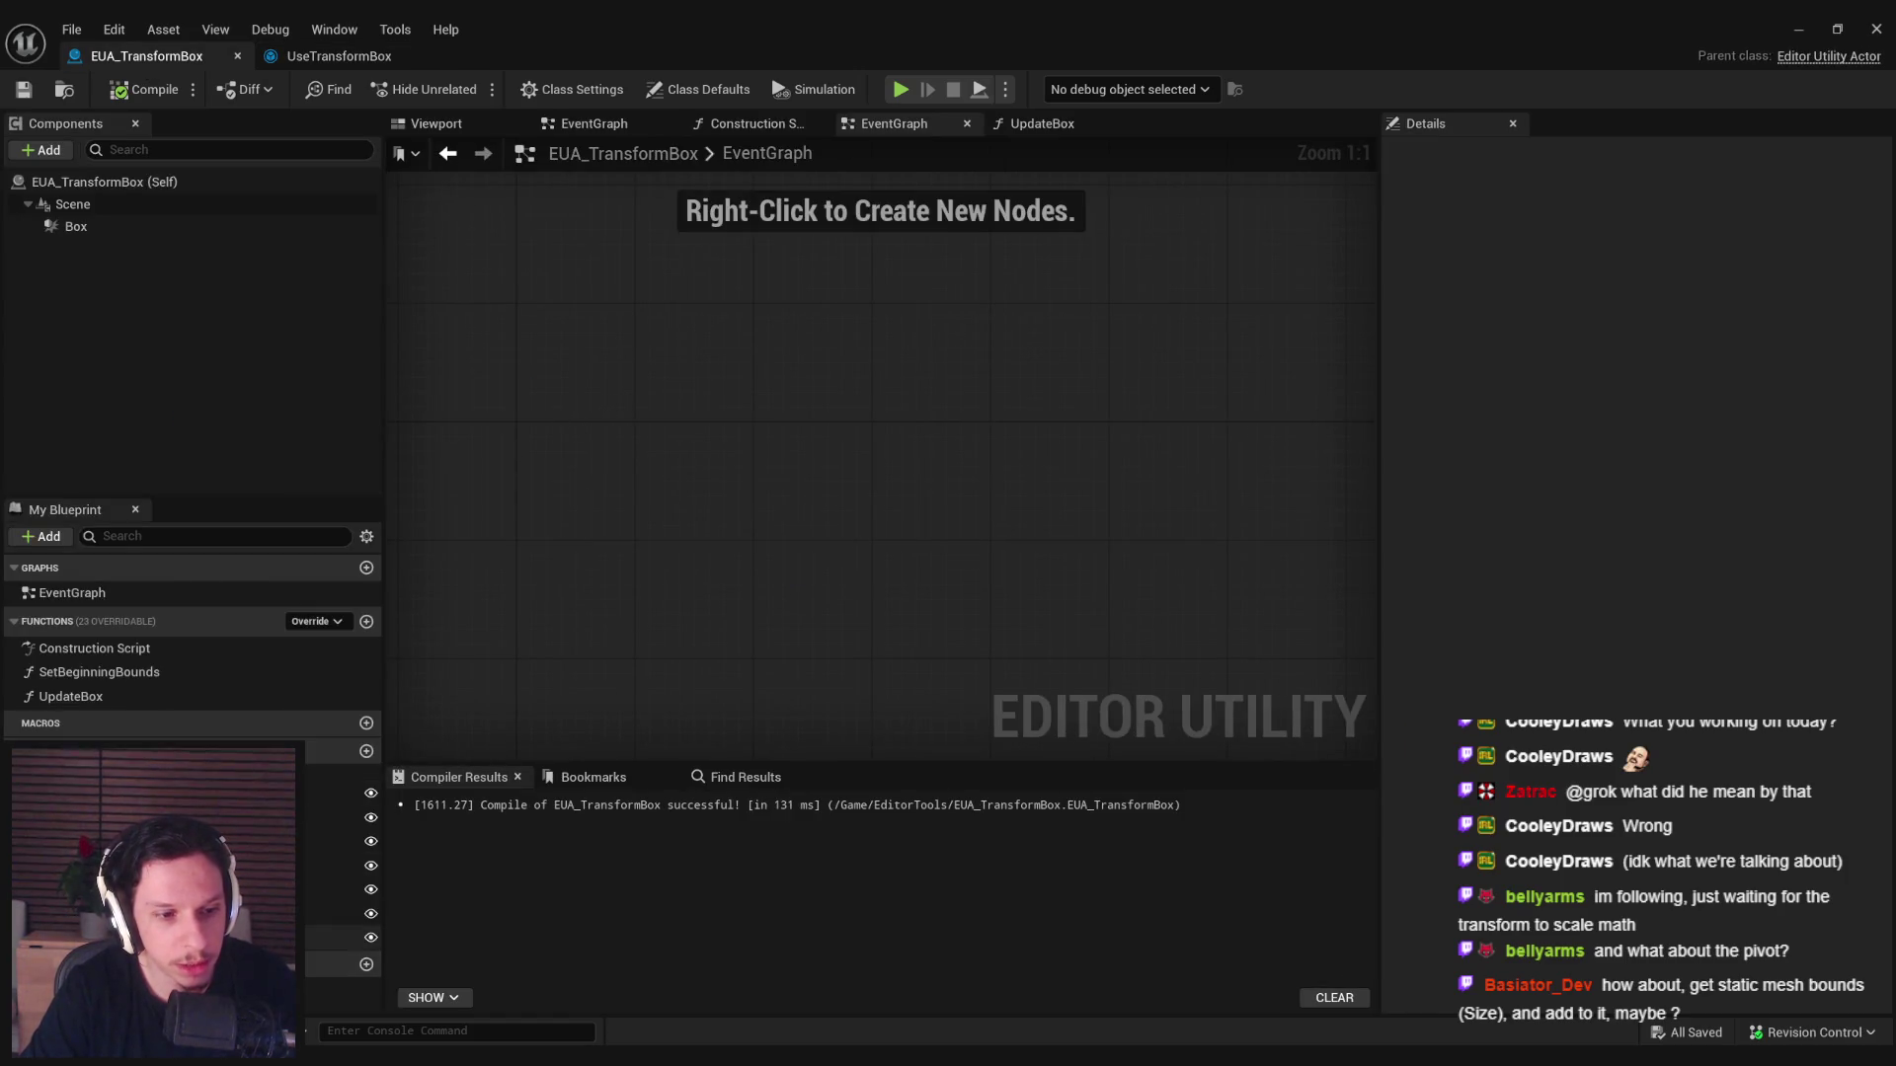
Inspect the ModifyingActors variable's Details, then minimize the Blueprint editor.
click(336, 937)
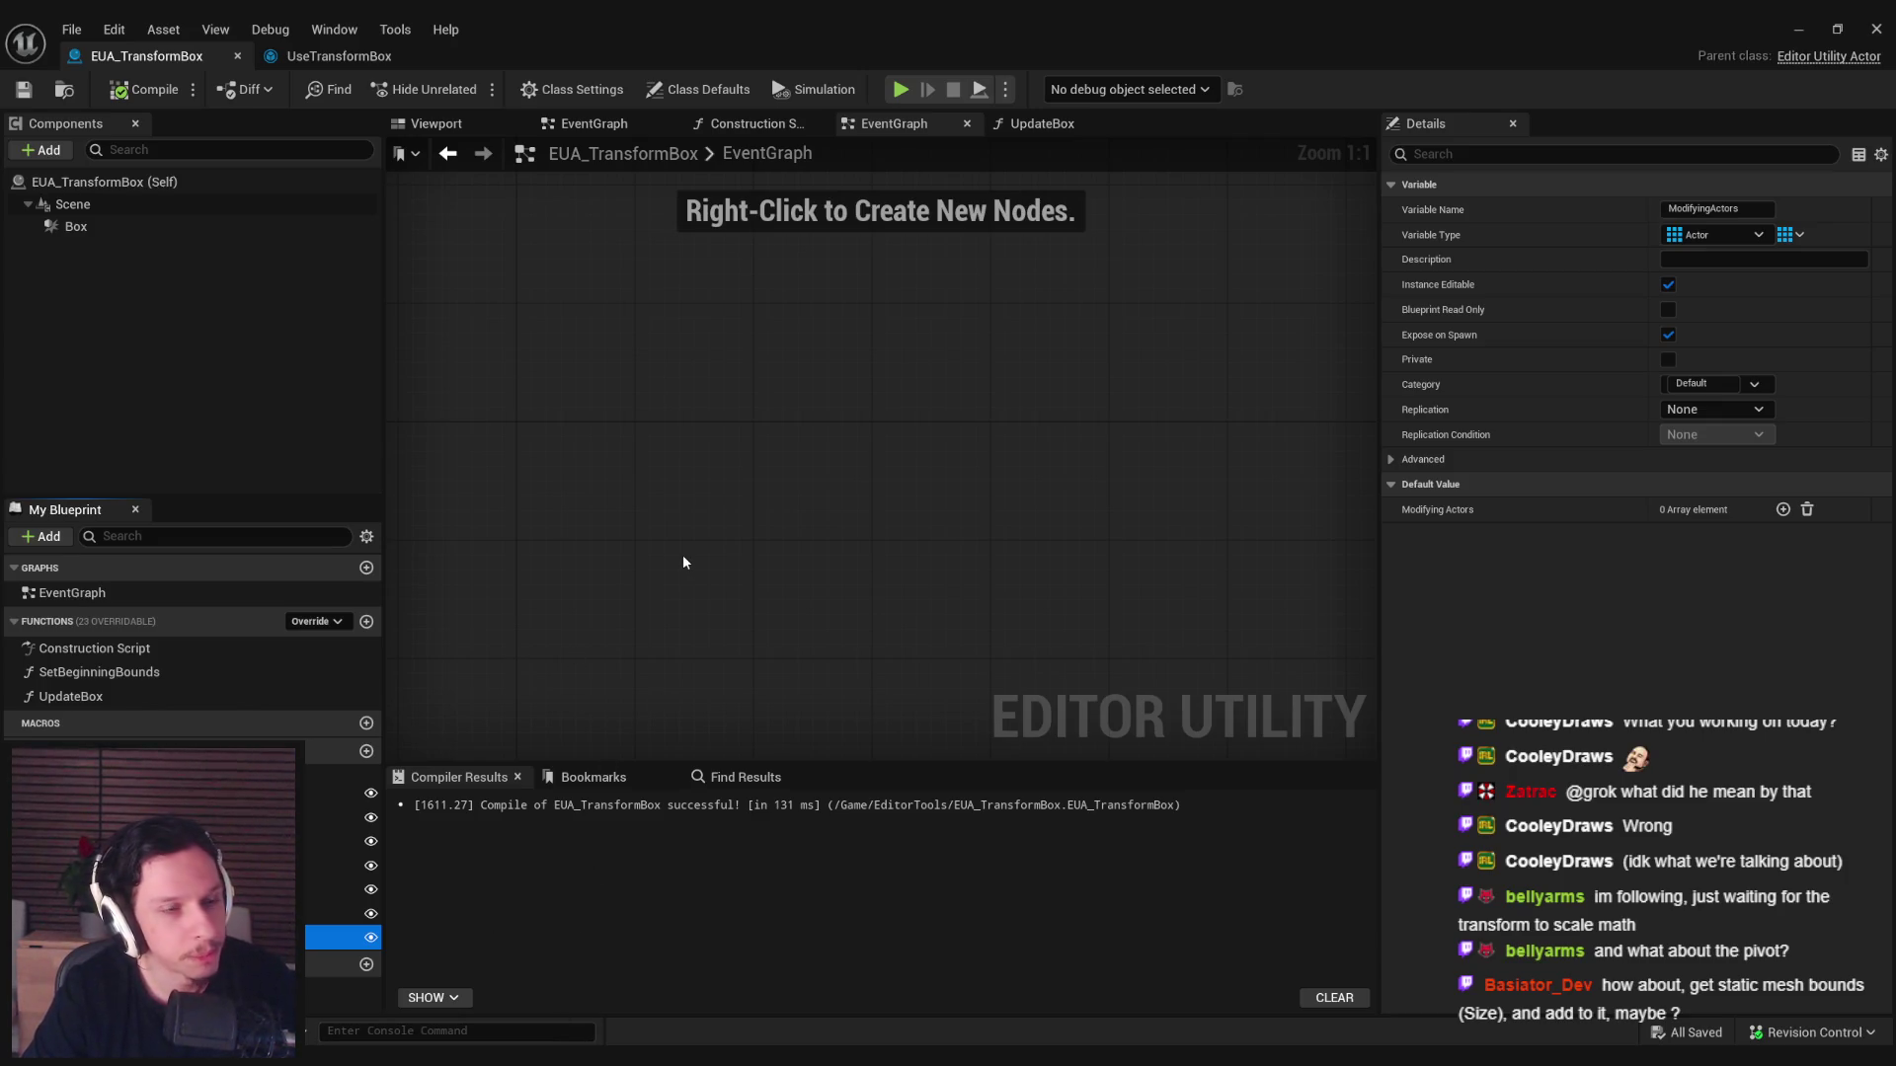
click(1798, 29)
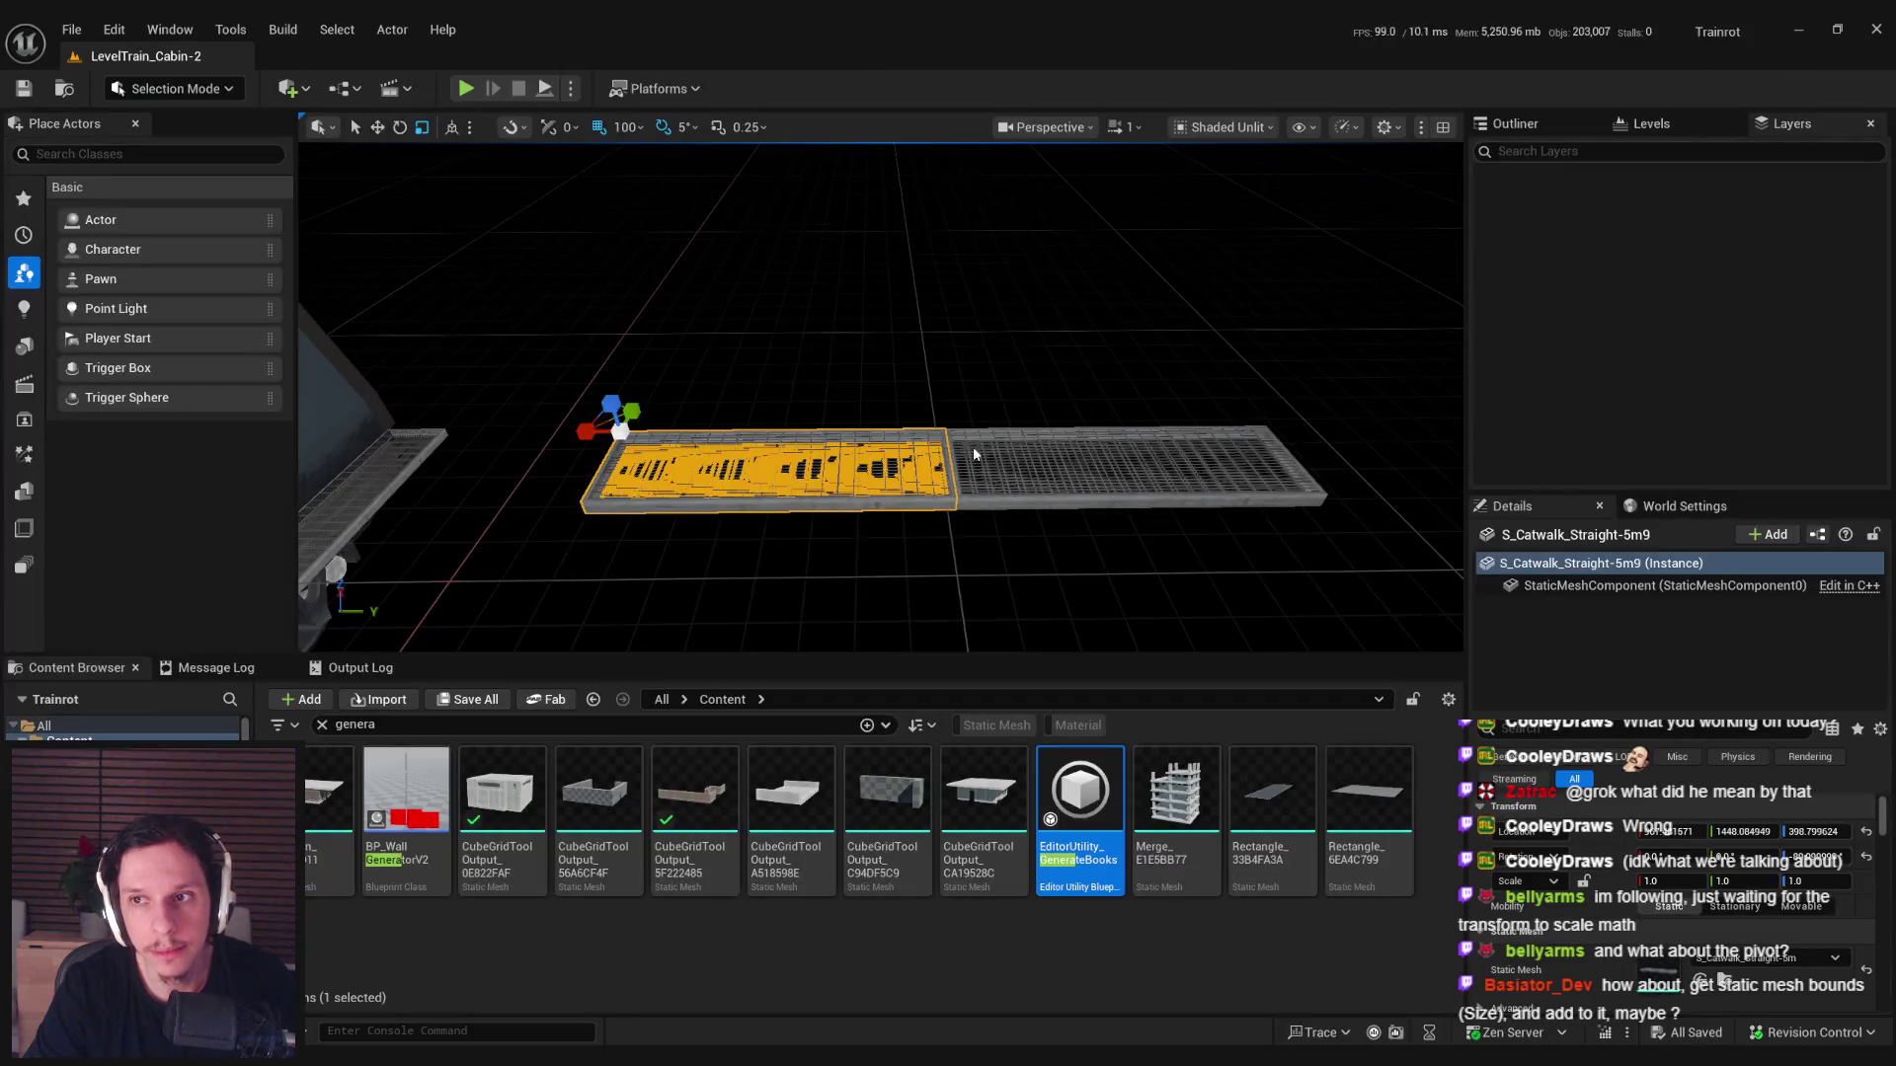
Wrap both catwalks in a transform box and slide the box's left end to the right.
ctrl+click(982, 498)
right_click(982, 499)
mouse_move(1303, 905)
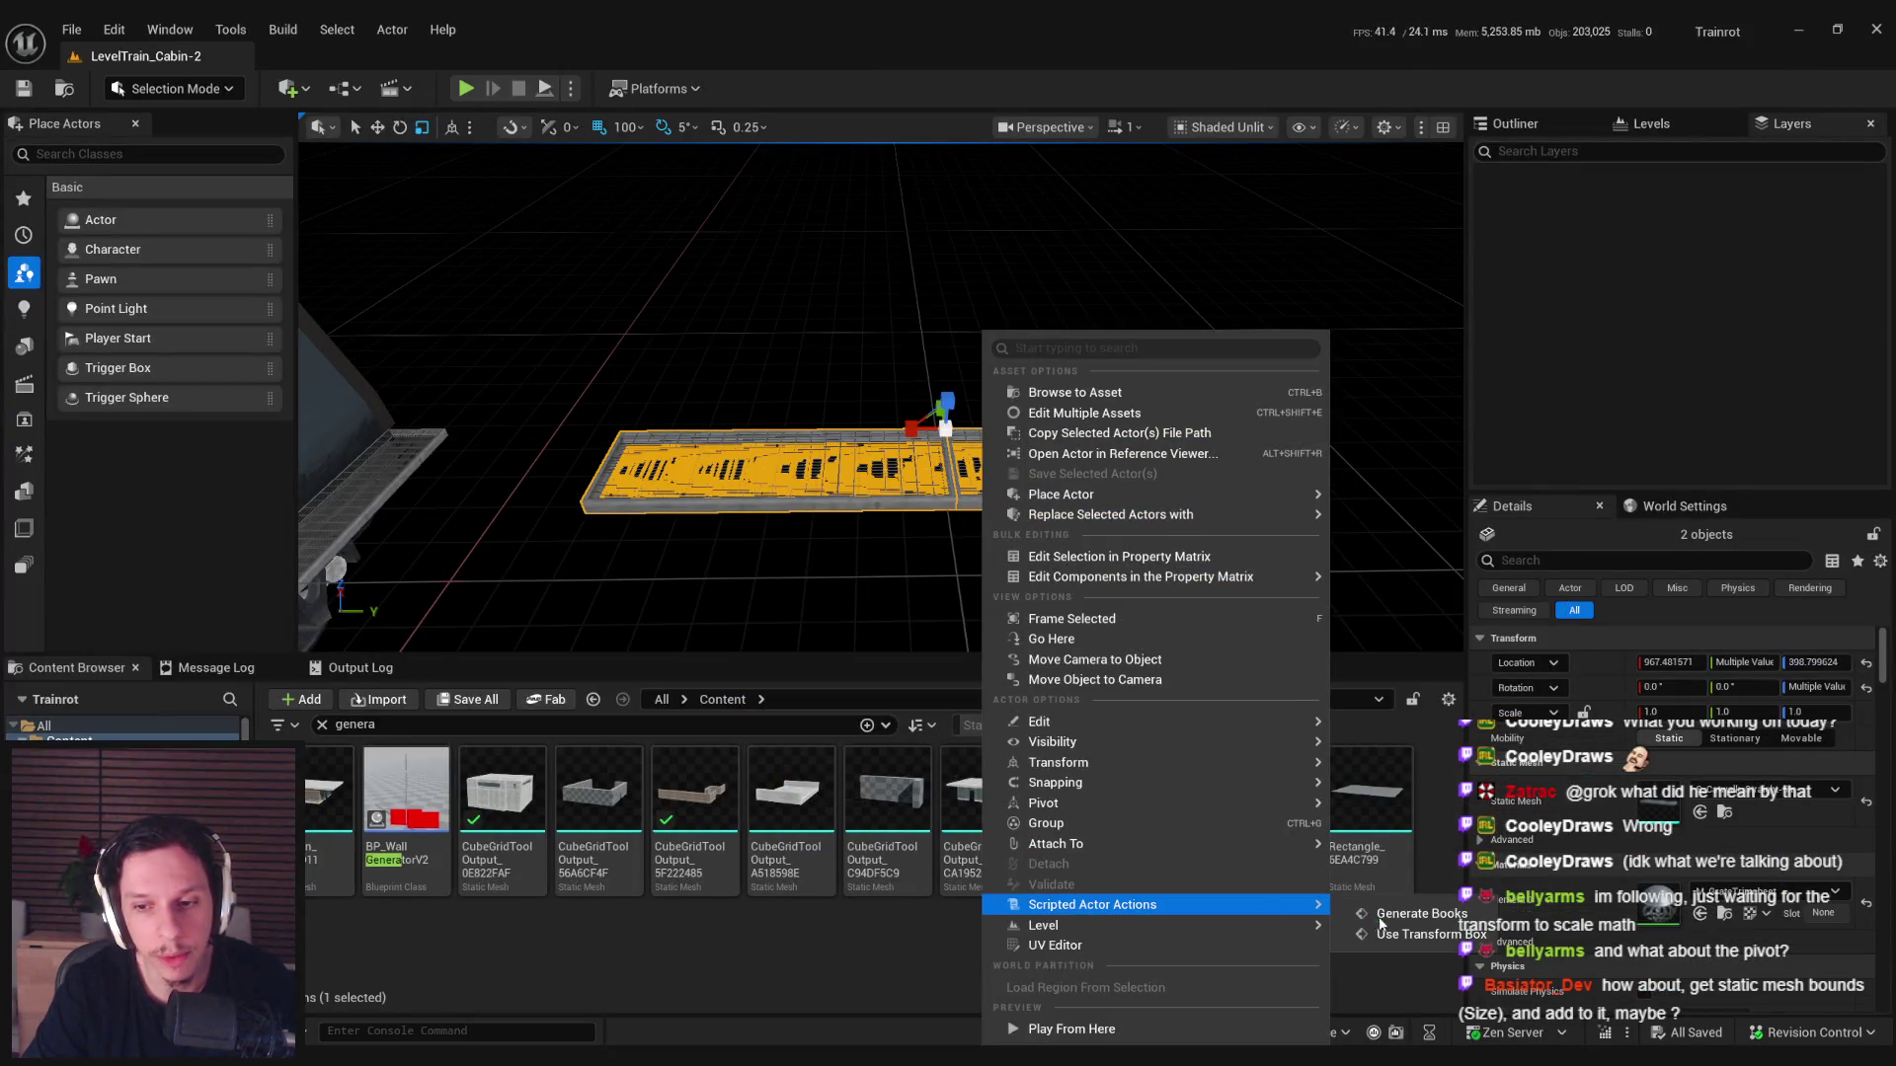
click(1412, 913)
click(820, 492)
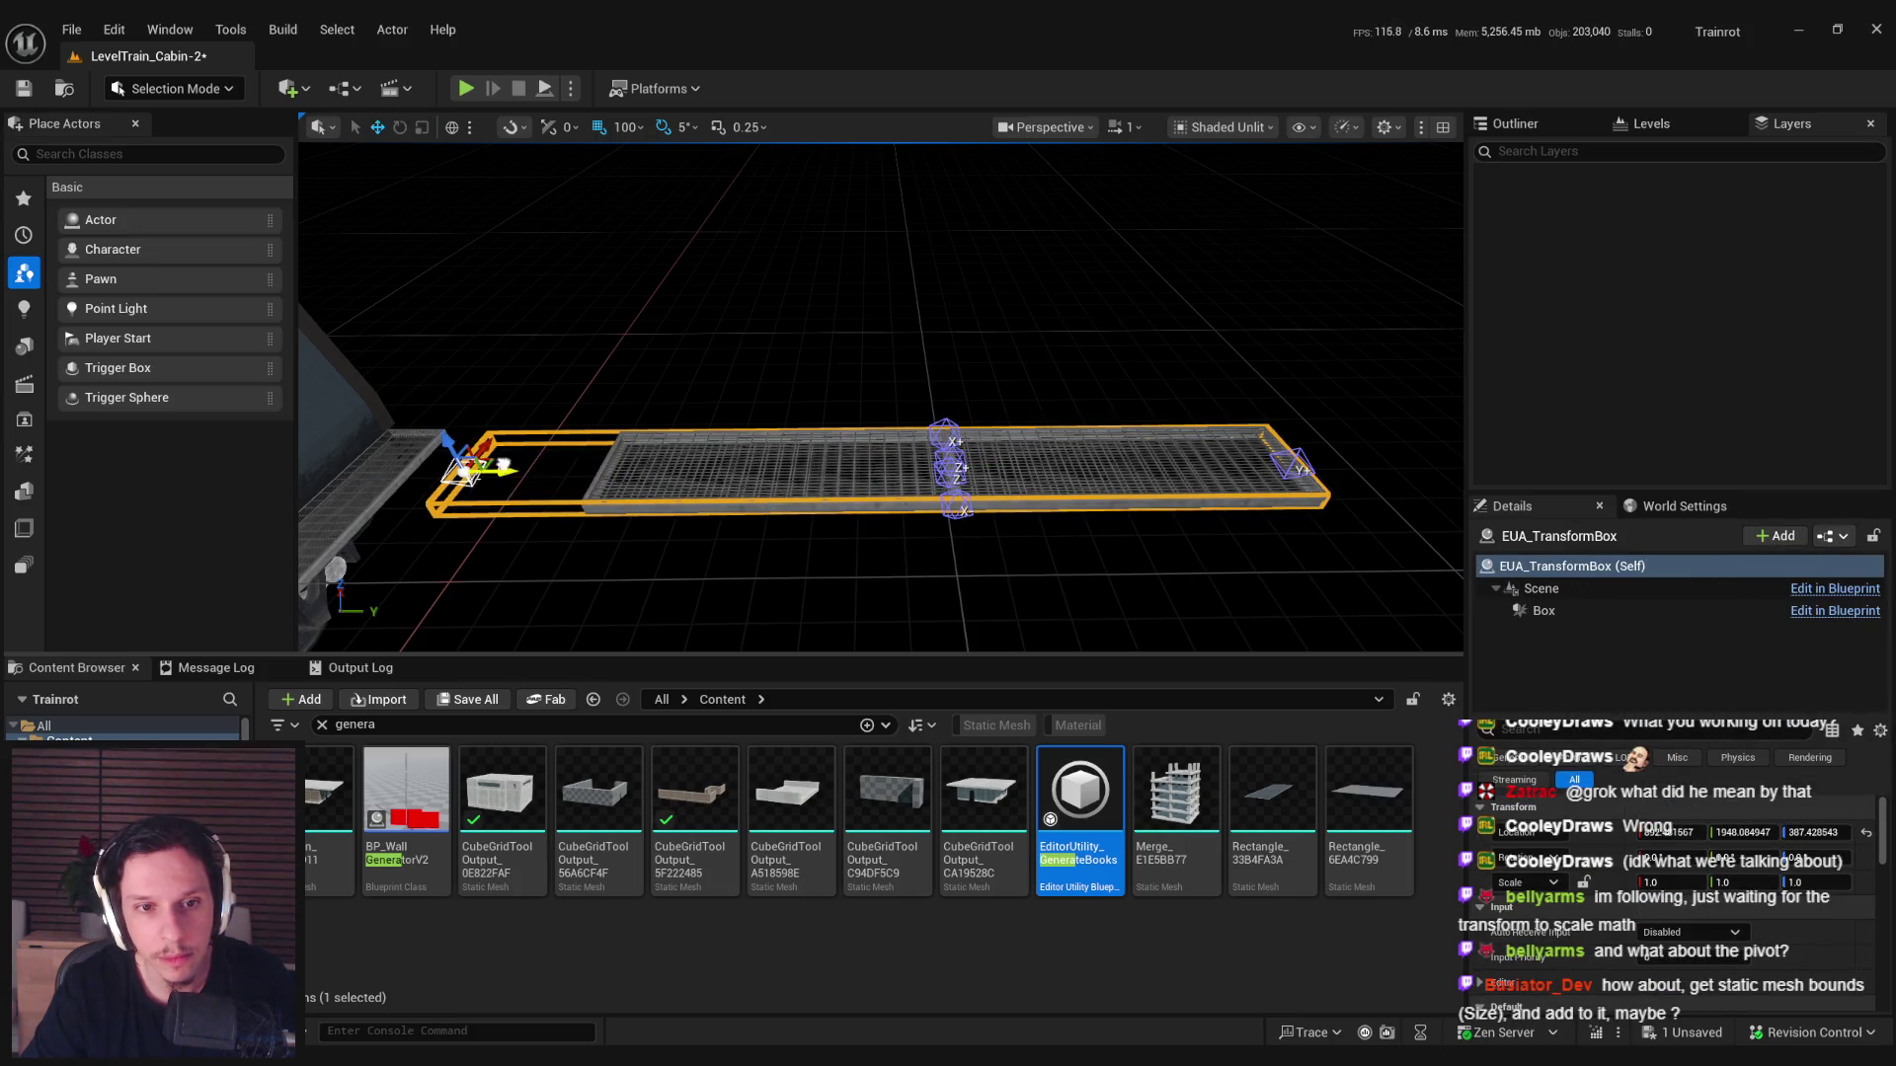
drag(481, 468, 628, 471)
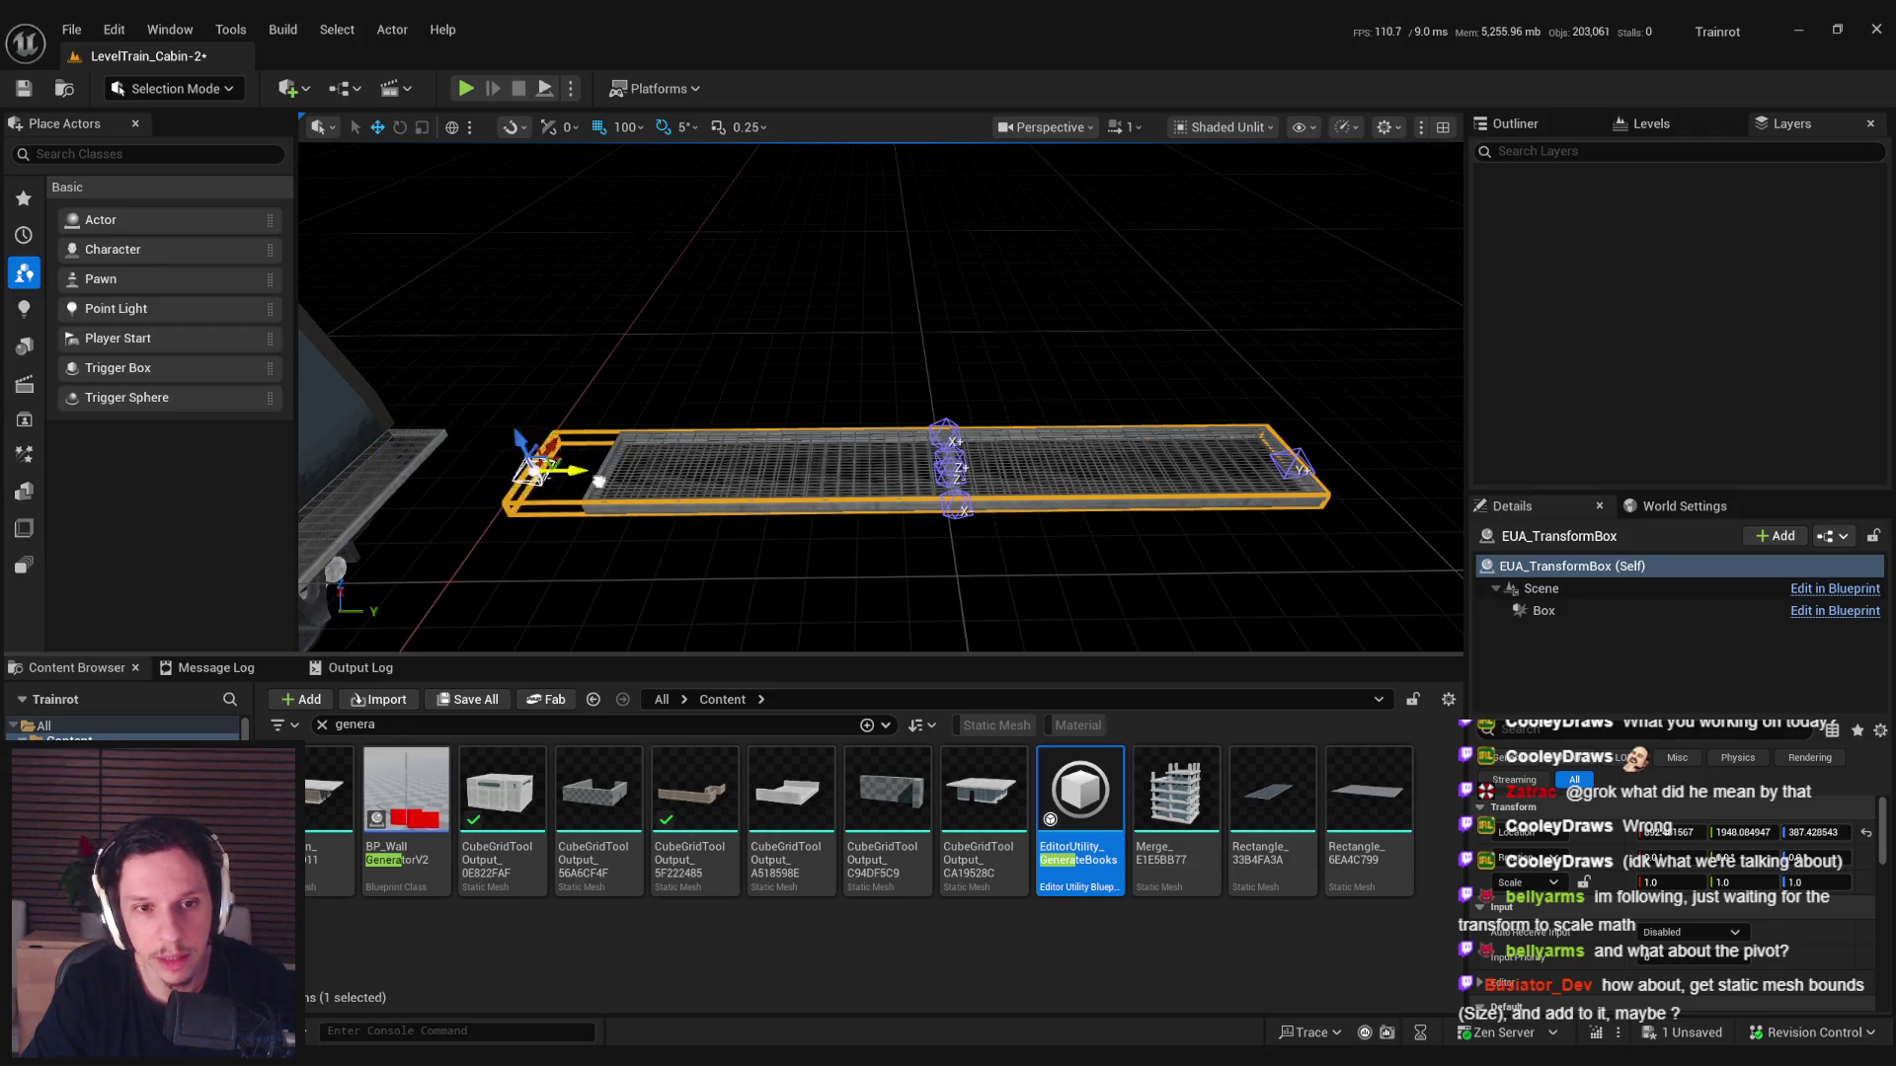
Alt-drag a copy of the left catwalk to the right, then extend the wall generator's spline with a new point.
click(721, 476)
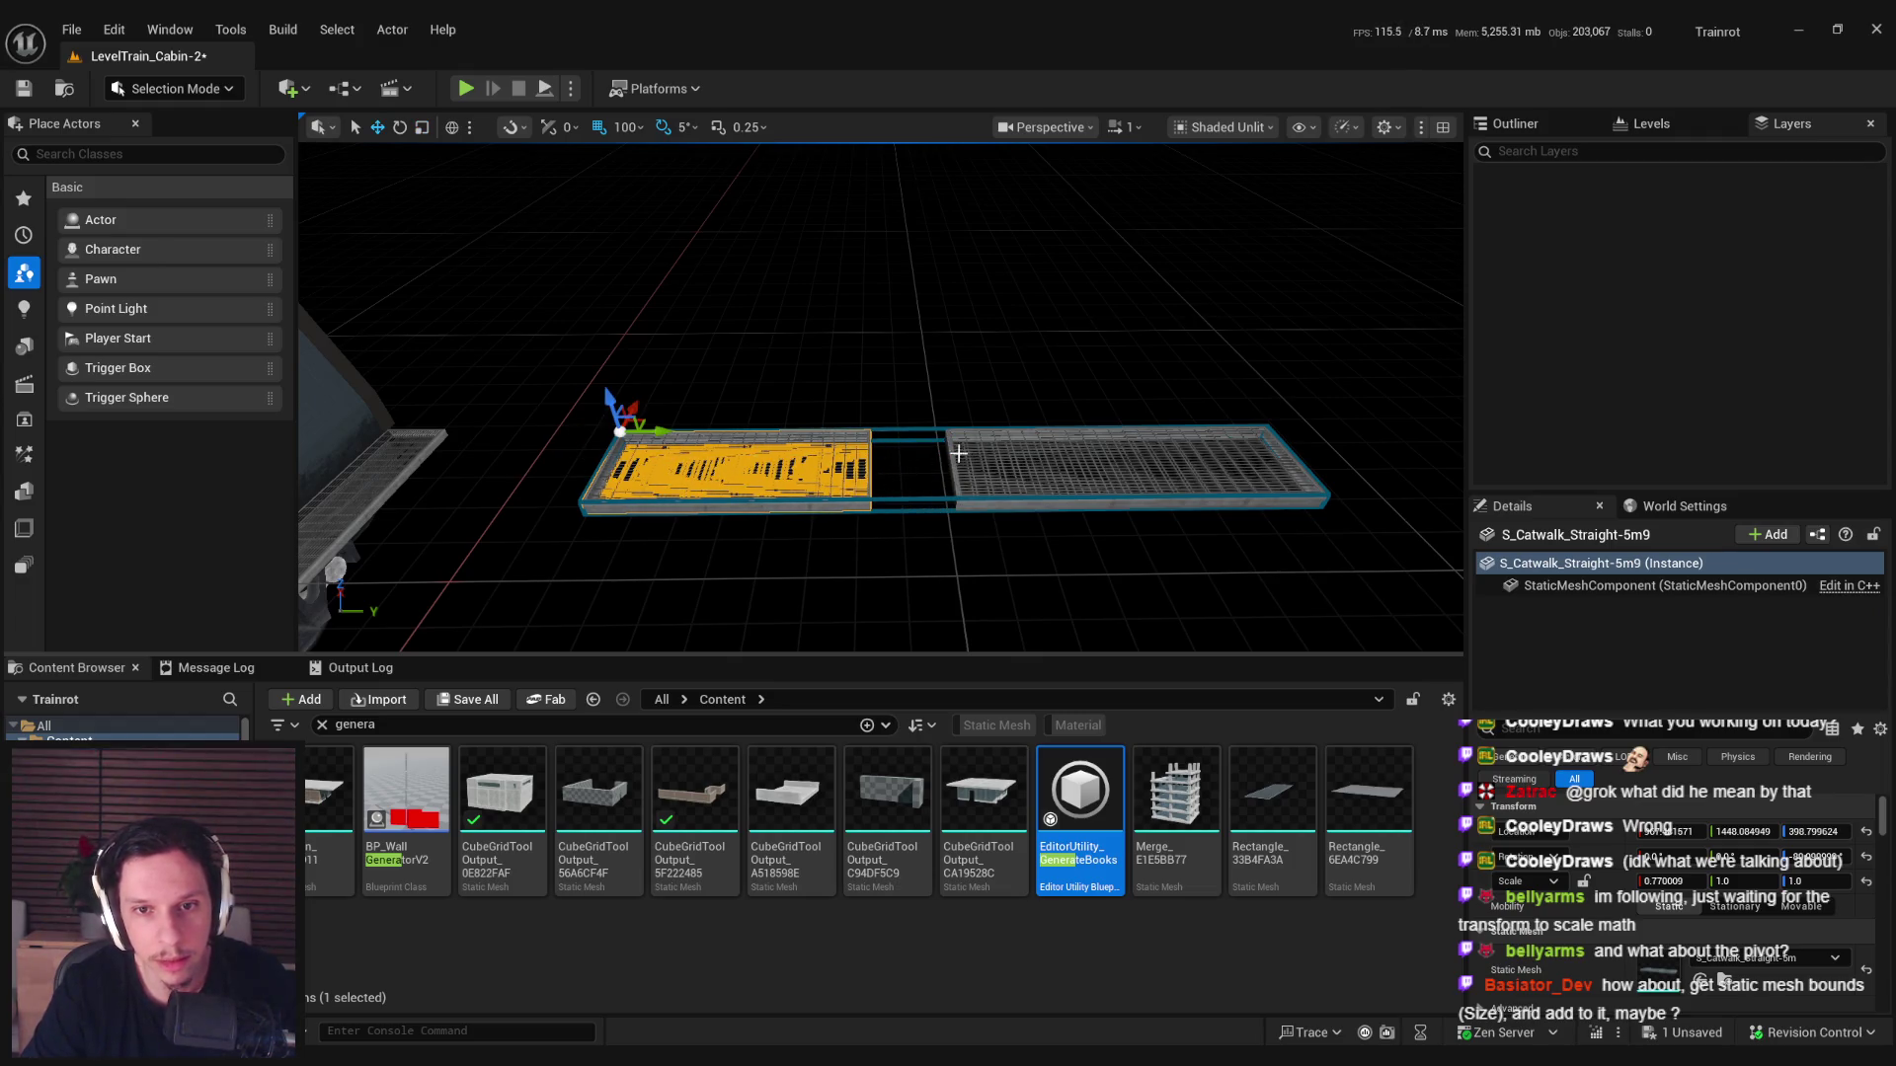
mouse_move(653, 432)
mouse_down()
mouse_move(1044, 432)
mouse_move(954, 433)
mouse_up()
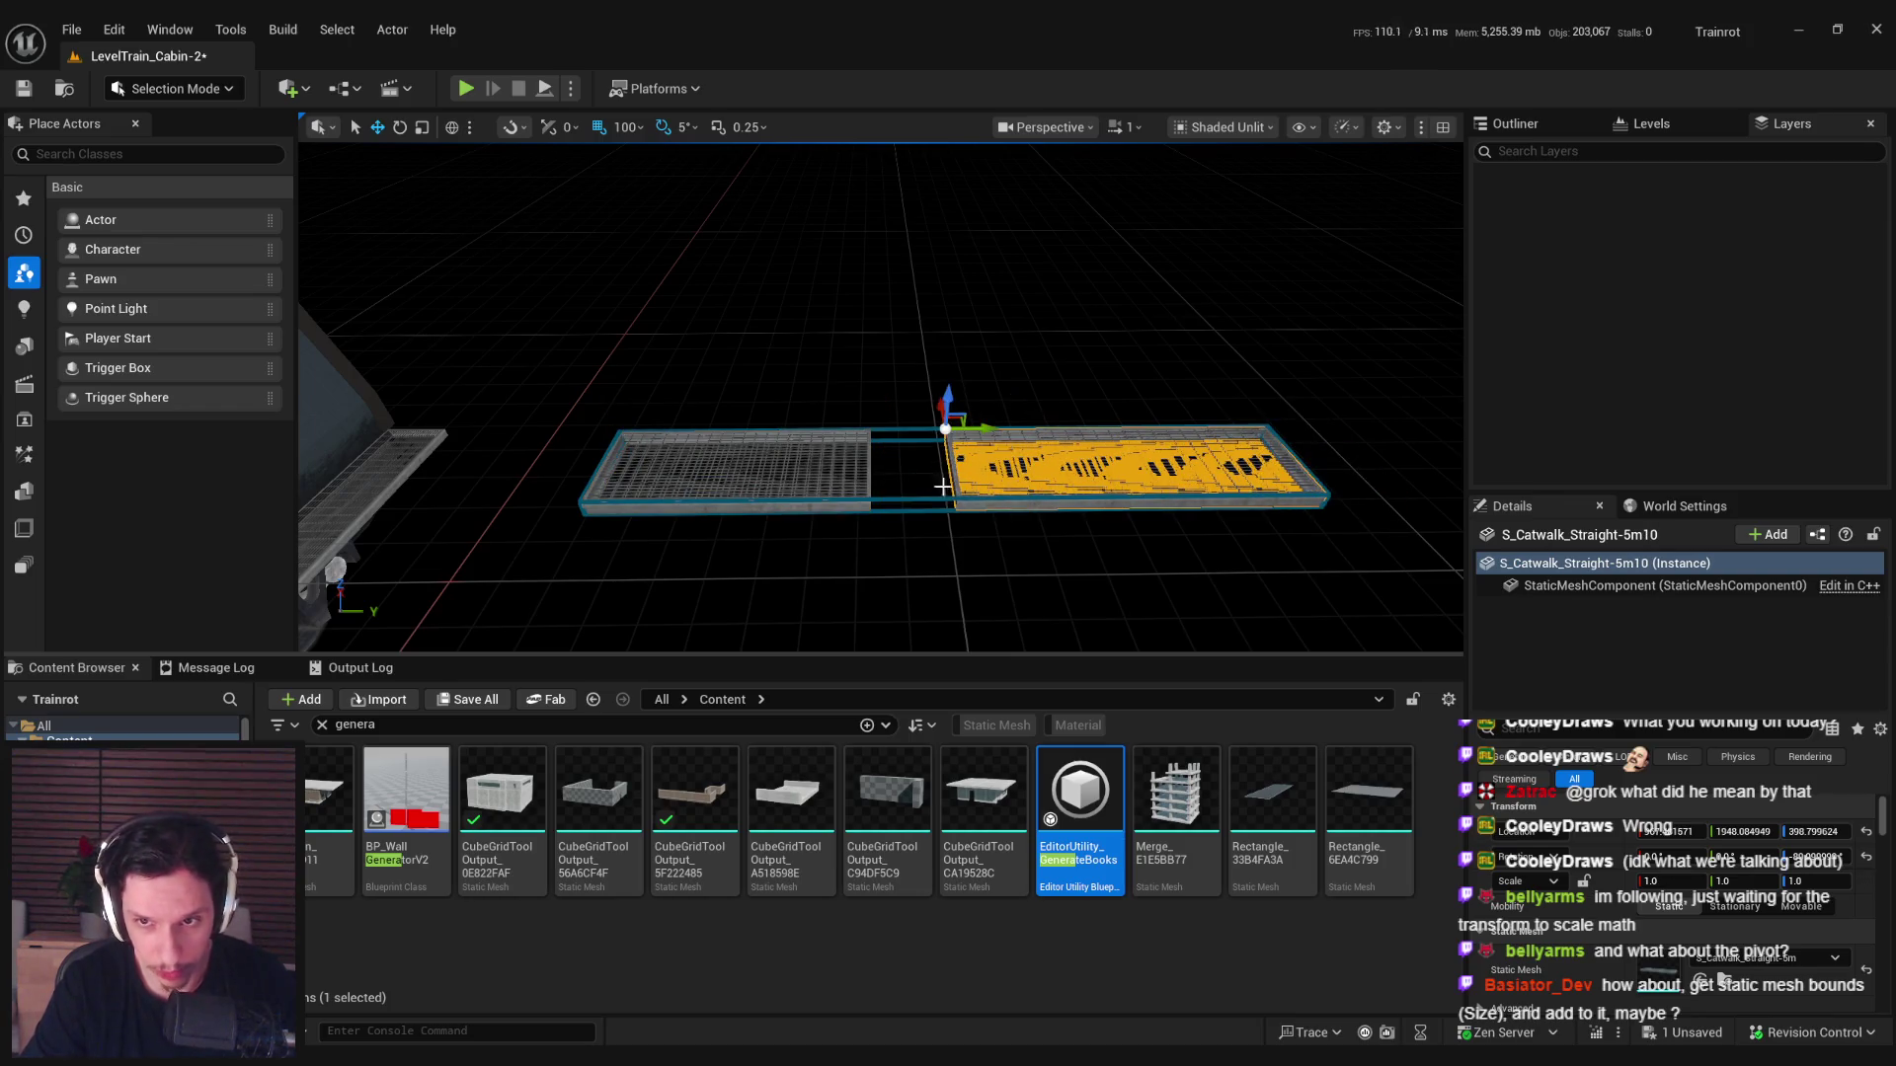
scroll(869, 426, up, 3)
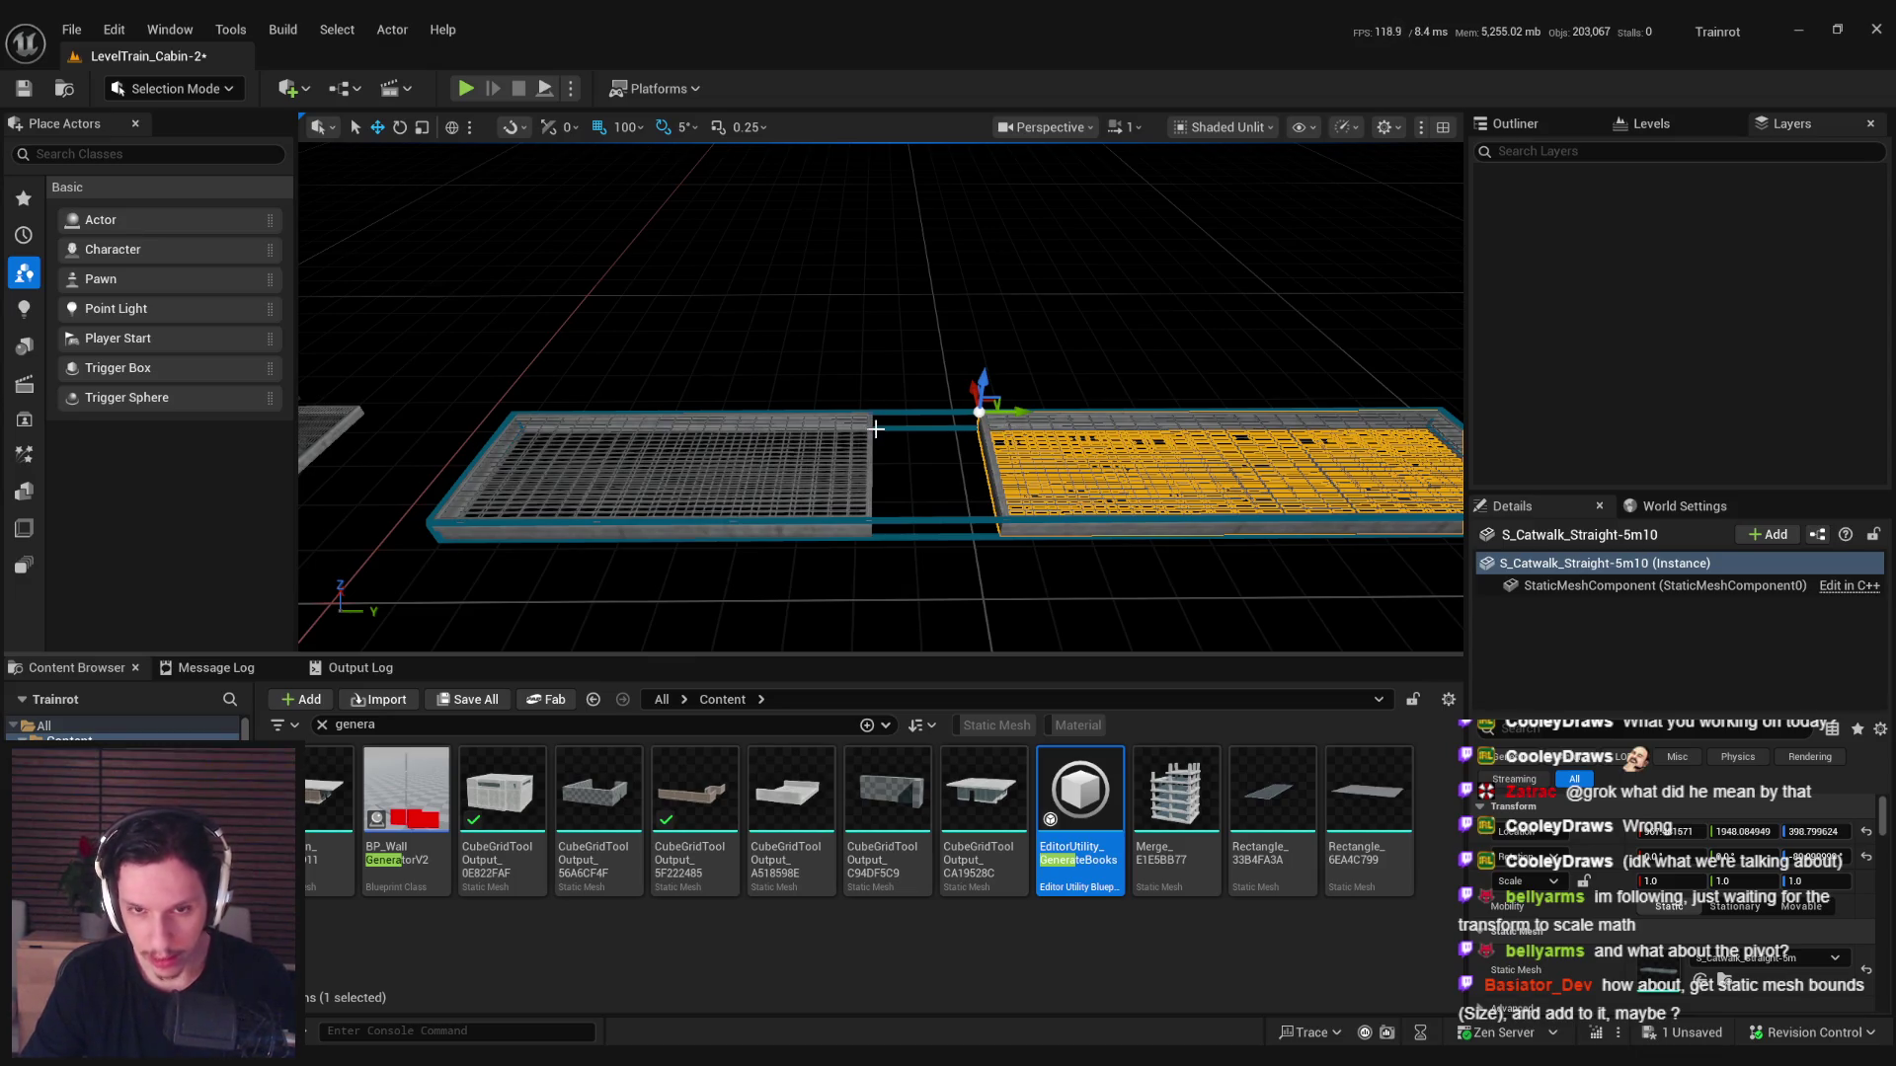
click(846, 498)
drag(861, 480, 1022, 218)
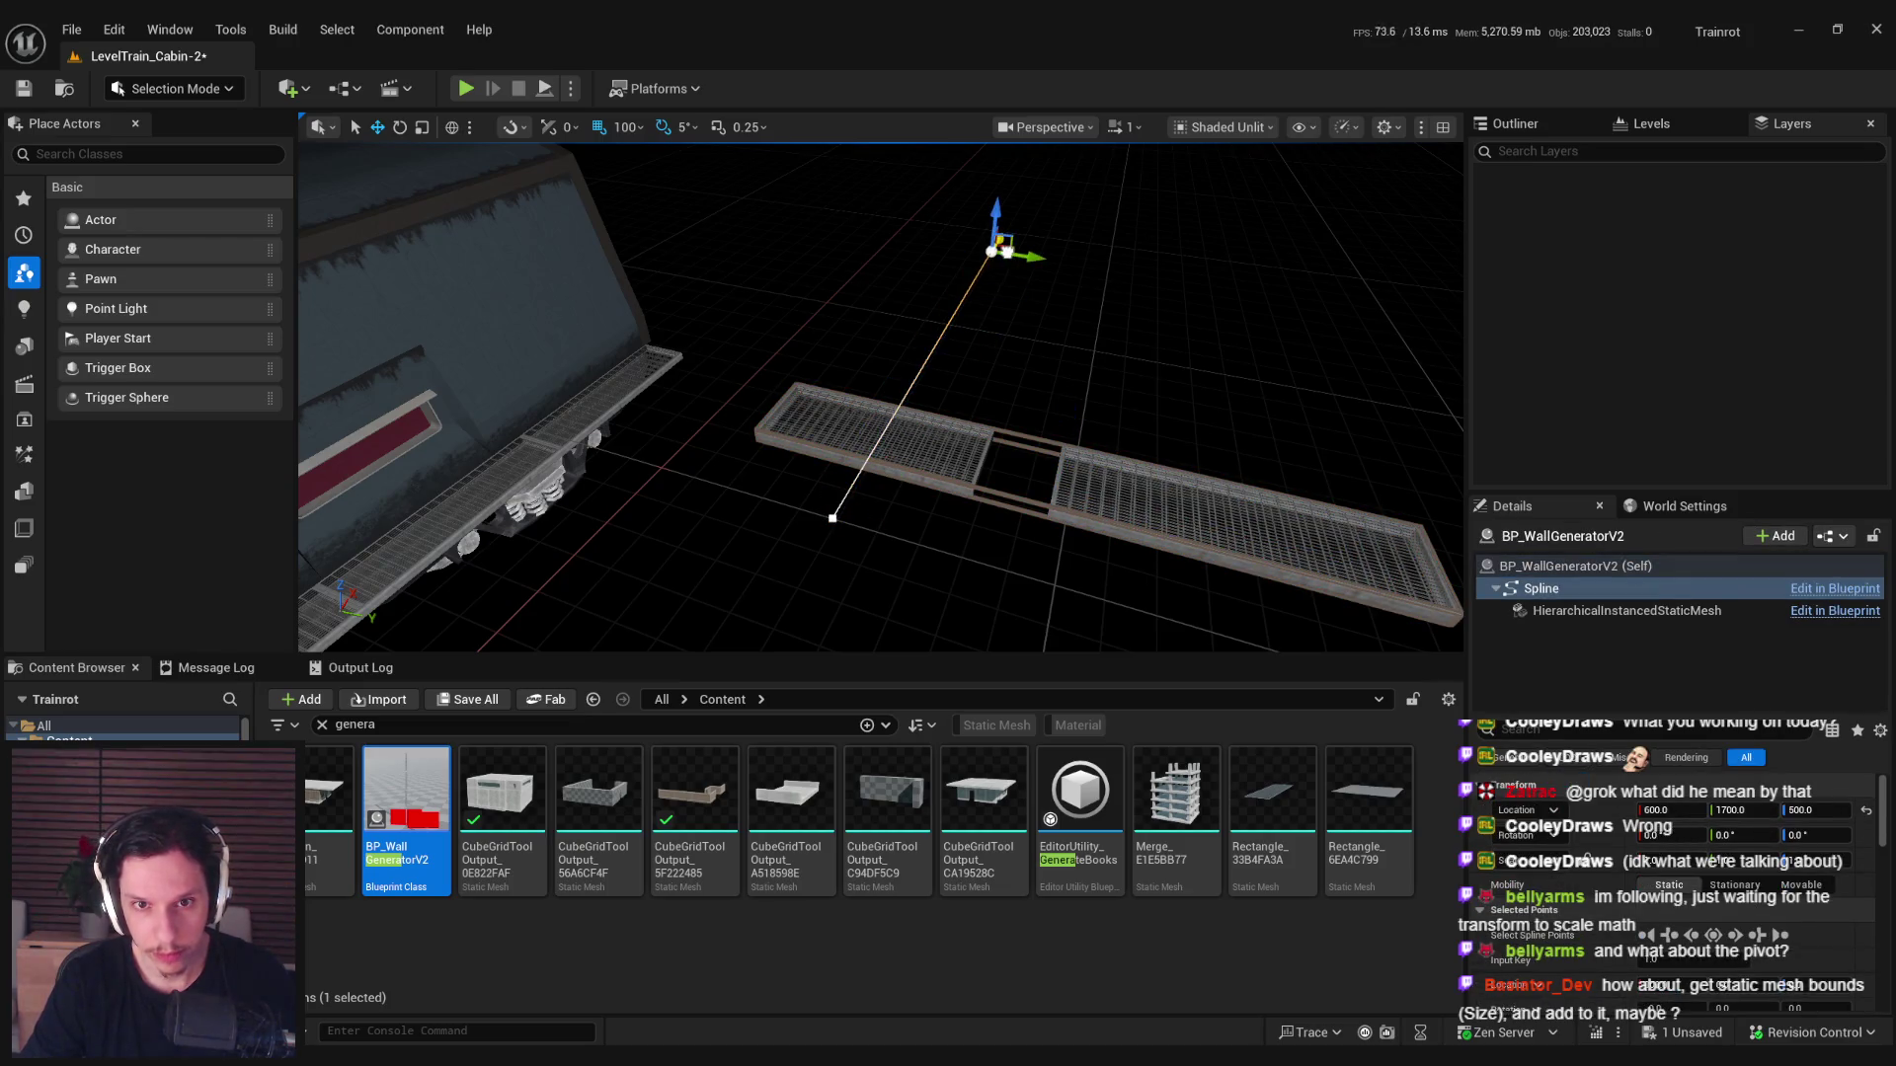
Assign a 'wall 400' mesh to the wall generator and frame the new wall.
click(879, 504)
click(834, 515)
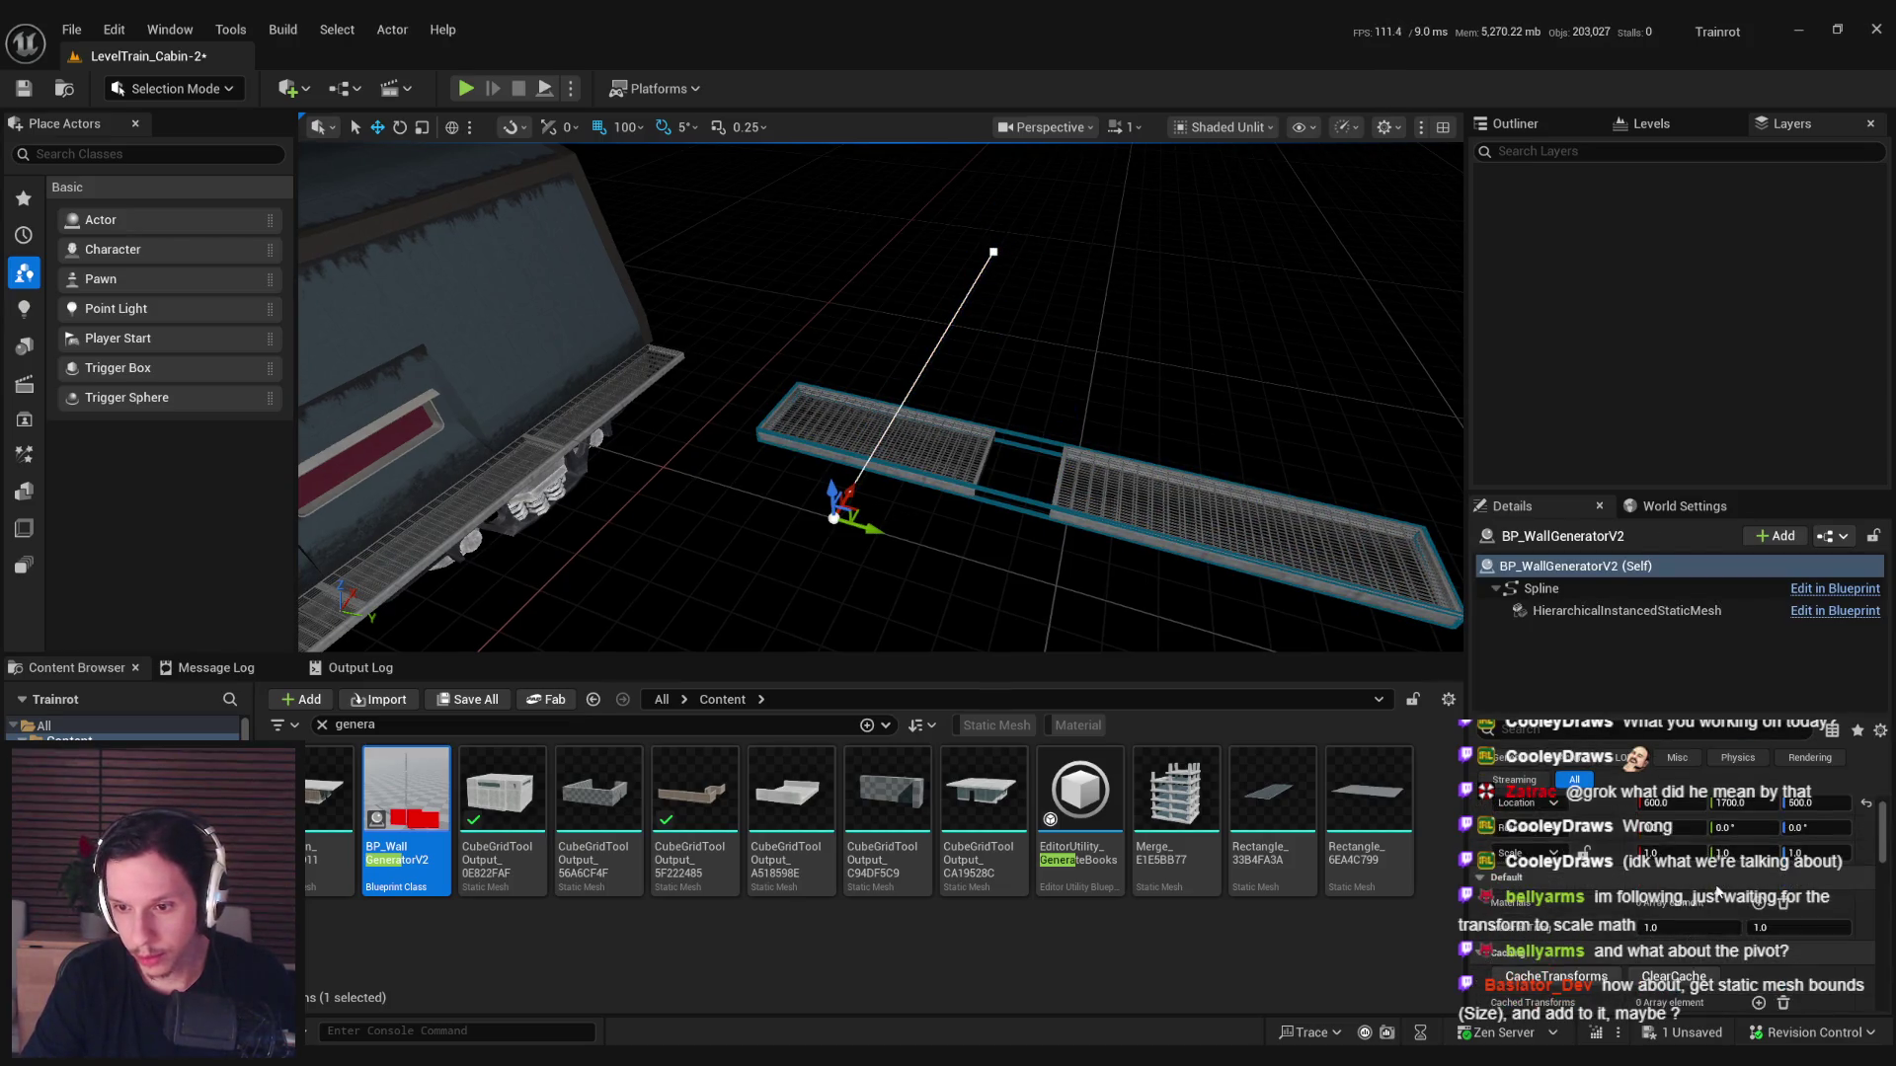
click(1728, 932)
text(wall)
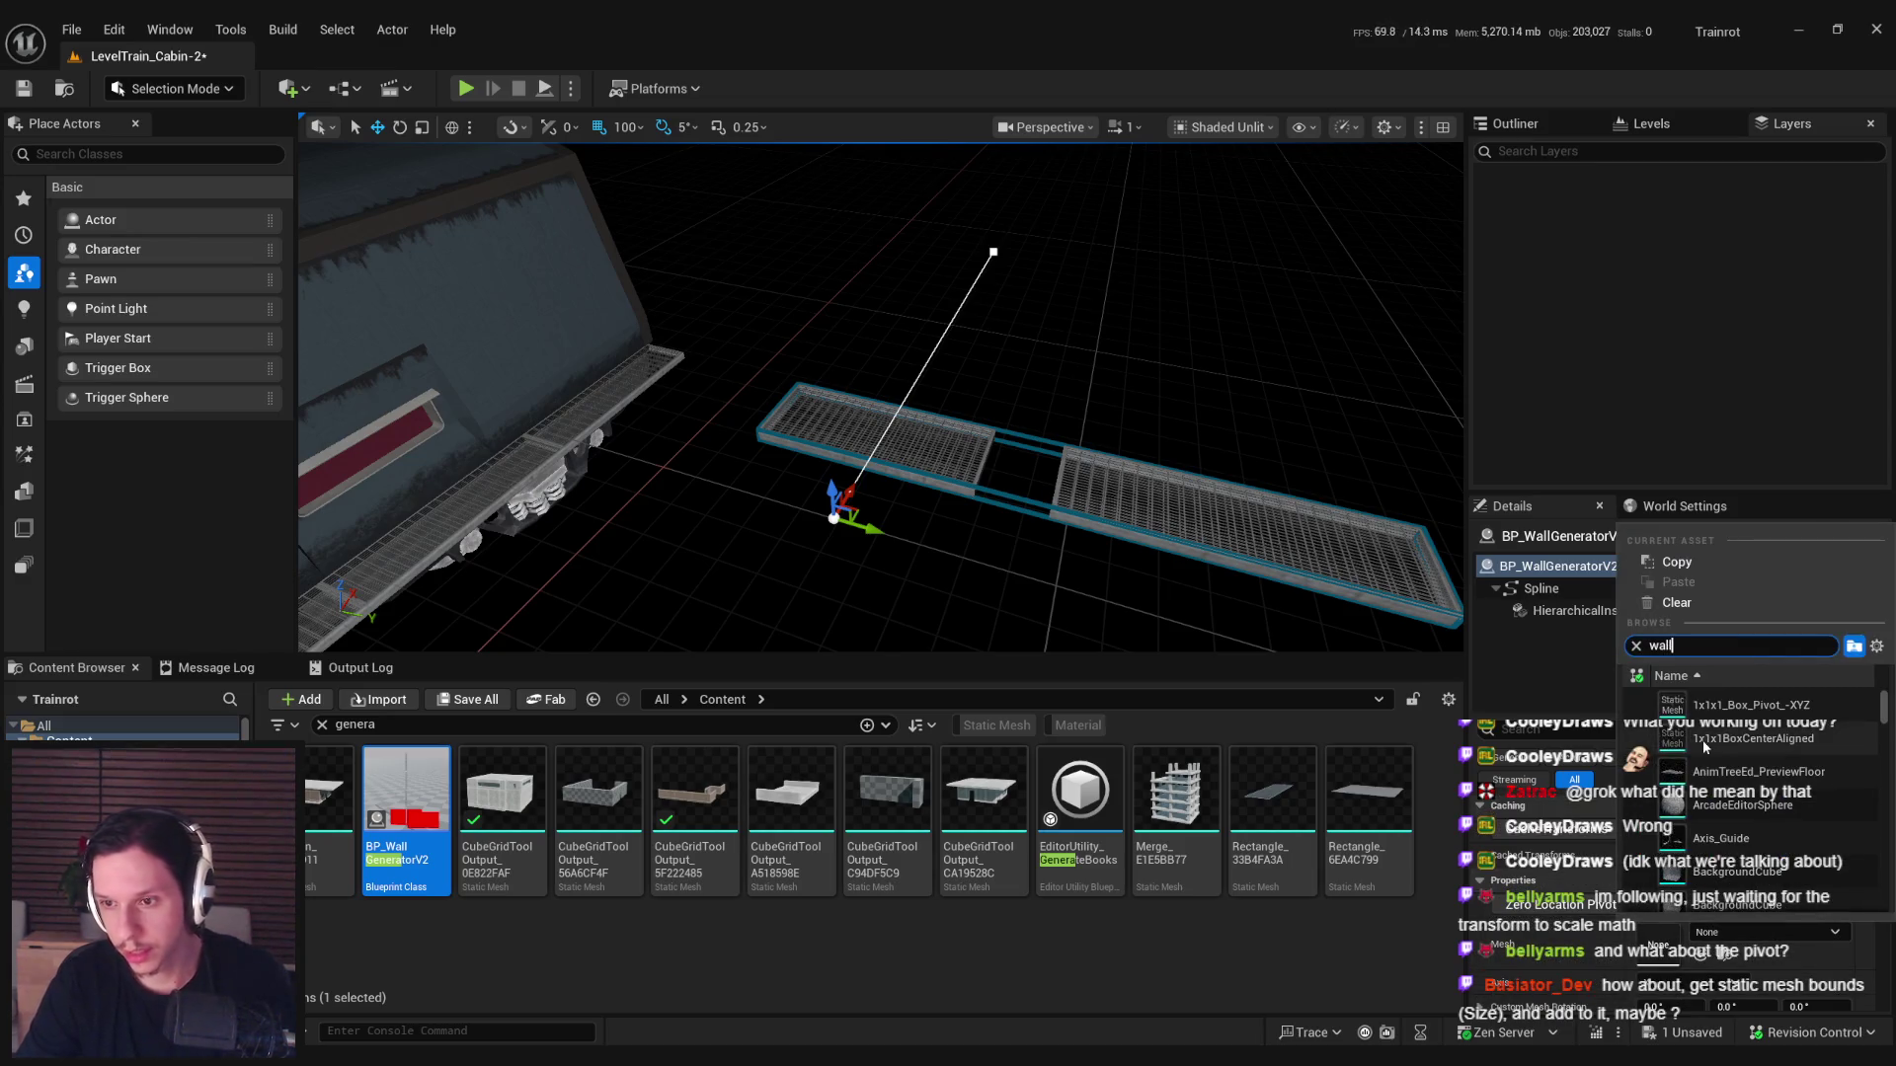
text( 400)
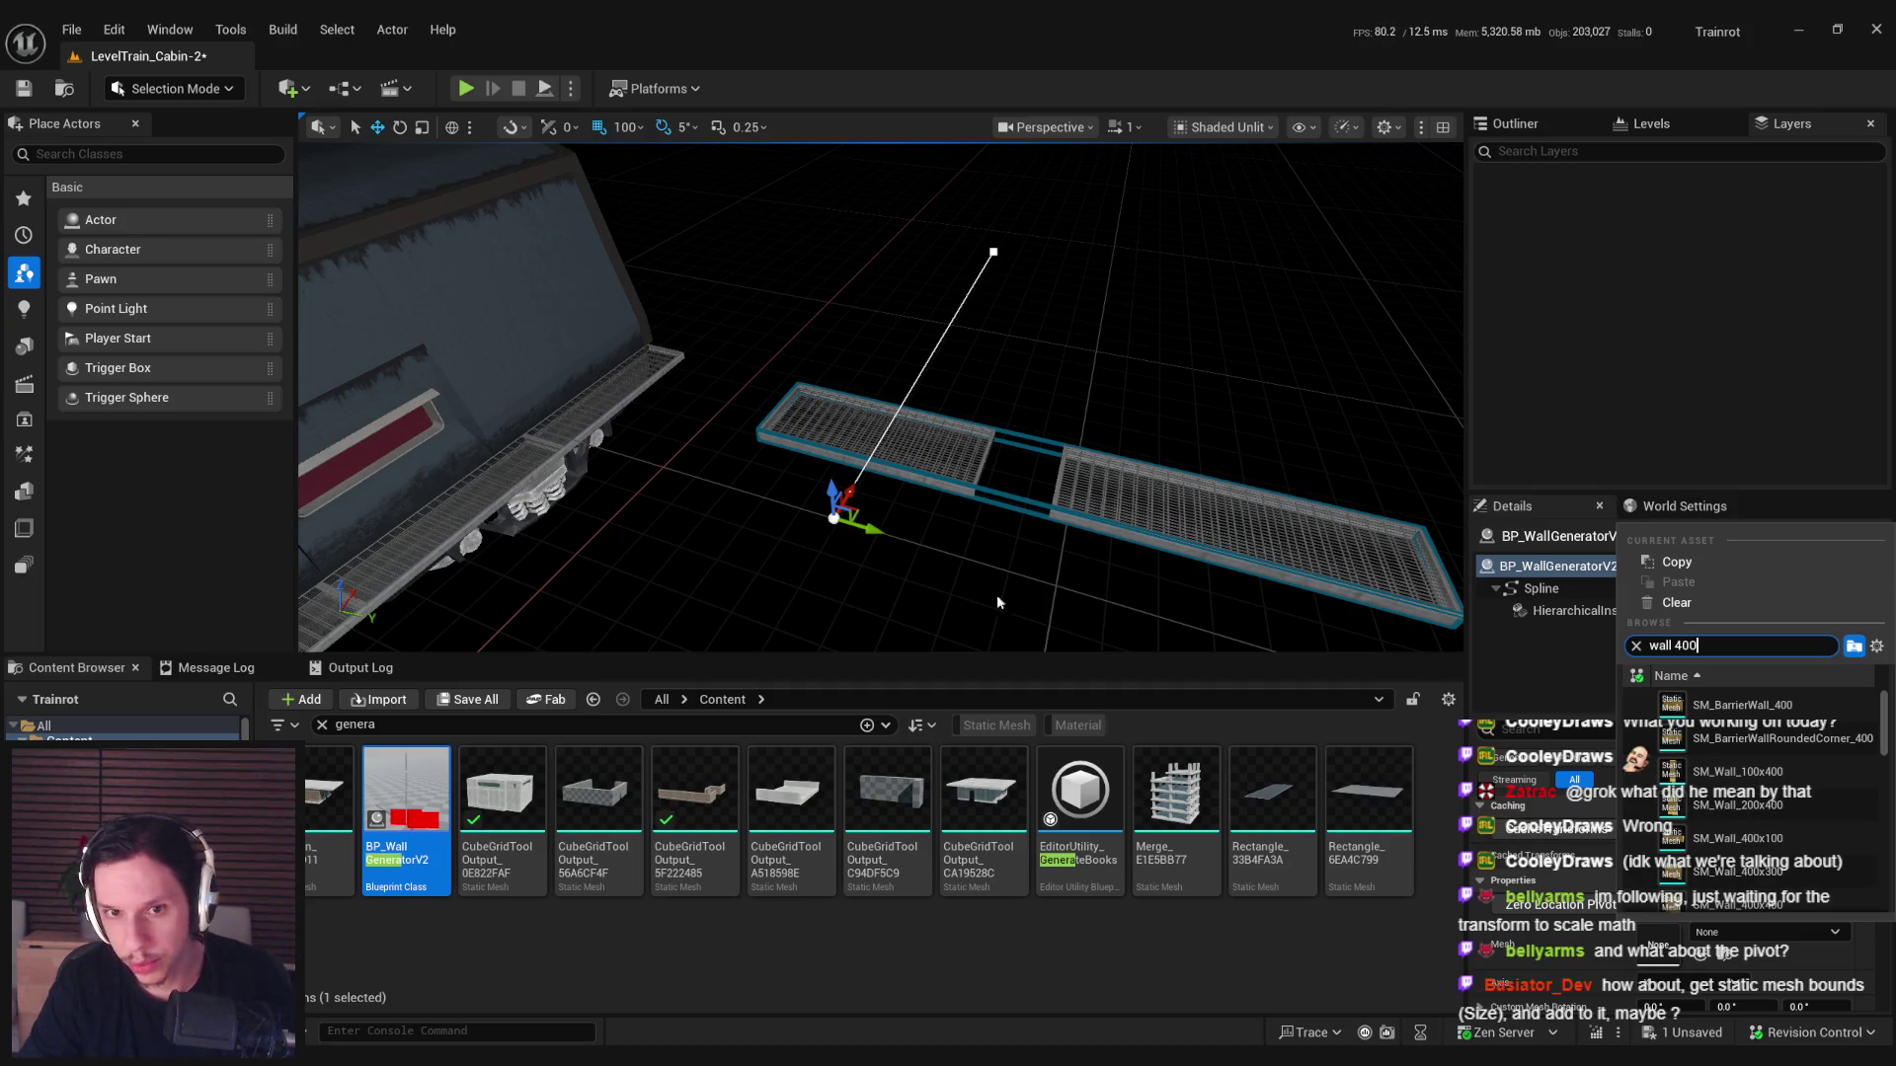
click(1743, 870)
key(f)
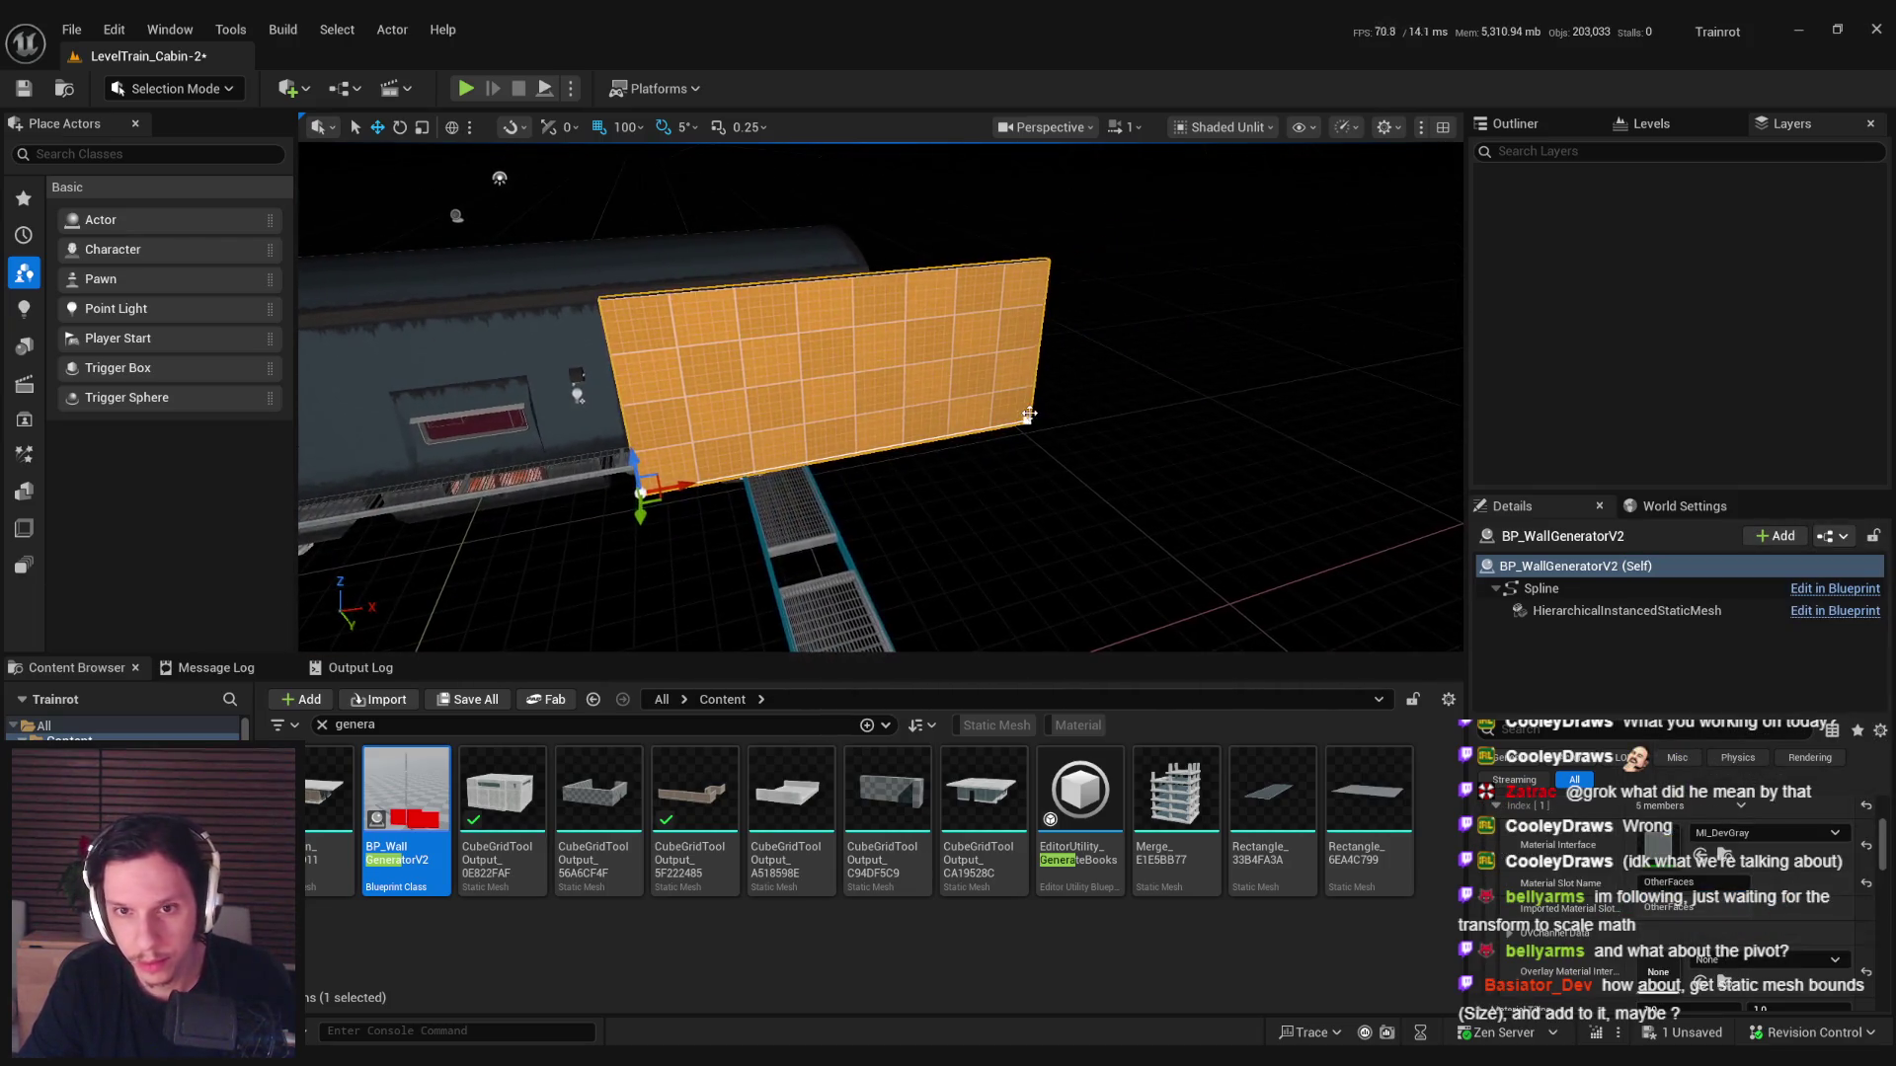
Drag a spline point to bend the wall into a corner.
click(1178, 394)
mouse_move(1178, 394)
mouse_down()
mouse_move(1409, 352)
mouse_move(1041, 426)
mouse_move(1005, 425)
mouse_move(946, 373)
mouse_up()
scroll(946, 374, up, 2)
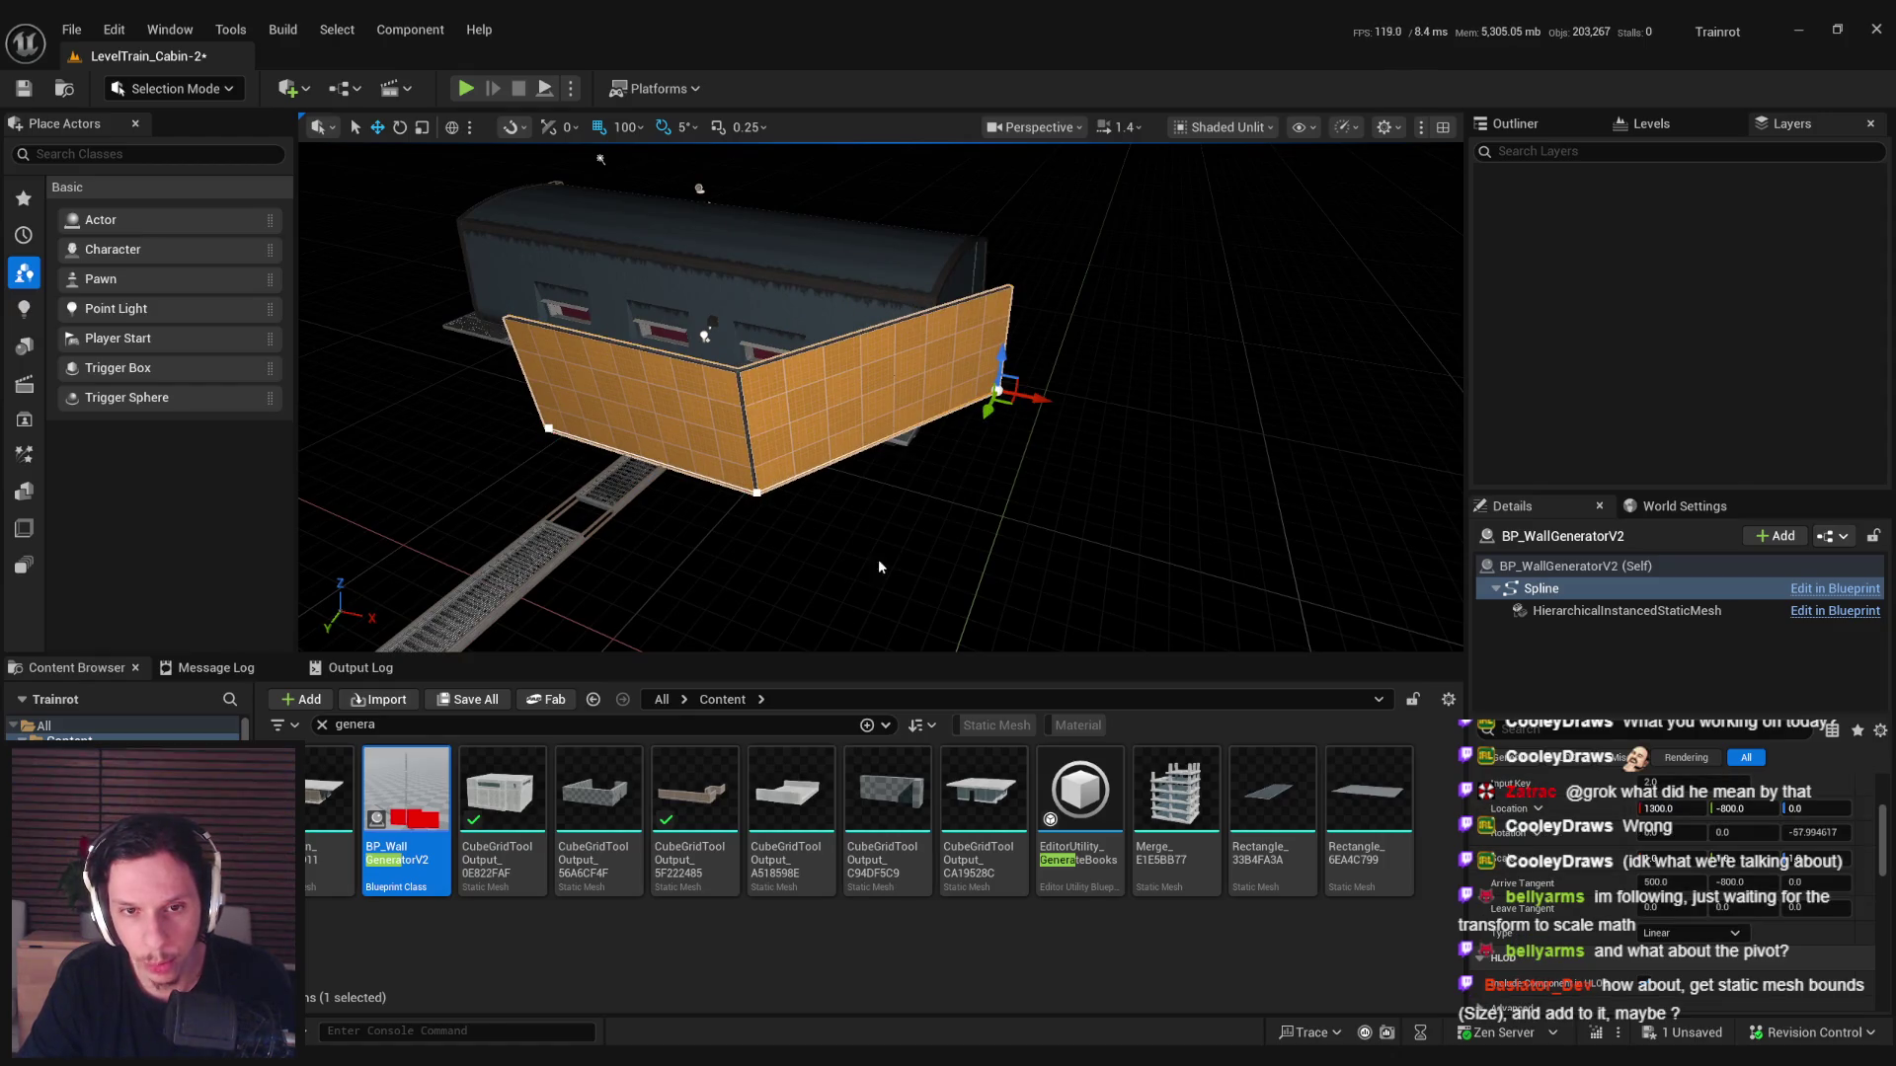
click(1001, 366)
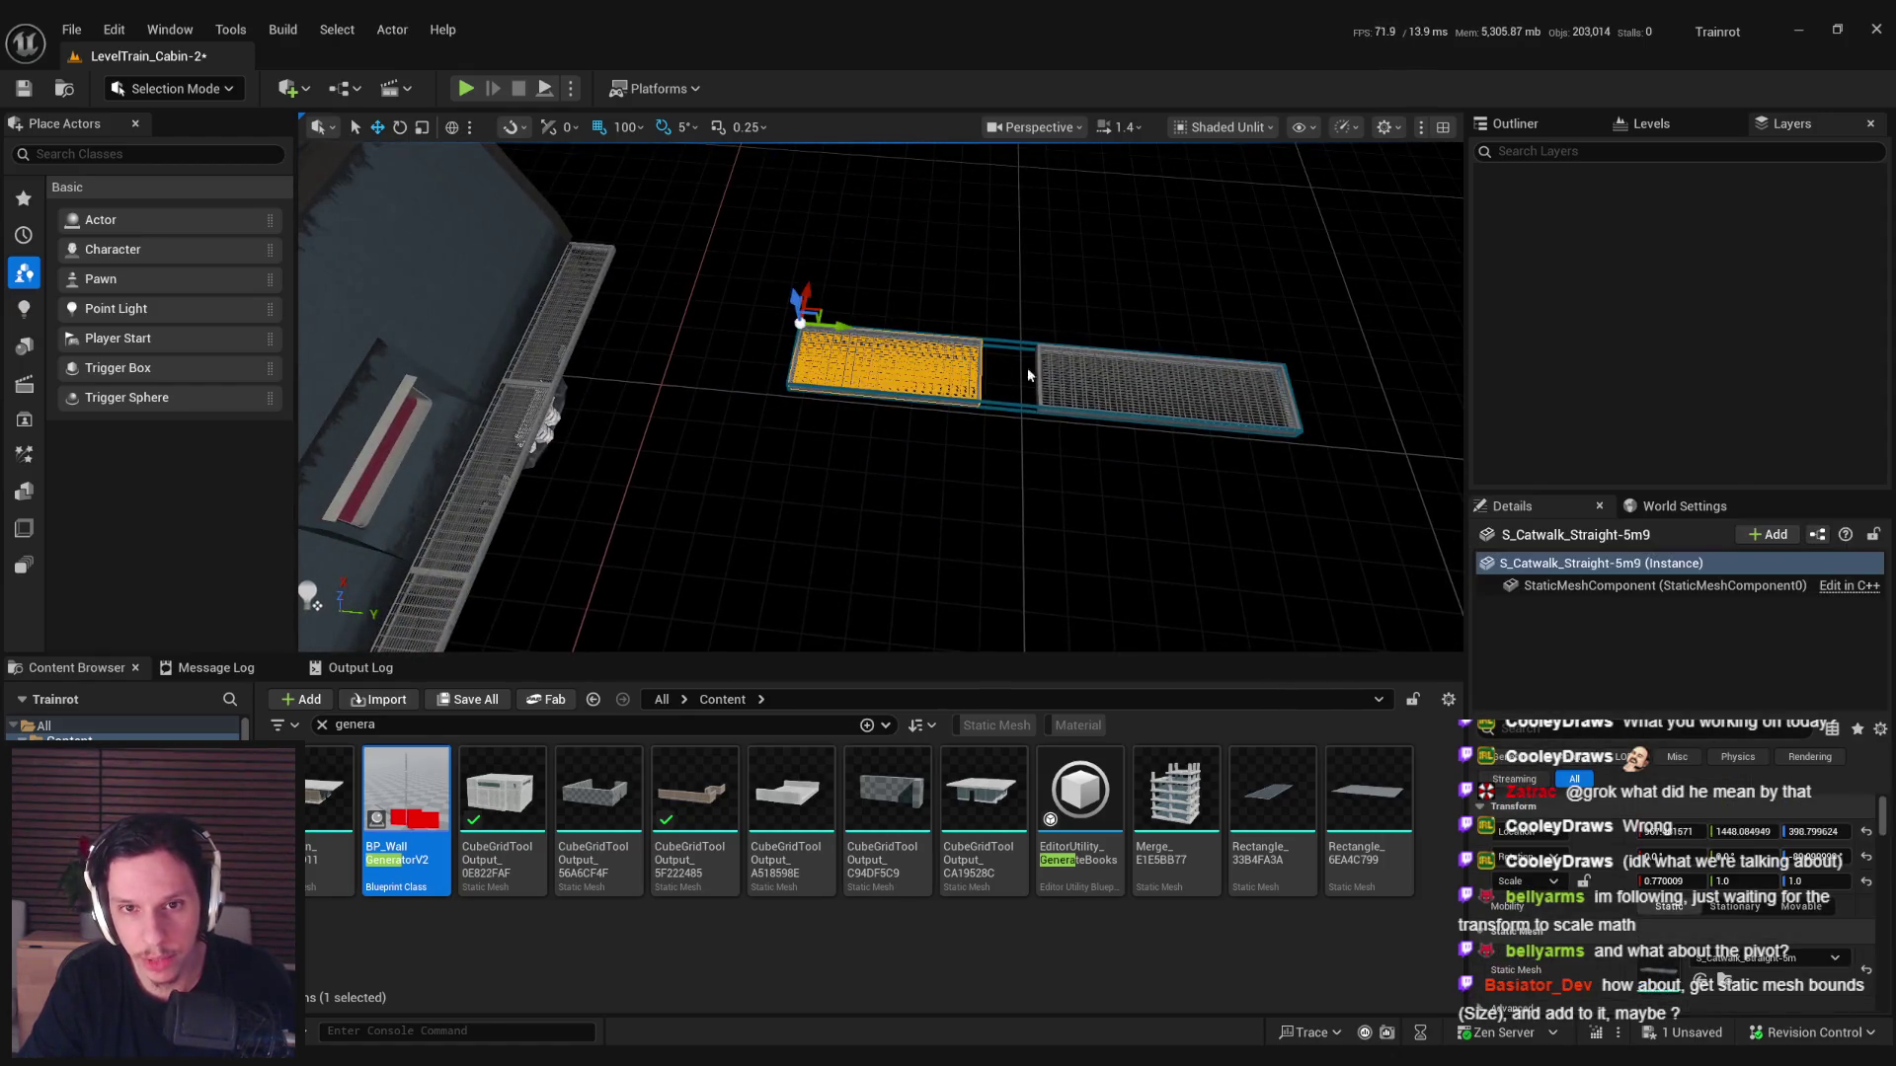
click(1101, 373)
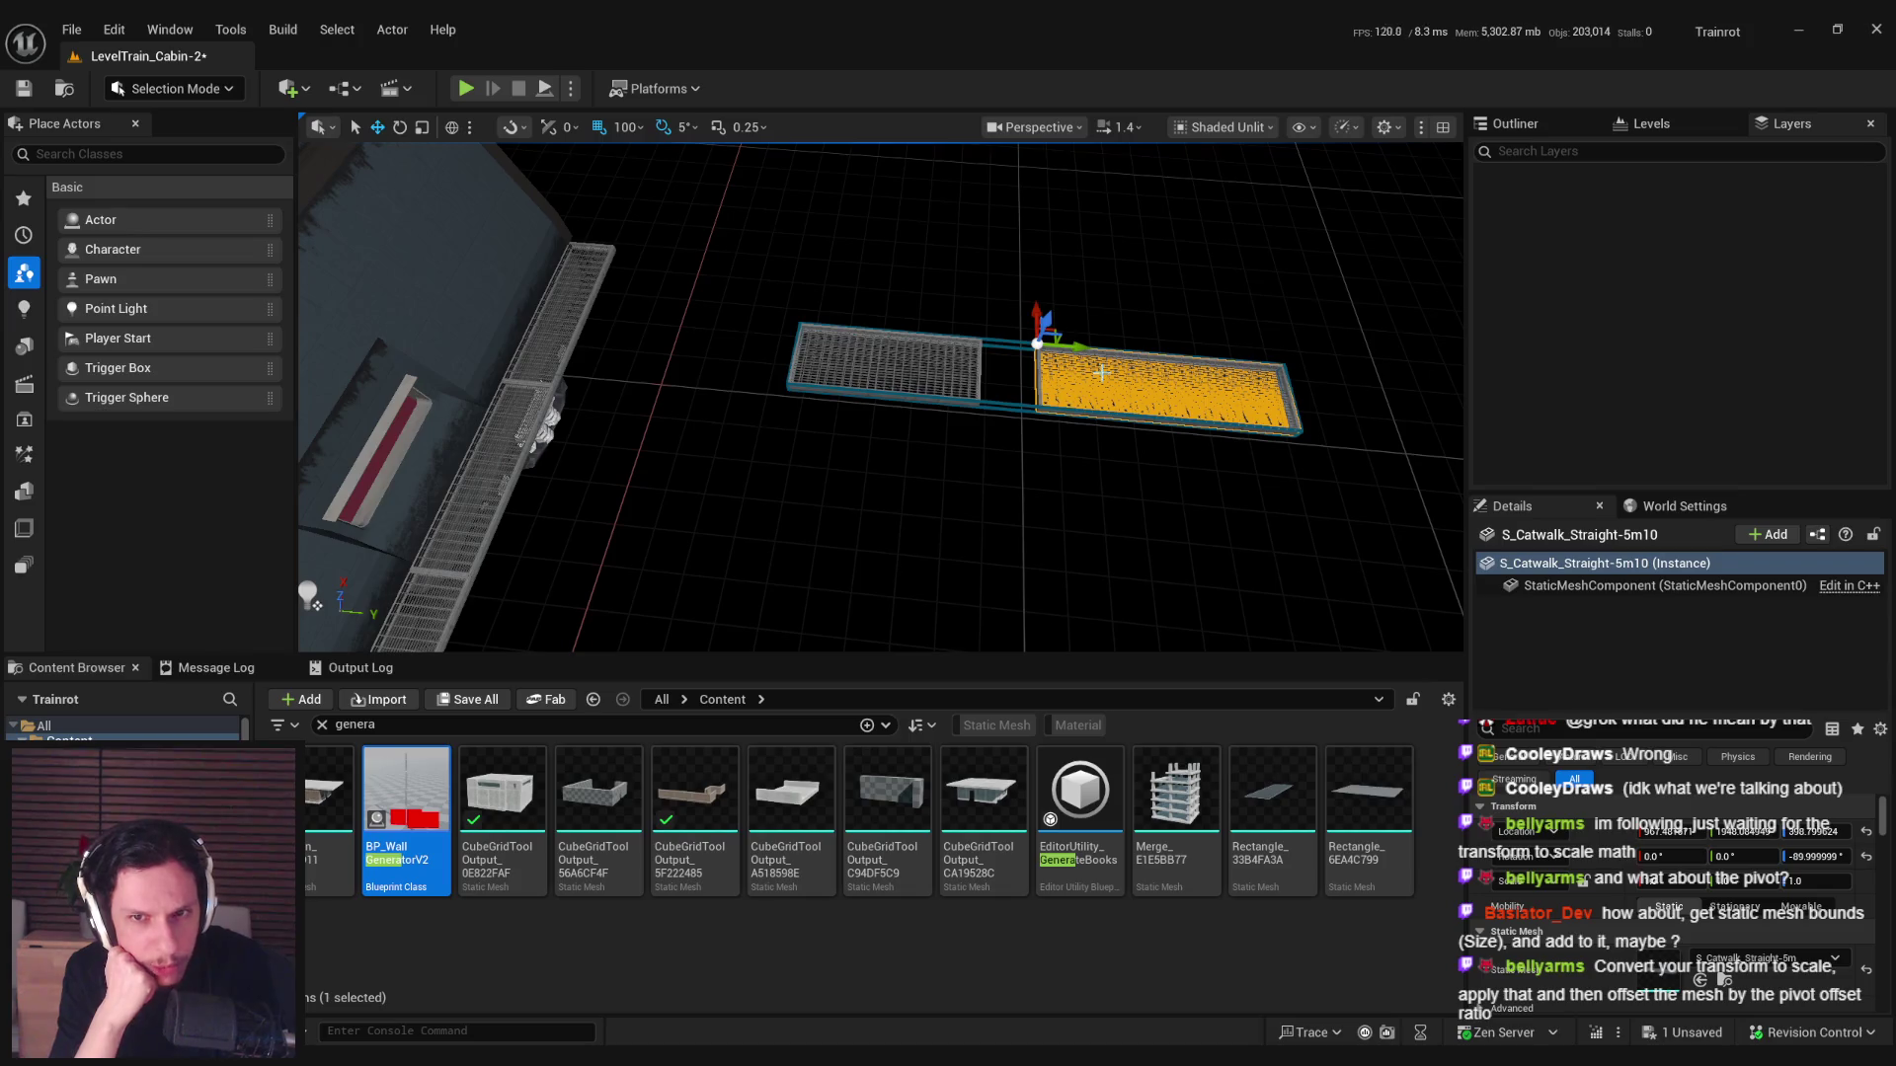
click(993, 343)
mouse_move(772, 348)
mouse_down()
mouse_move(694, 346)
mouse_move(838, 371)
mouse_move(654, 343)
mouse_up()
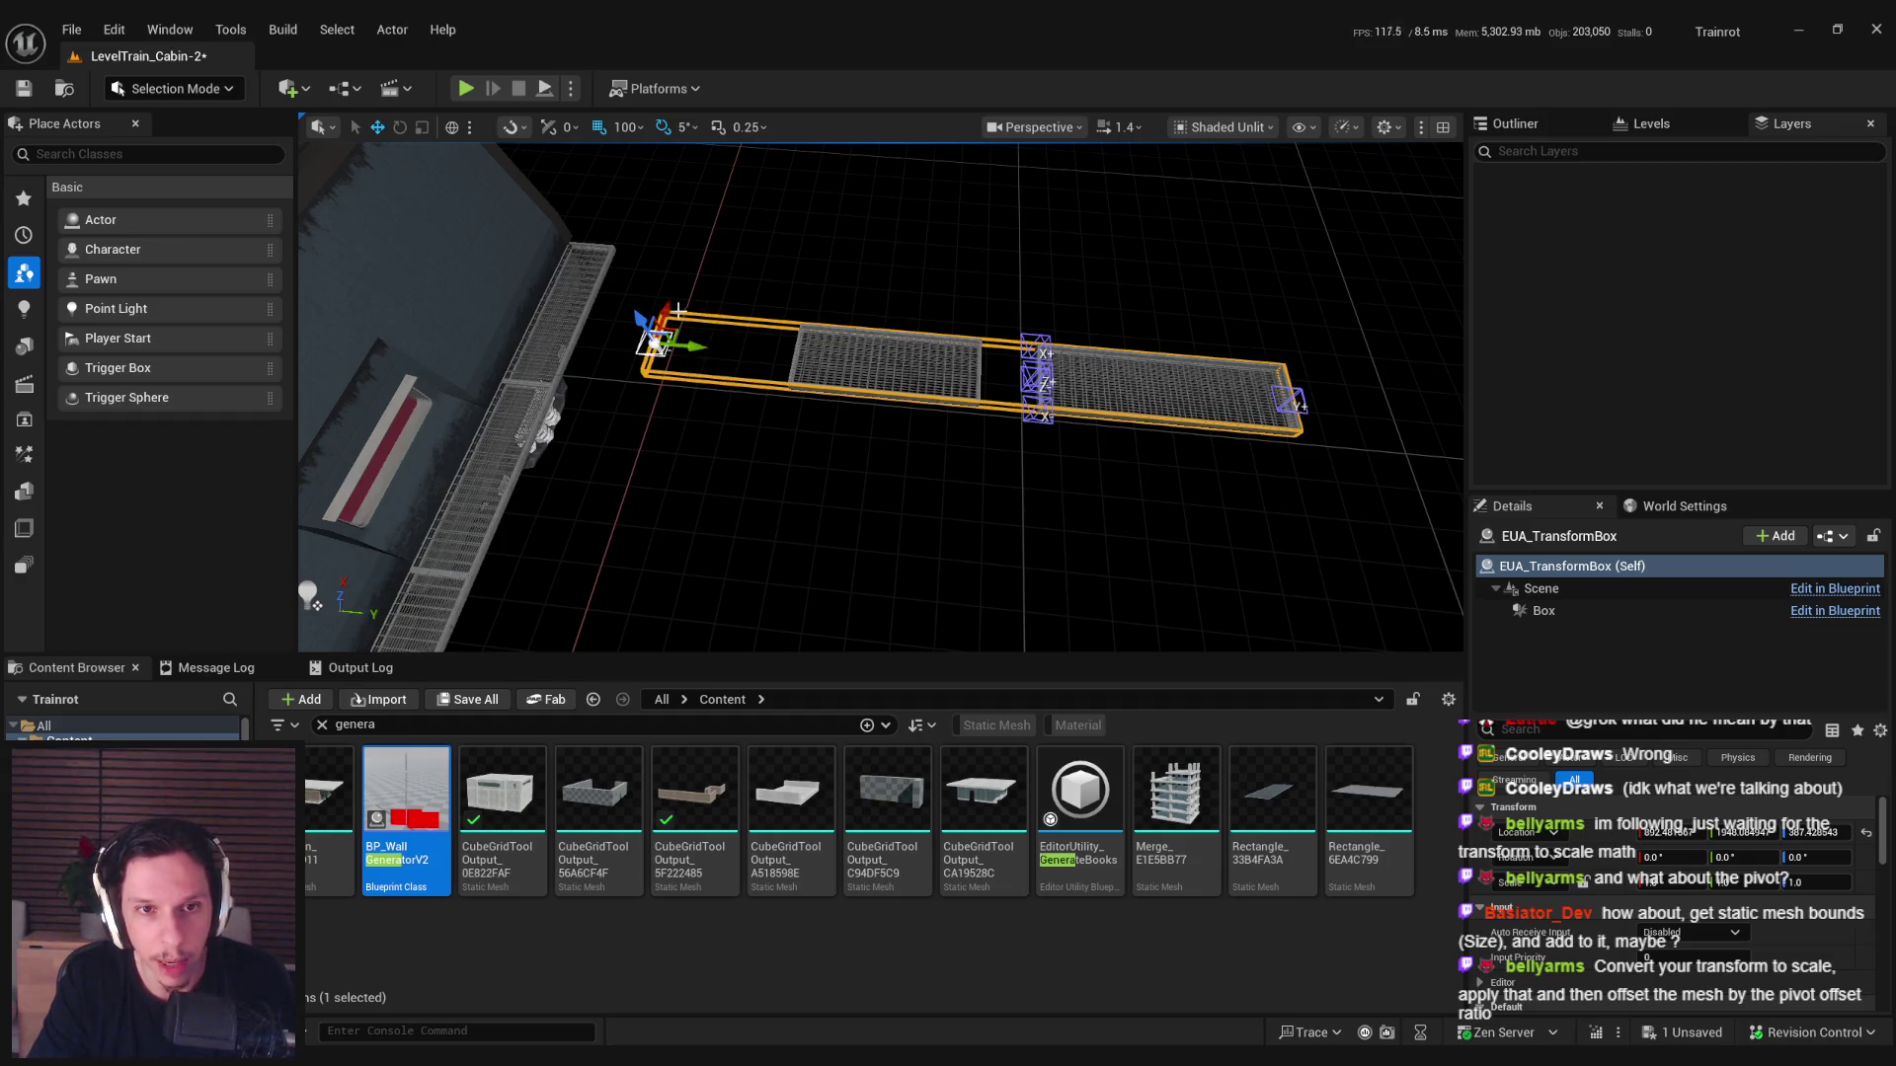
key(ctrl+z)
click(875, 468)
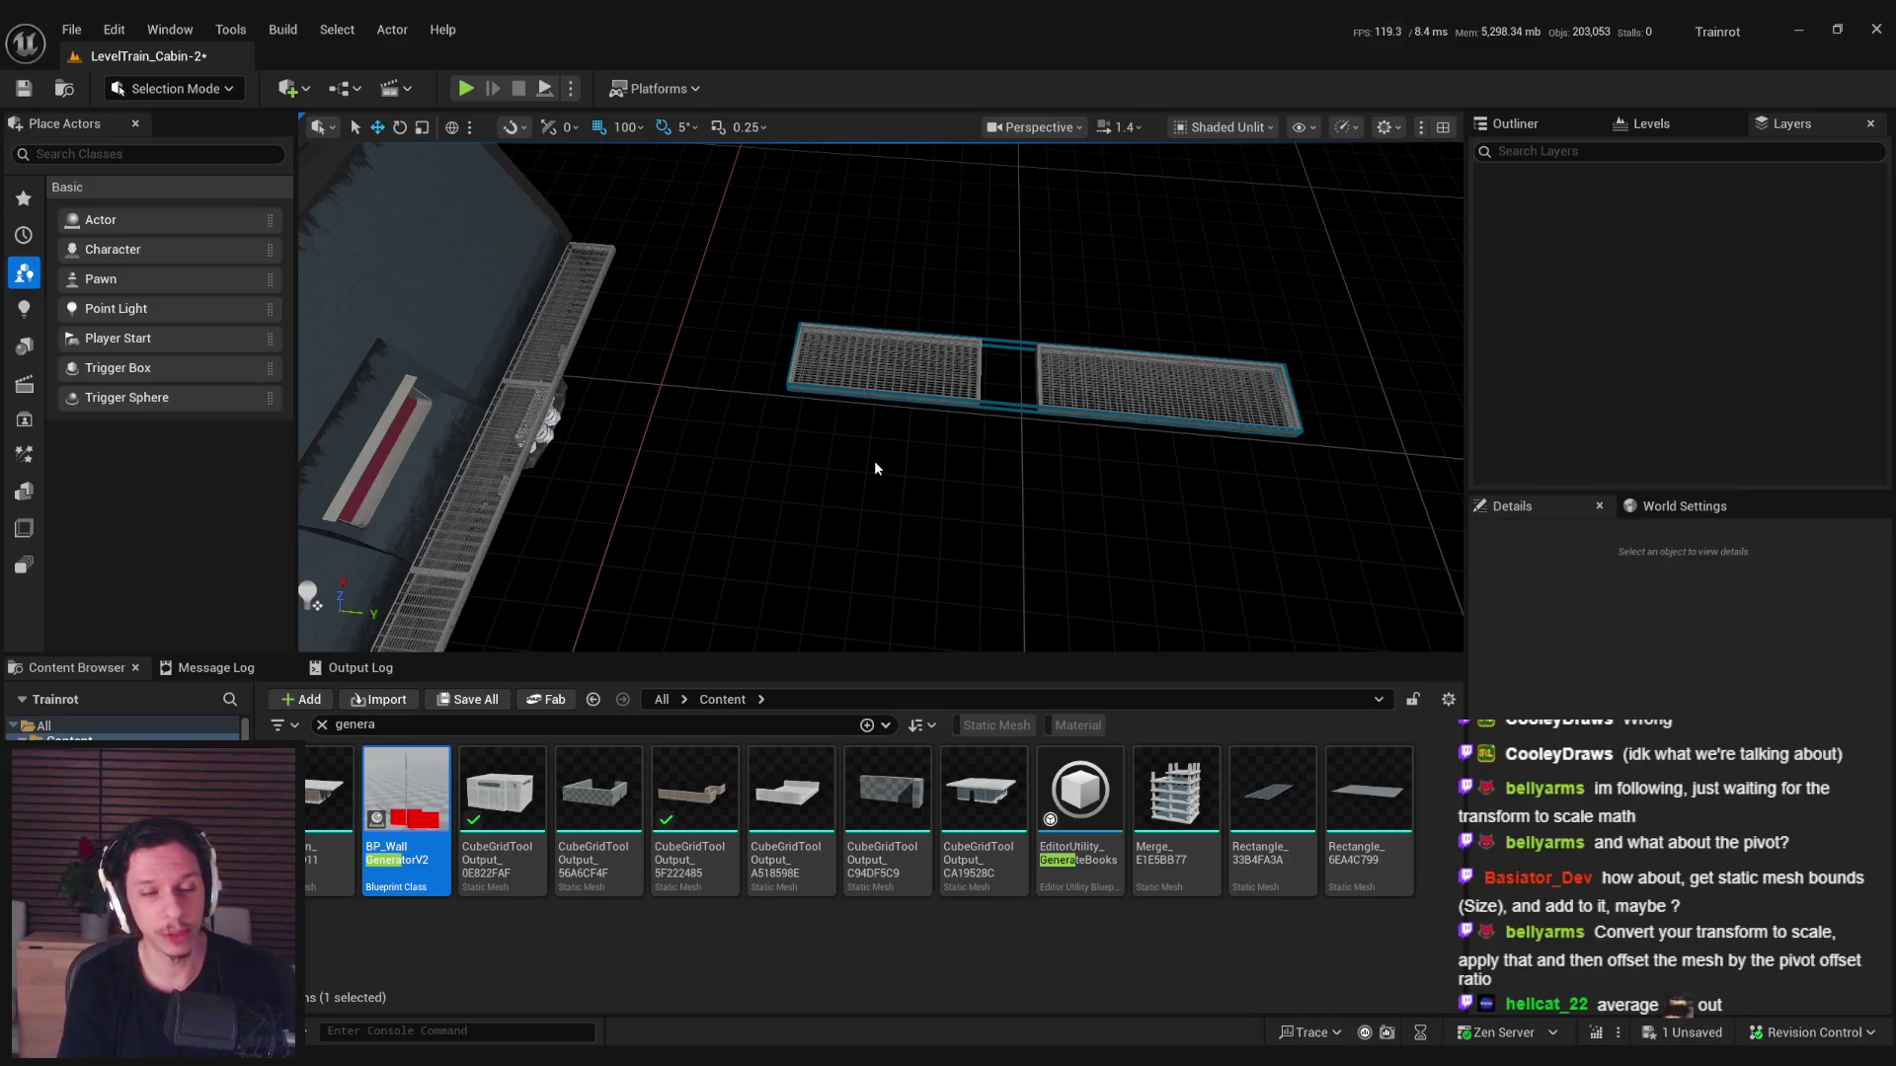
Check each catwalk, deselect, and save the level with Ctrl+S.
click(963, 367)
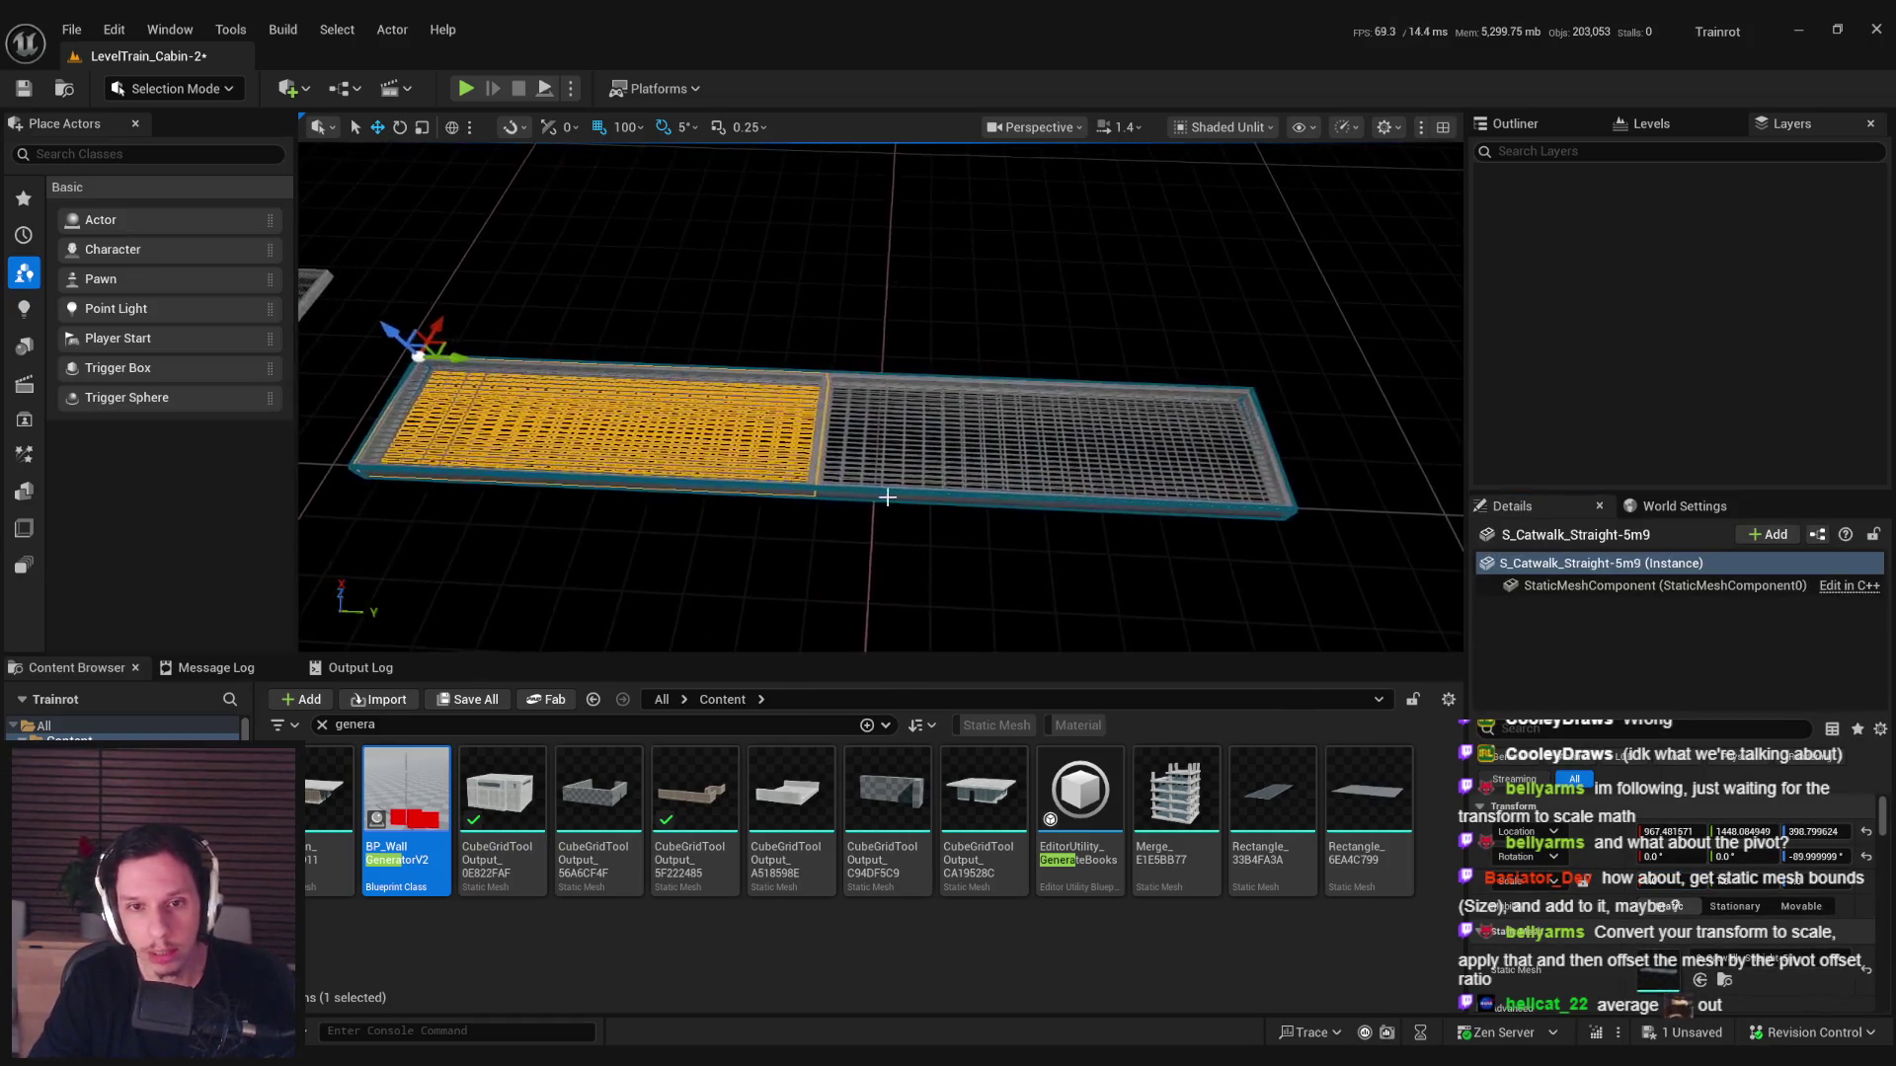
click(879, 486)
click(842, 524)
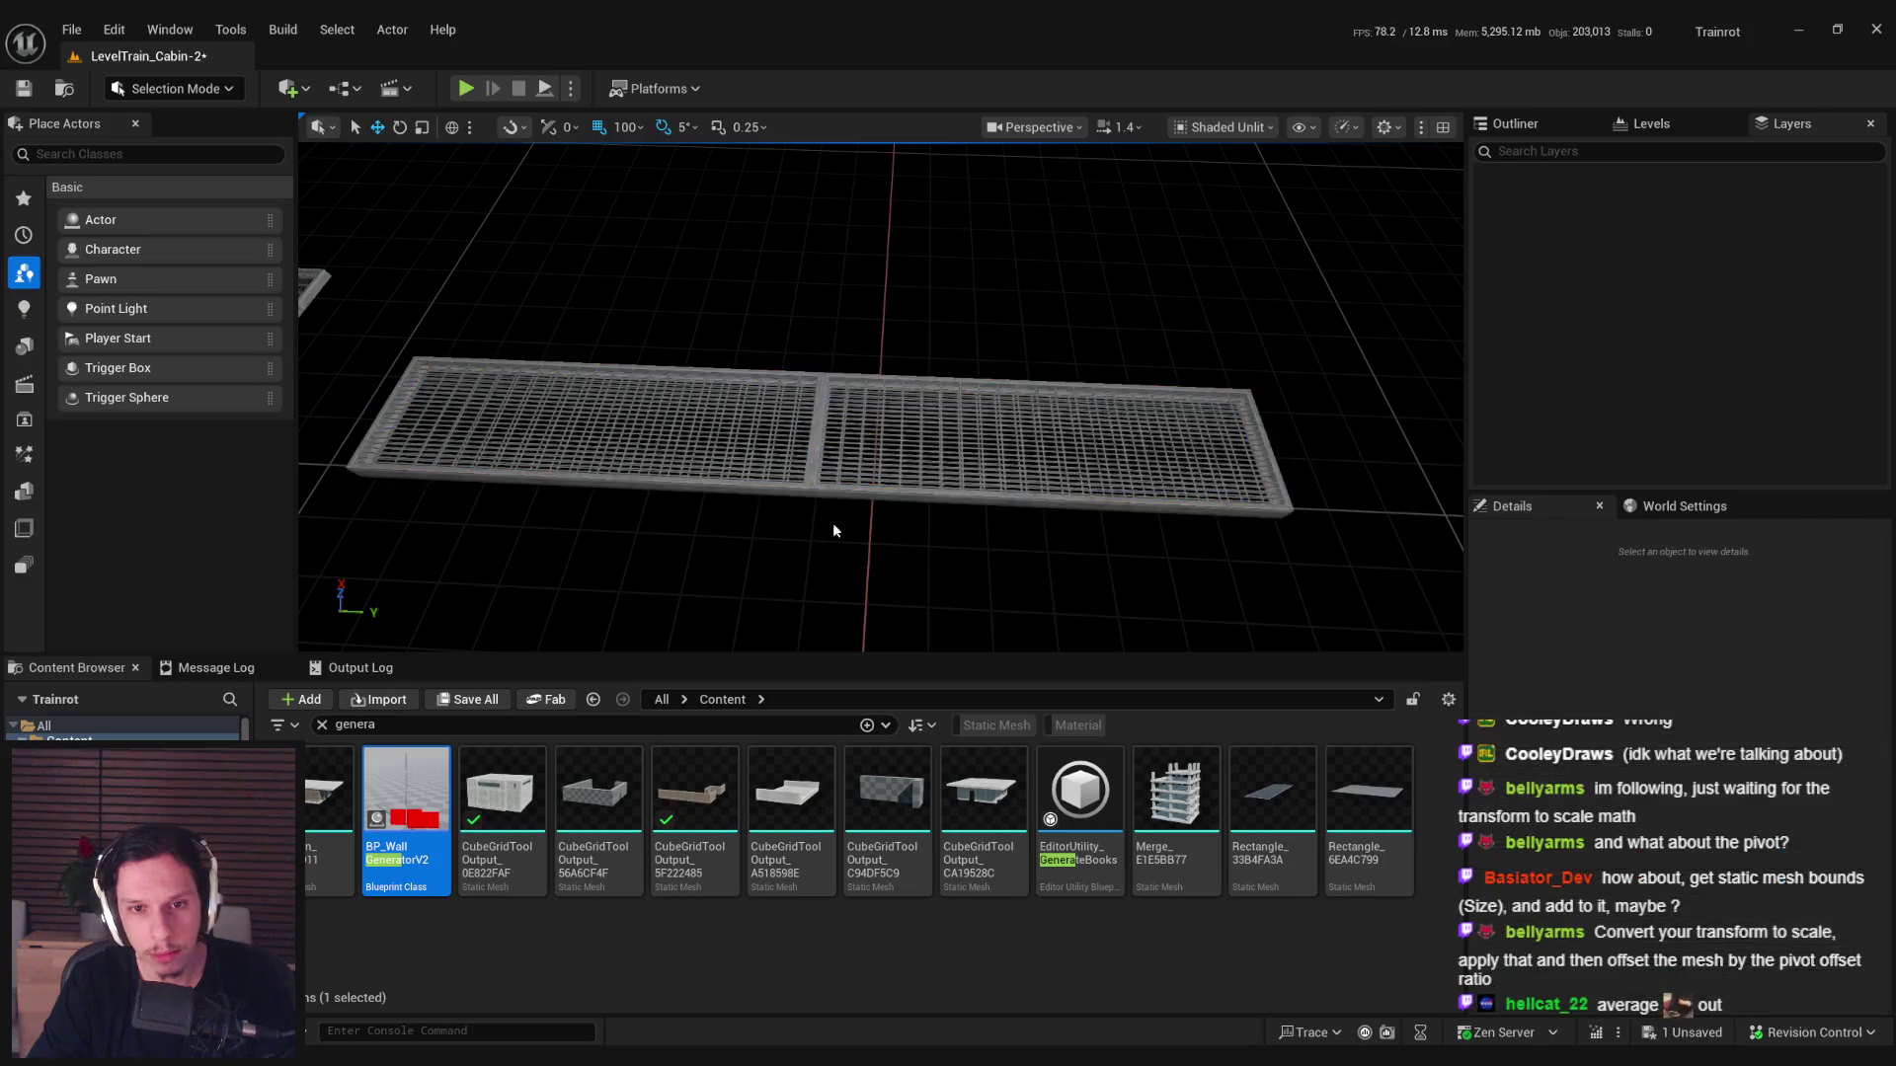
scroll(811, 550, down, 5)
key(ctrl+s)
mouse_move(879, 525)
mouse_down()
mouse_move(874, 474)
mouse_move(869, 513)
mouse_move(889, 518)
mouse_move(869, 526)
mouse_up()
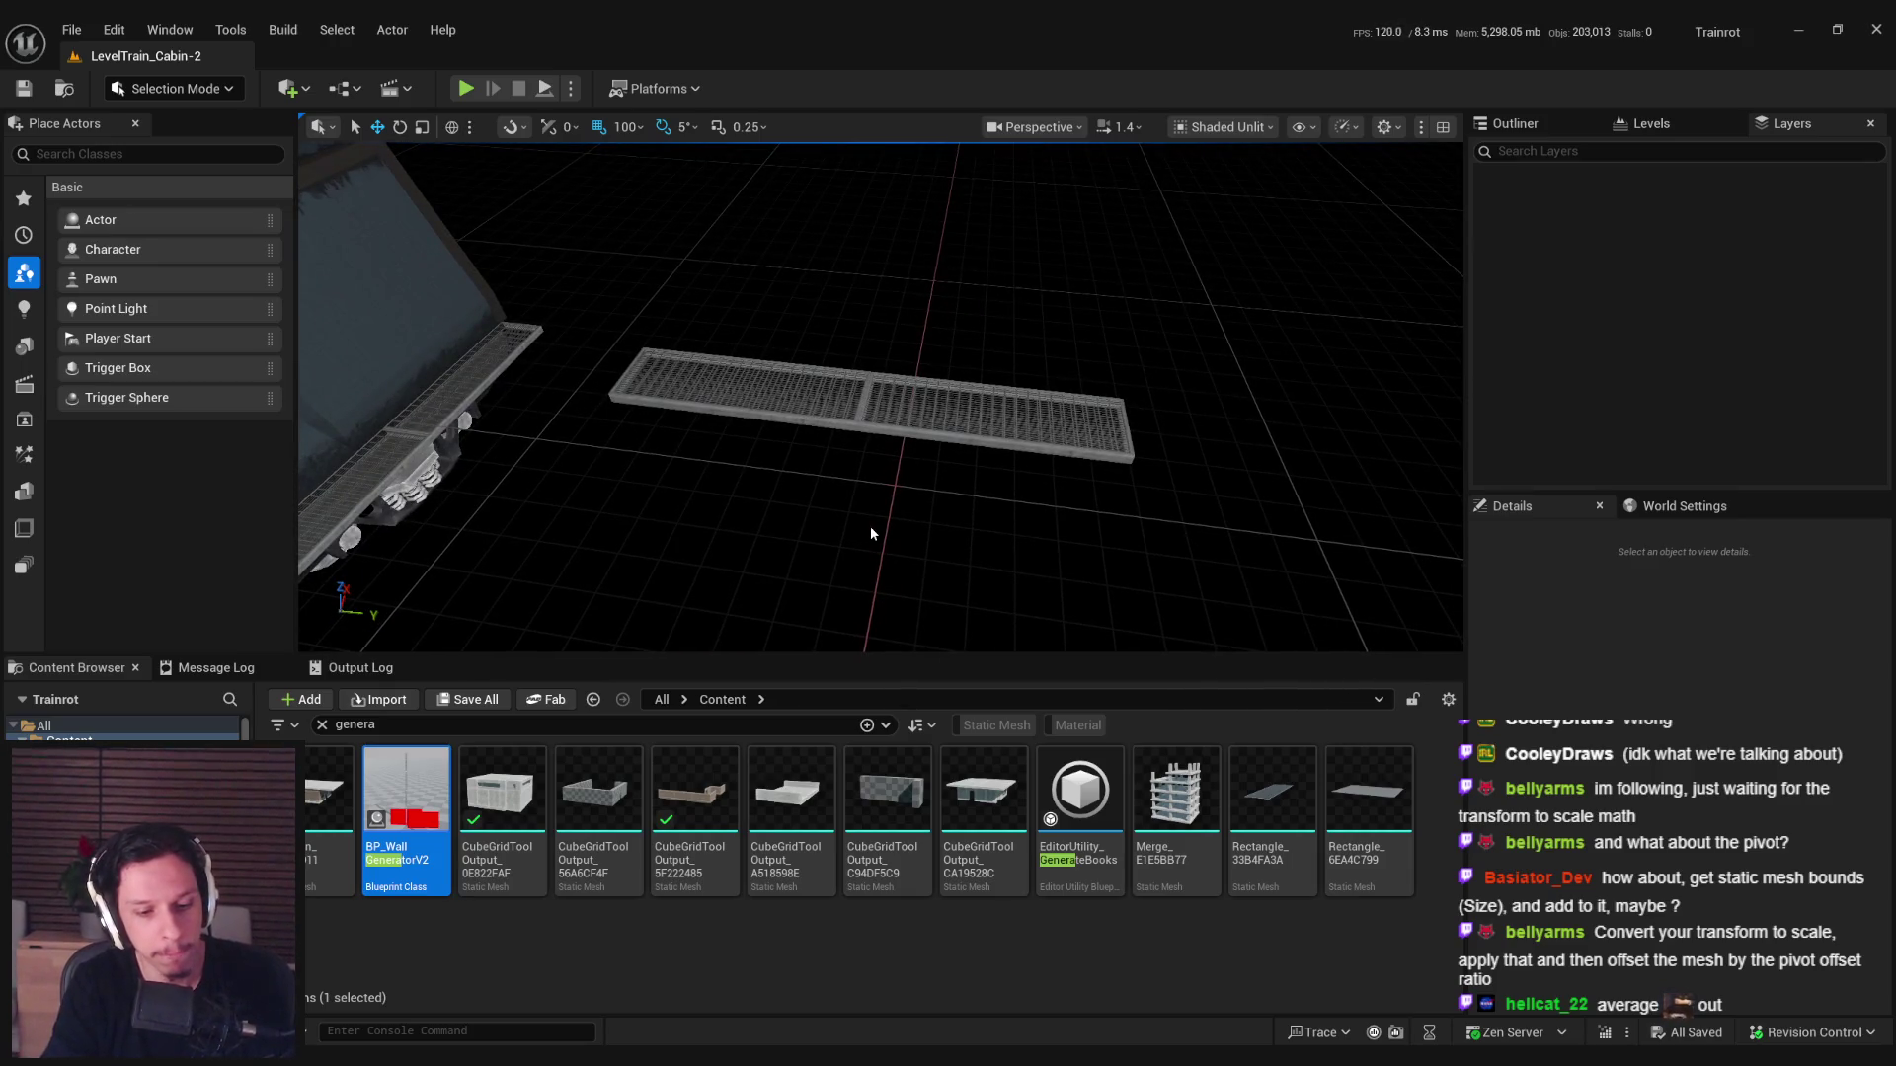